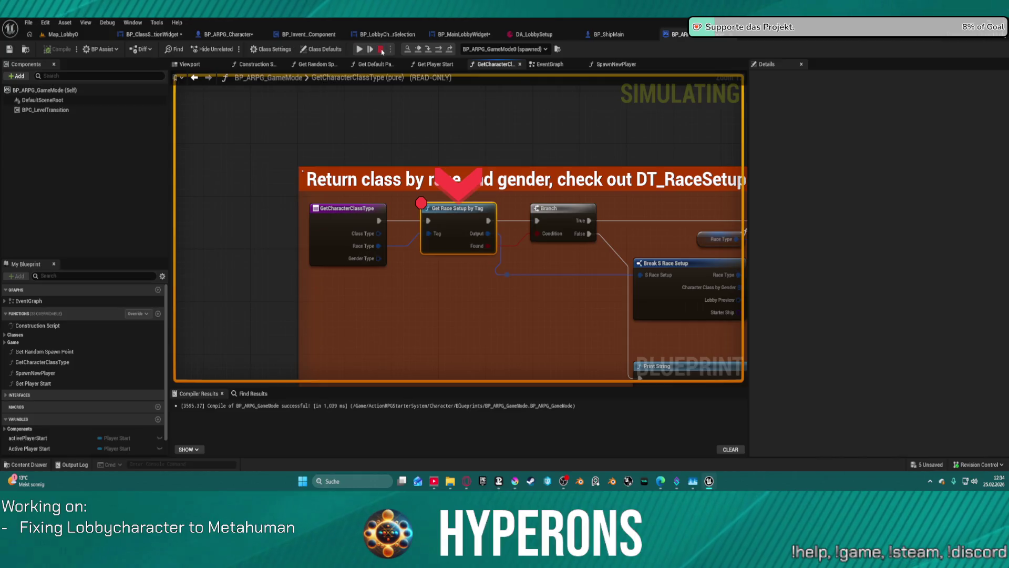
Step: Stop the simulation and tidy the Groom, Split and text-setting nodes in SetVisualIndex
{"action": "key", "text": "Escape"}
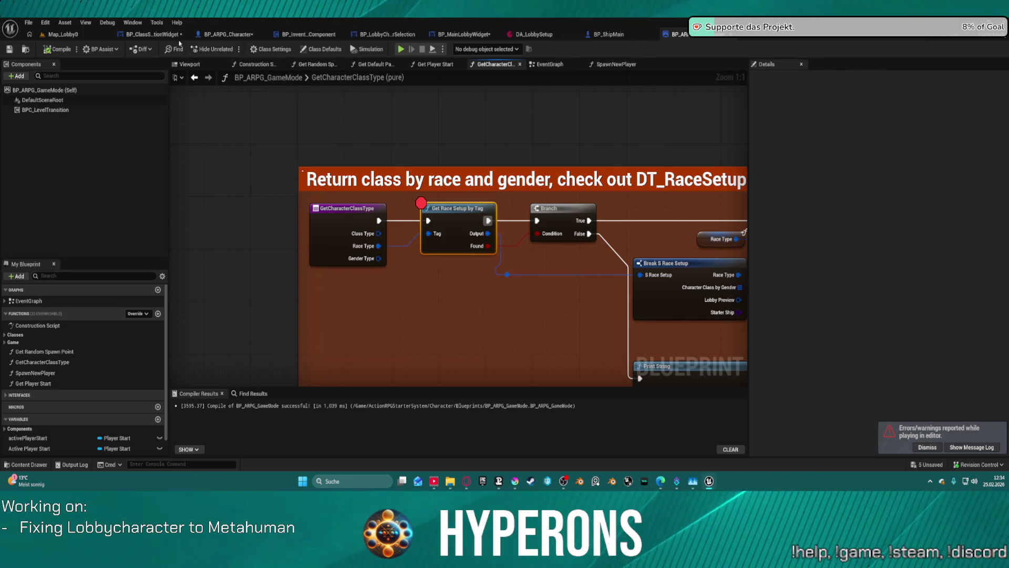
{"action": "left_click", "coordinate": [158, 34]}
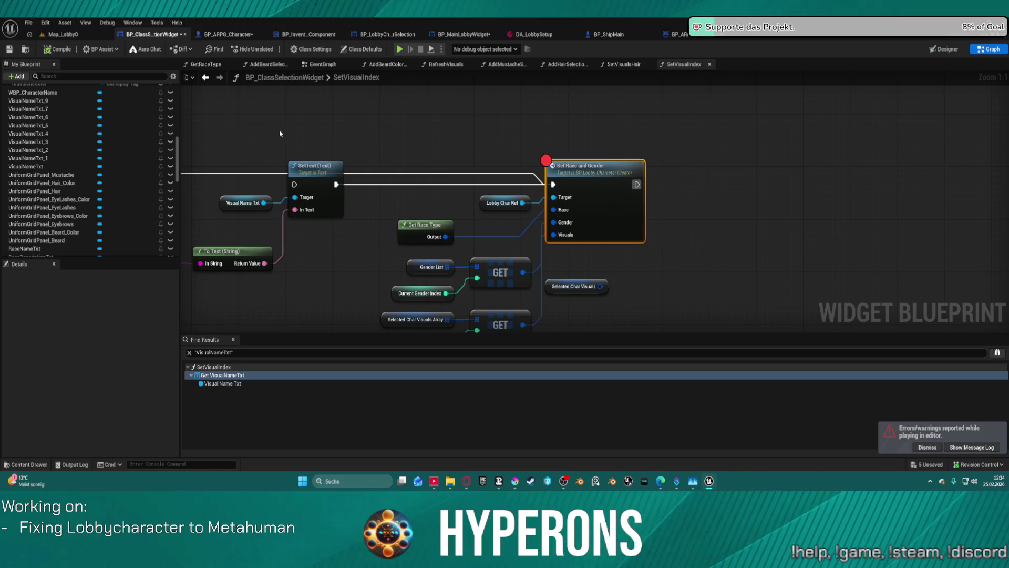
{"action": "scroll", "coordinate": [509, 151], "scroll_direction": "down", "scroll_amount": 1}
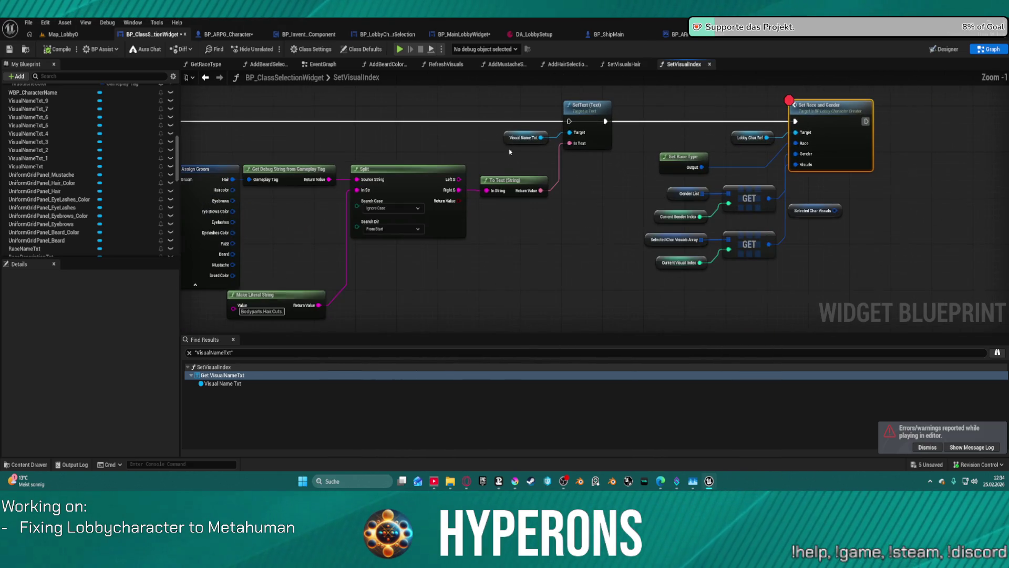
{"action": "mouse_move", "coordinate": [605, 139]}
{"action": "left_mouse_down"}
{"action": "mouse_move", "coordinate": [237, 292]}
{"action": "mouse_move", "coordinate": [236, 310]}
{"action": "left_mouse_up"}
{"action": "scroll", "coordinate": [403, 291], "scroll_direction": "down", "scroll_amount": 4}
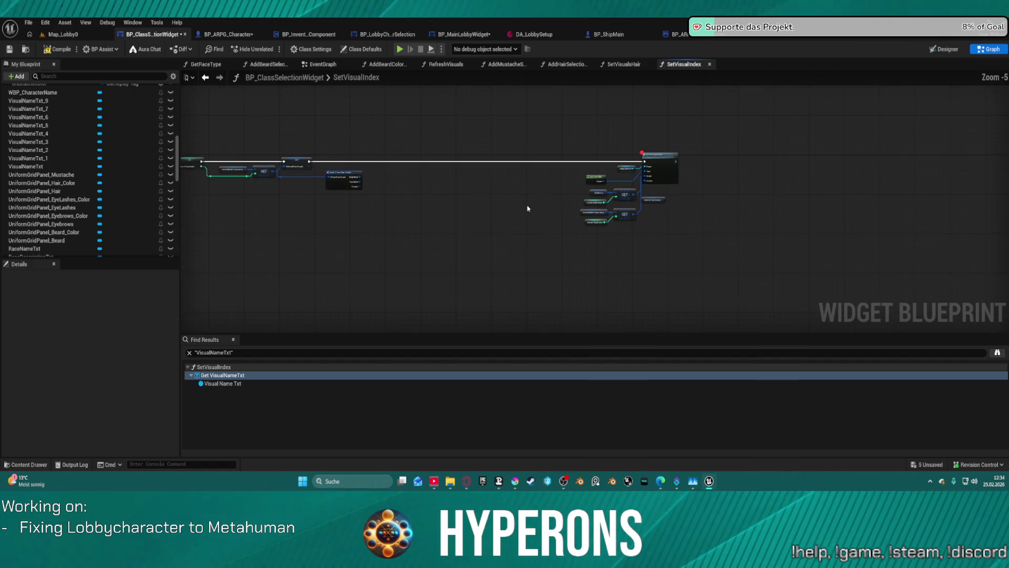
{"action": "left_click_drag", "start_coordinate": [733, 174], "coordinate": [875, 266]}
{"action": "key", "text": "f"}
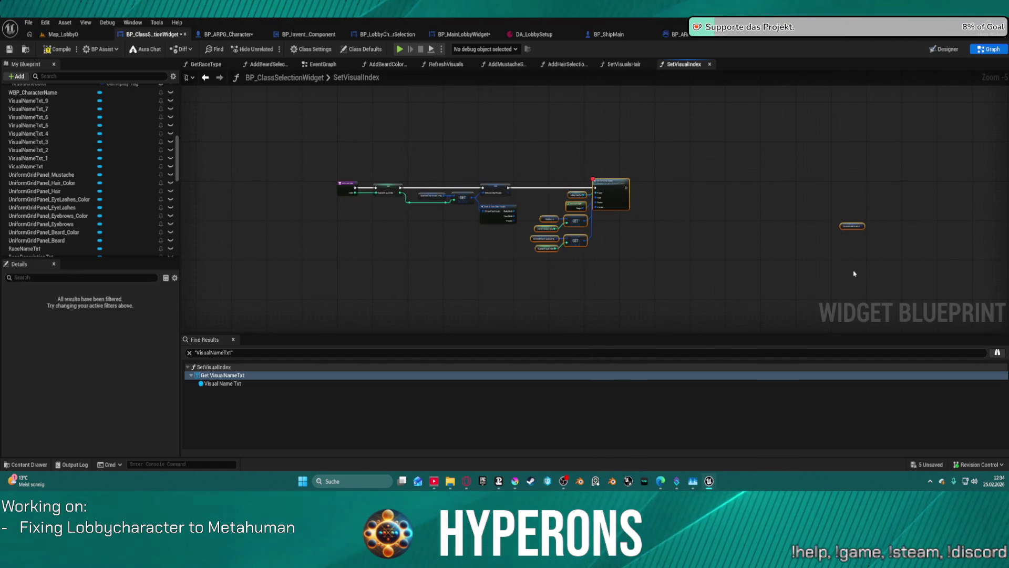
Step: Delete the loose Selected Char Visuals node and open the DA_LobbySetup data asset
{"action": "left_click", "coordinate": [854, 226]}
{"action": "scroll", "coordinate": [858, 237], "scroll_direction": "up", "scroll_amount": 4}
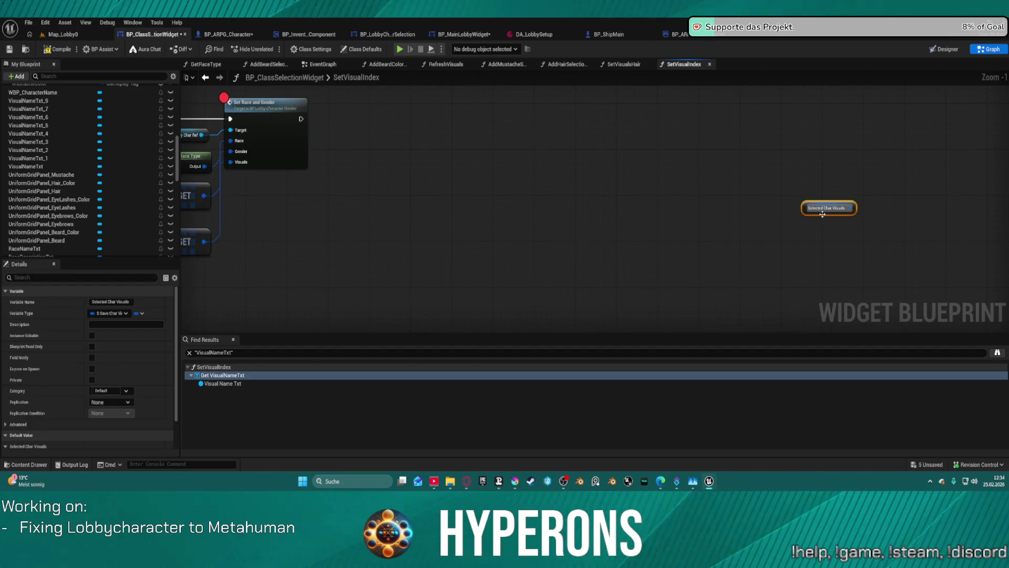
{"action": "mouse_move", "coordinate": [823, 214]}
{"action": "left_mouse_down"}
{"action": "mouse_move", "coordinate": [597, 236]}
{"action": "mouse_move", "coordinate": [325, 236]}
{"action": "left_mouse_up"}
{"action": "key", "text": "Delete"}
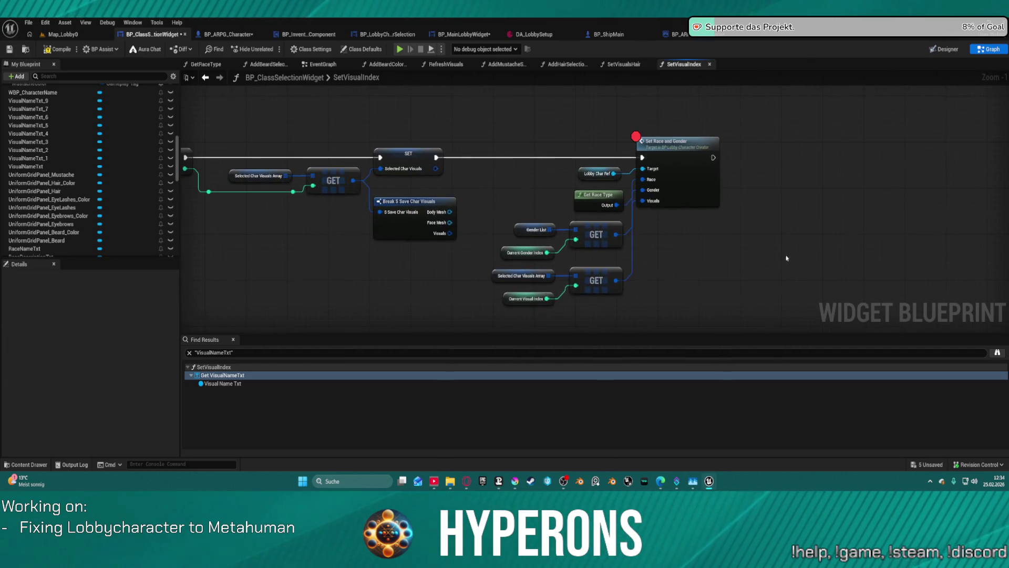
{"action": "left_click", "coordinate": [520, 33]}
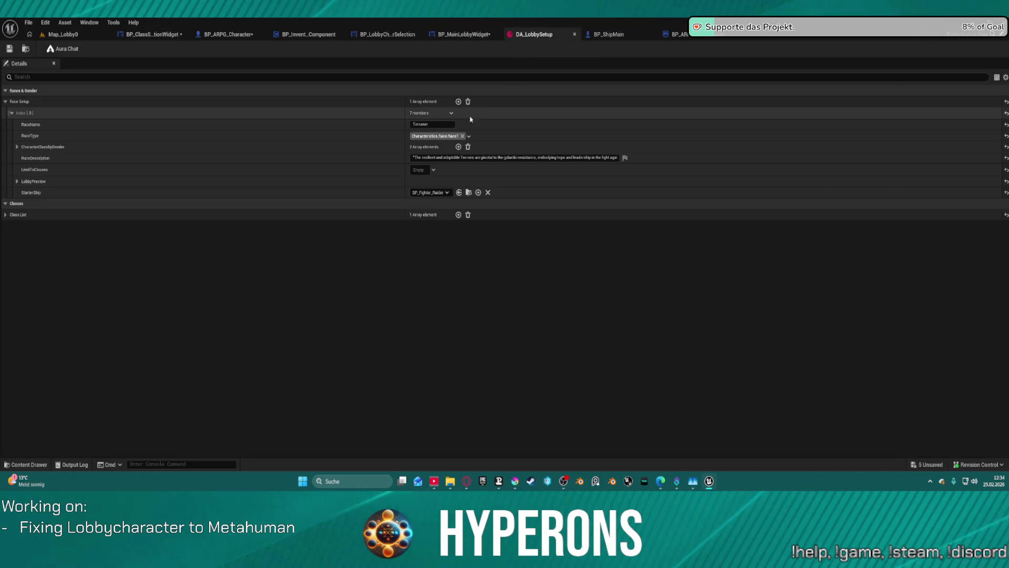
Step: Inspect DA_LobbySetup's CharacterClassByGender, LobbyPreview and Class List [0] entries, then return to SetVisualIndex
{"action": "left_click", "coordinate": [17, 147]}
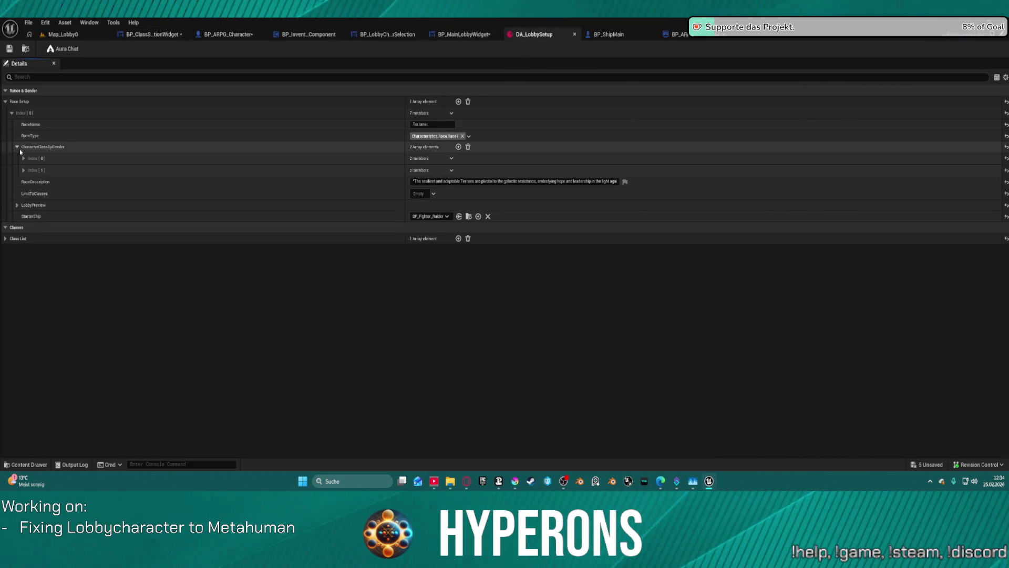
{"action": "left_click", "coordinate": [17, 205]}
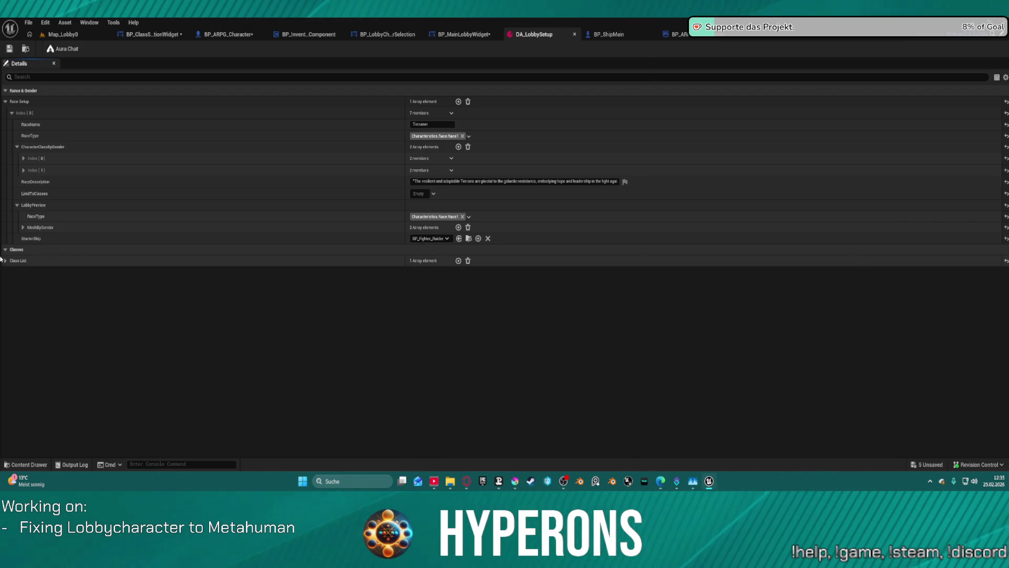
{"action": "left_click", "coordinate": [5, 260]}
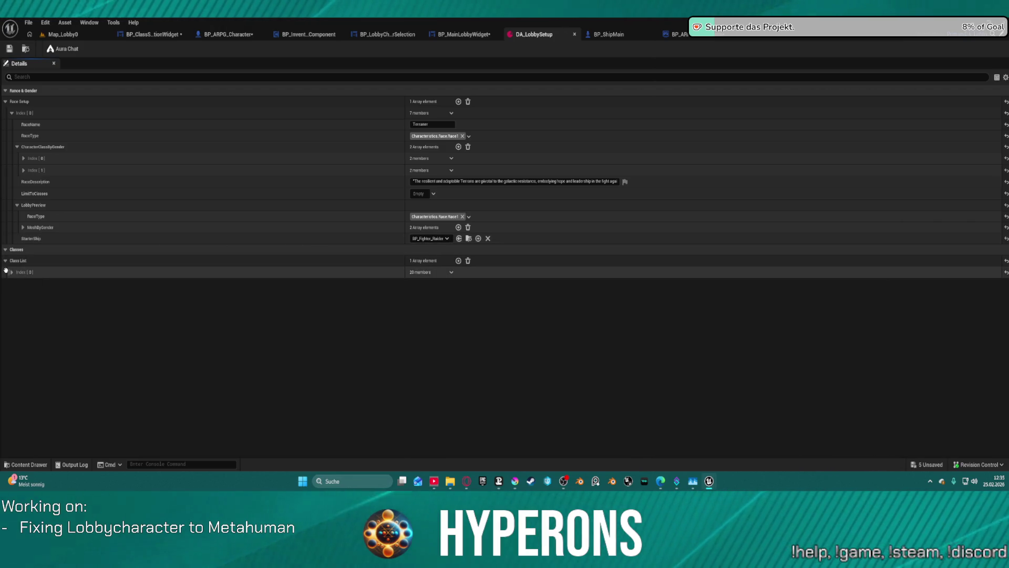
{"action": "left_click", "coordinate": [11, 271]}
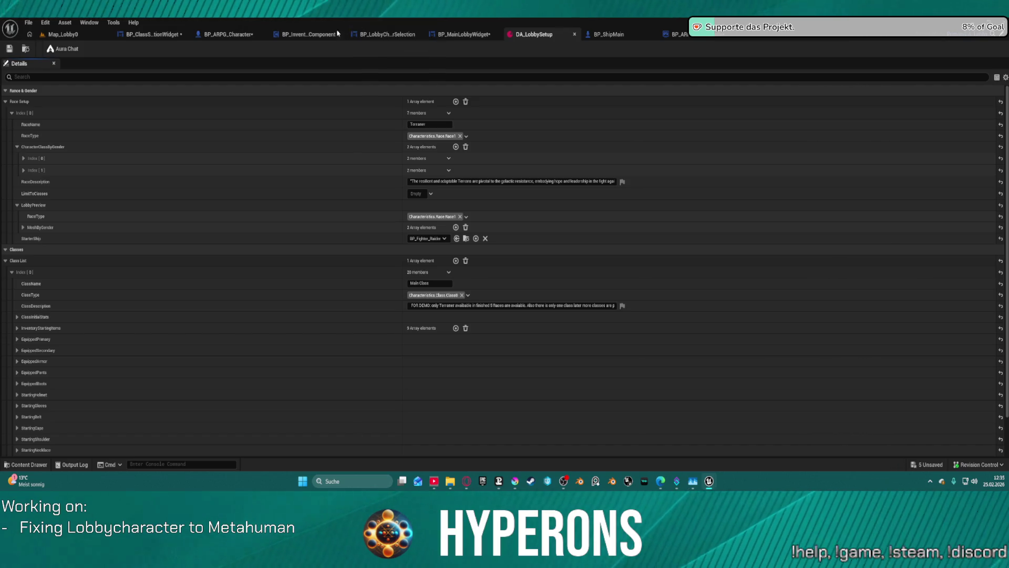
{"action": "left_click", "coordinate": [150, 34]}
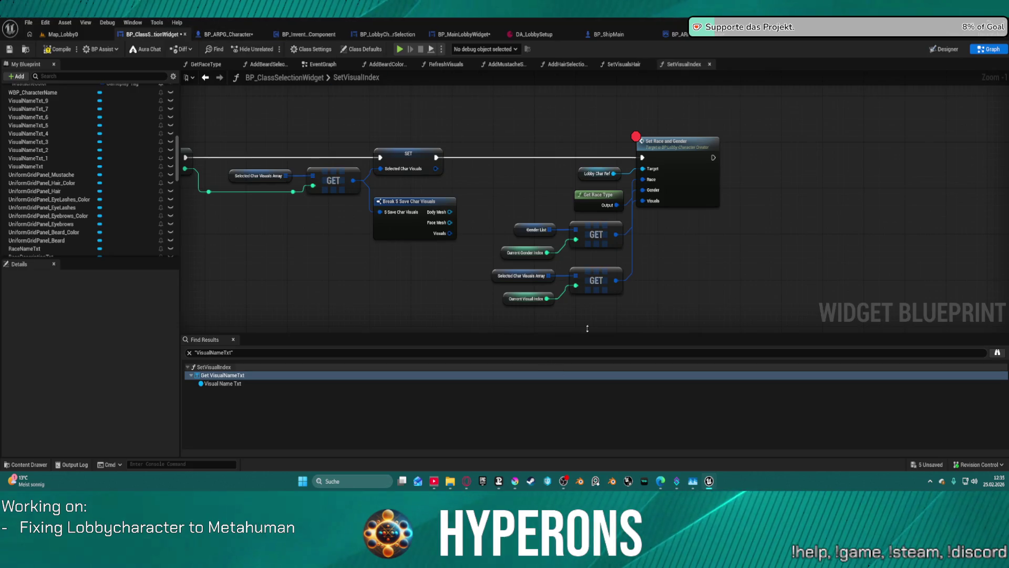
Step: Look through SetVisualsHair, then close the AddMustache, AddHairSelection and SetVisualsHair graphs
{"action": "left_click", "coordinate": [619, 67]}
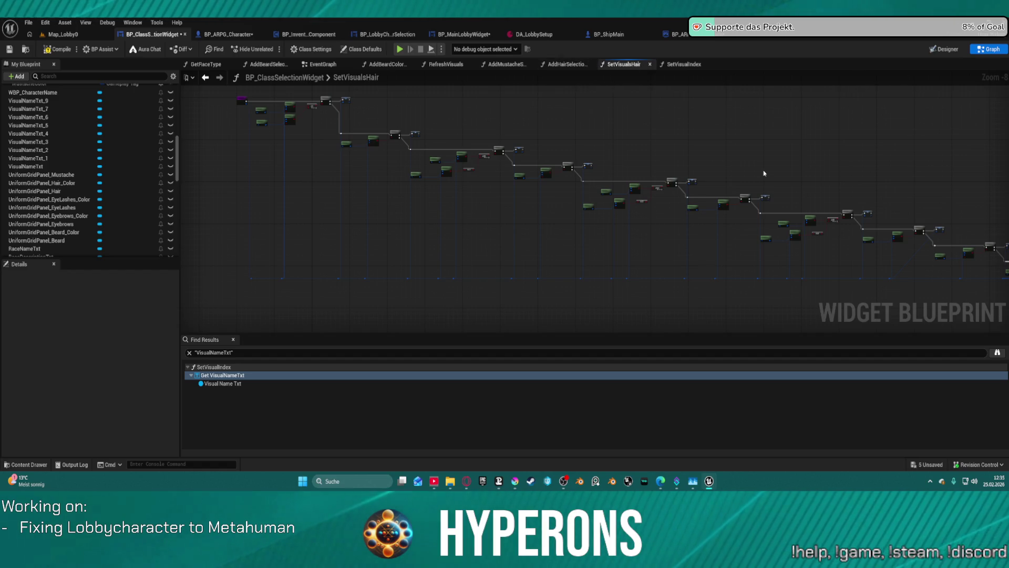
{"action": "left_click_drag", "start_coordinate": [788, 182], "coordinate": [471, 135]}
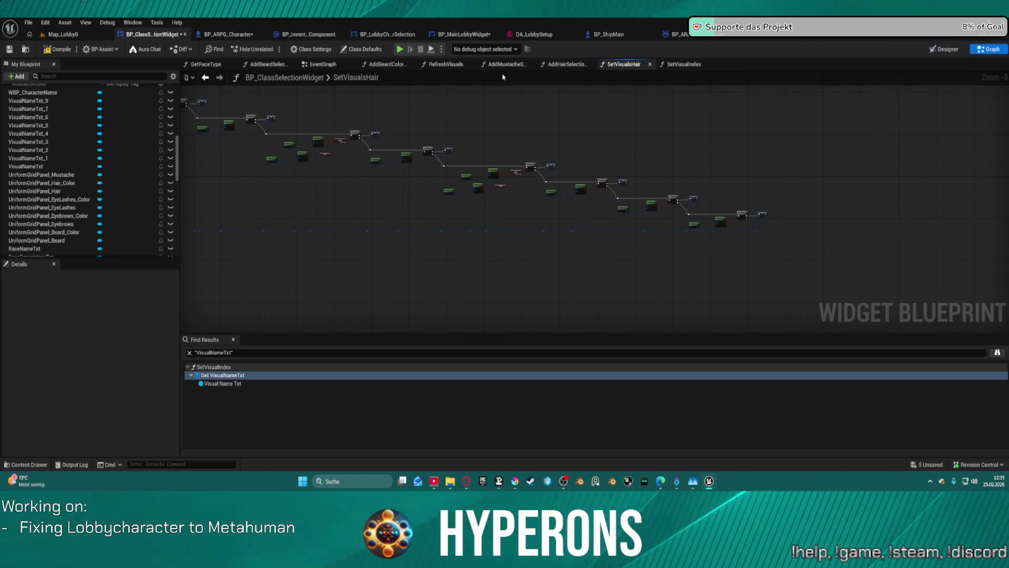
{"action": "middle_click", "coordinate": [517, 64]}
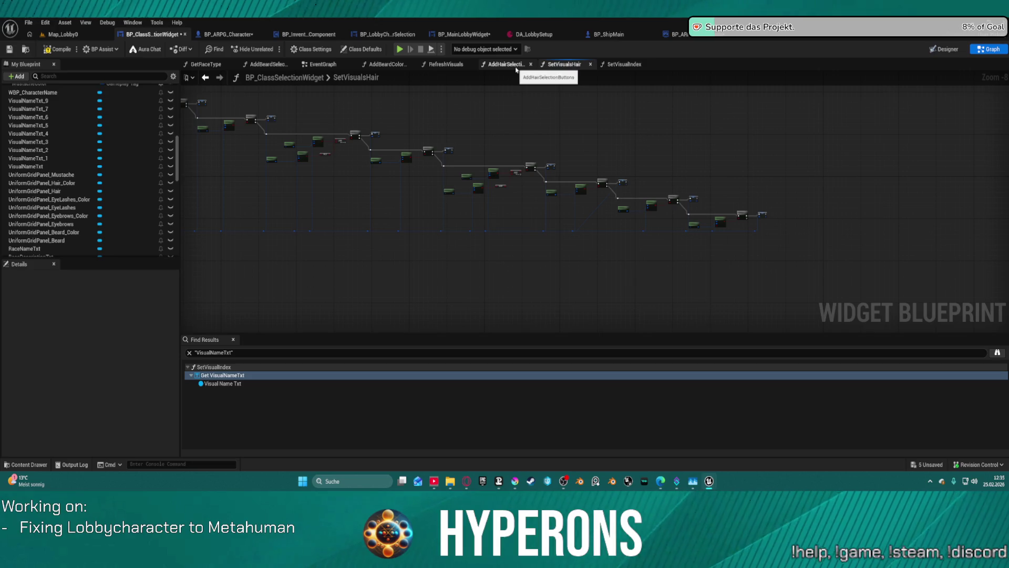
{"action": "middle_click", "coordinate": [516, 64]}
{"action": "middle_click", "coordinate": [517, 64]}
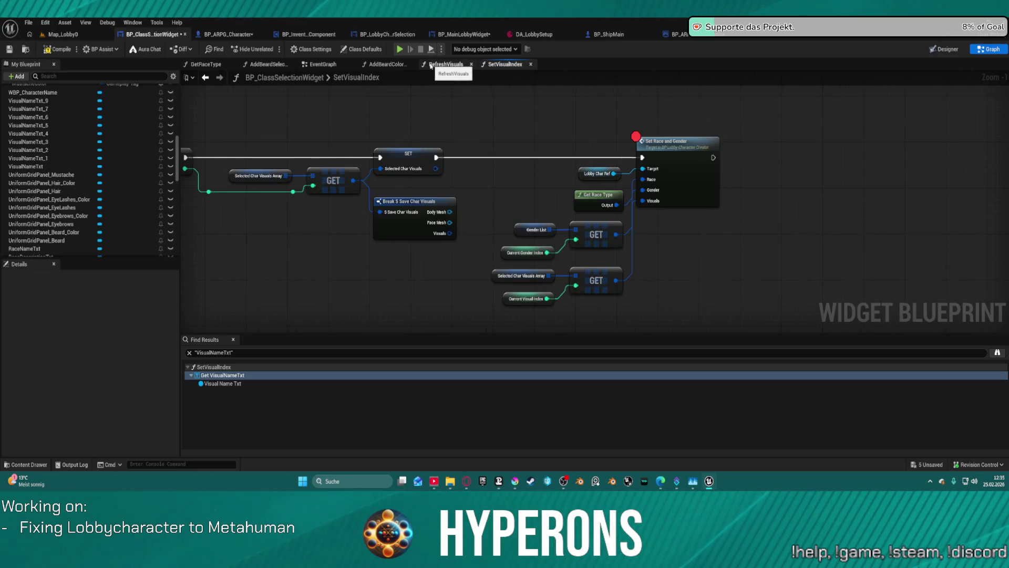
Step: Delete the Break S Save Char Visuals node and disconnect the visual-index wire
{"action": "left_click_drag", "start_coordinate": [464, 219], "coordinate": [621, 245]}
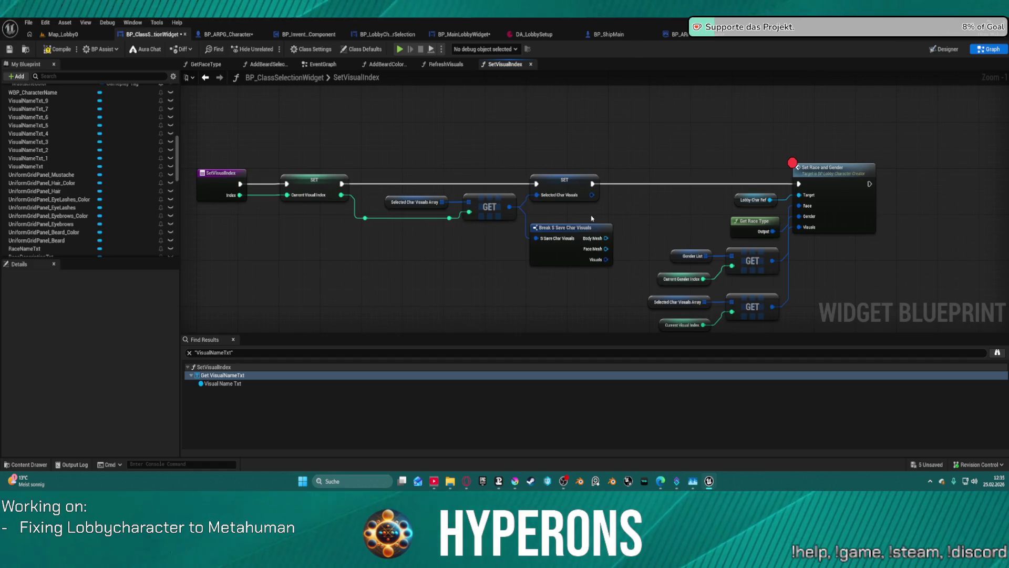
{"action": "left_click", "coordinate": [565, 261]}
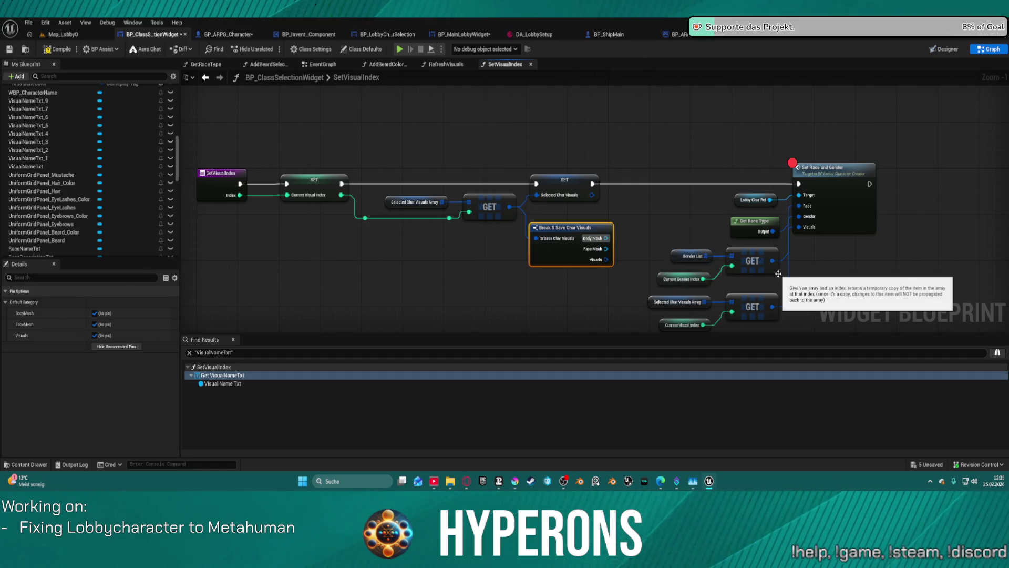
{"action": "key", "text": "Delete"}
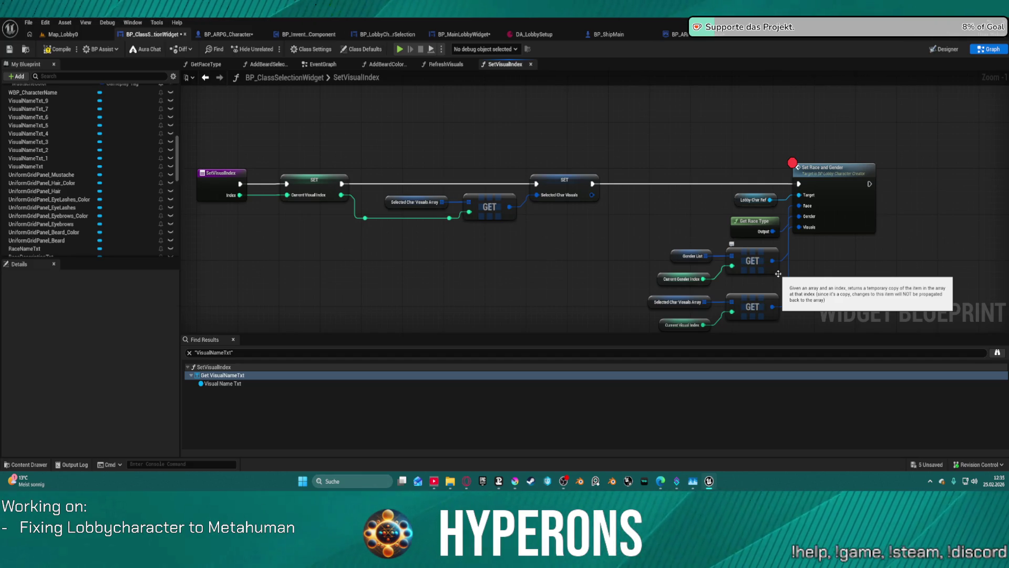
{"action": "double_click", "coordinate": [412, 220]}
{"action": "left_click_drag", "start_coordinate": [369, 226], "coordinate": [458, 227]}
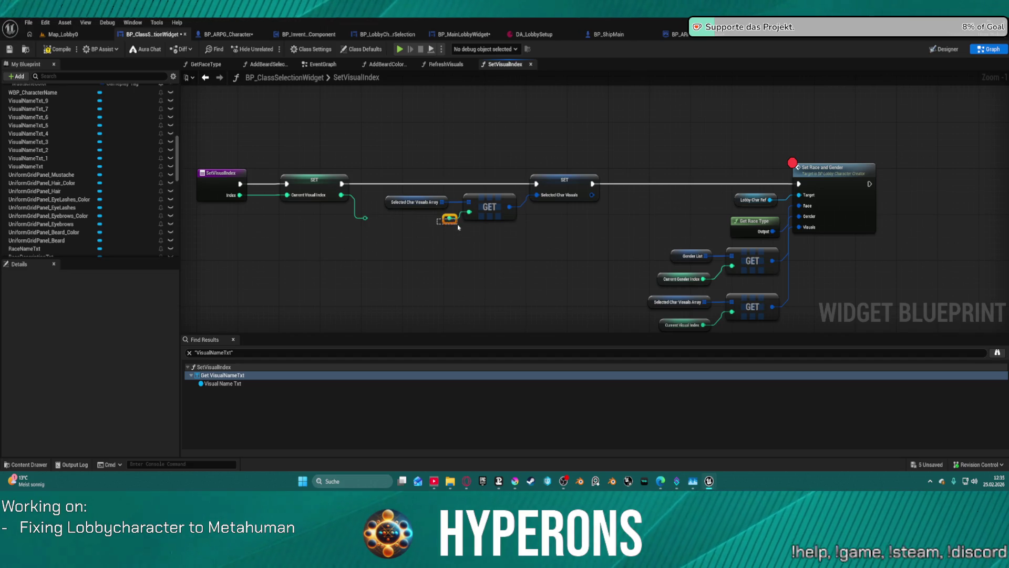
{"action": "key", "text": "Delete"}
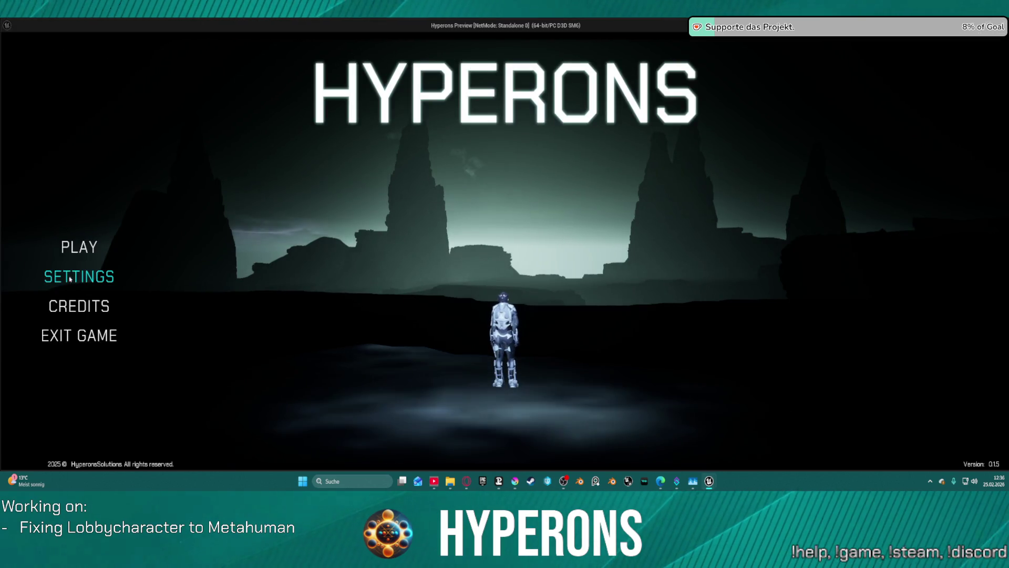
Step: Close the test game, delete the Current Visual Index getter, and relaunch the game
{"action": "key", "text": "Escape"}
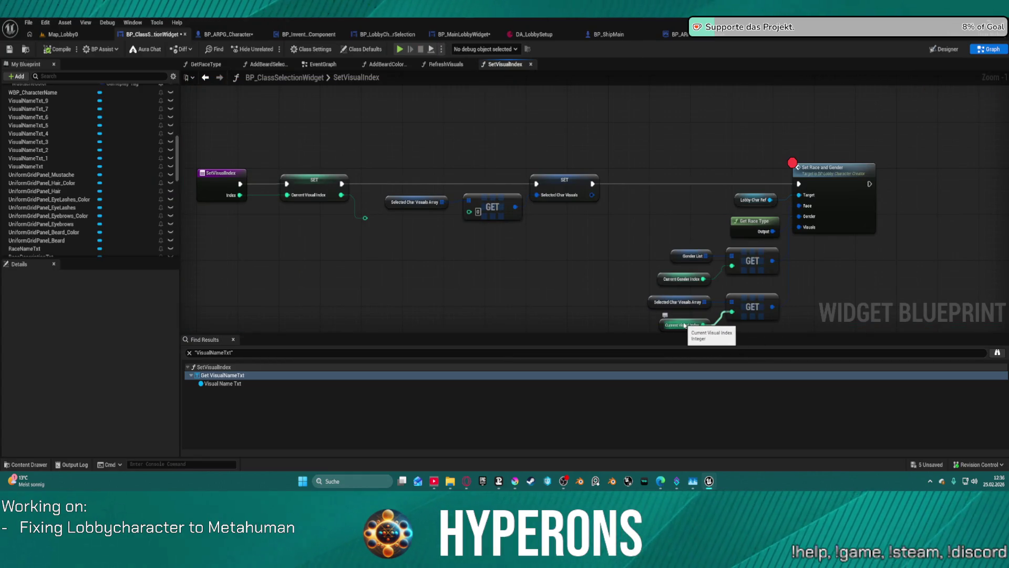
{"action": "left_click", "coordinate": [684, 324]}
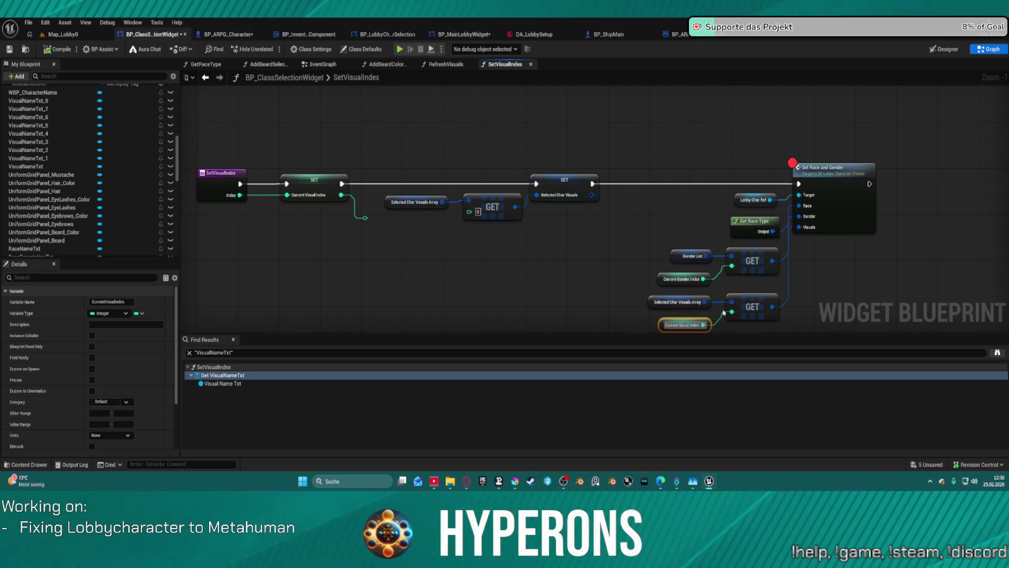
{"action": "key", "text": "Delete"}
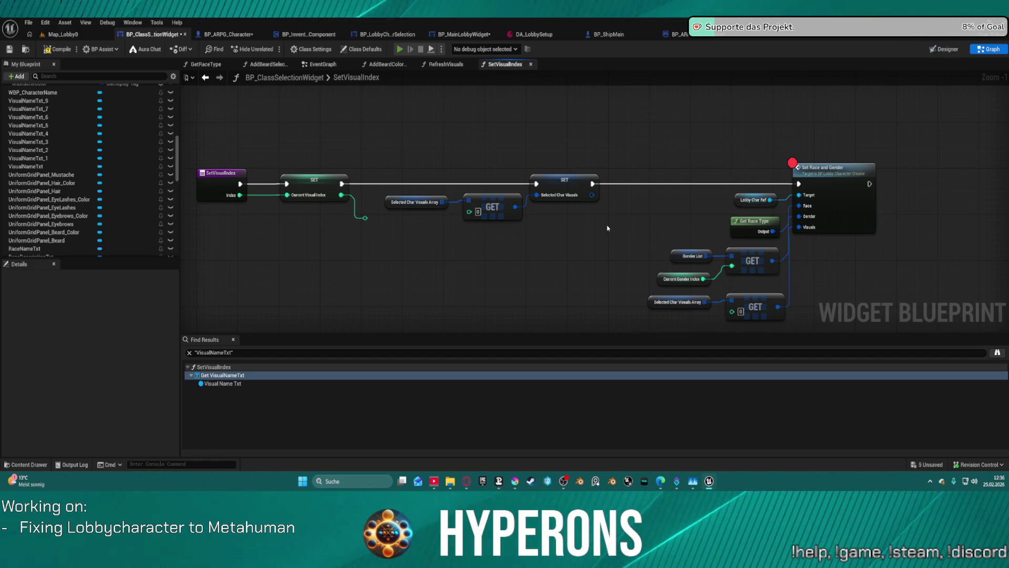
{"action": "key", "text": "alt+Tab"}
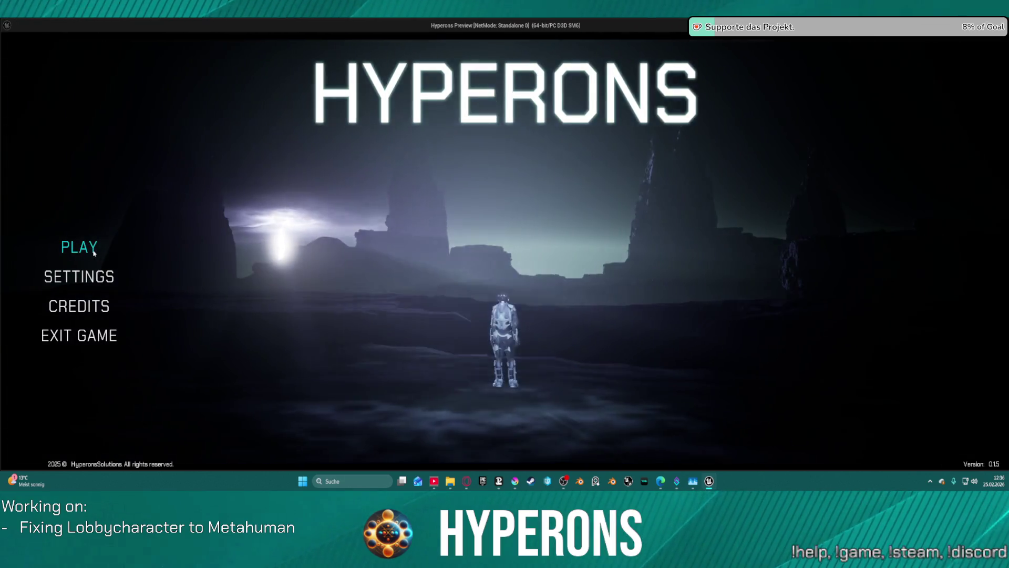
Step: Choose the Fade character, go forward and back, then resume from the breakpoint
{"action": "left_click", "coordinate": [87, 248]}
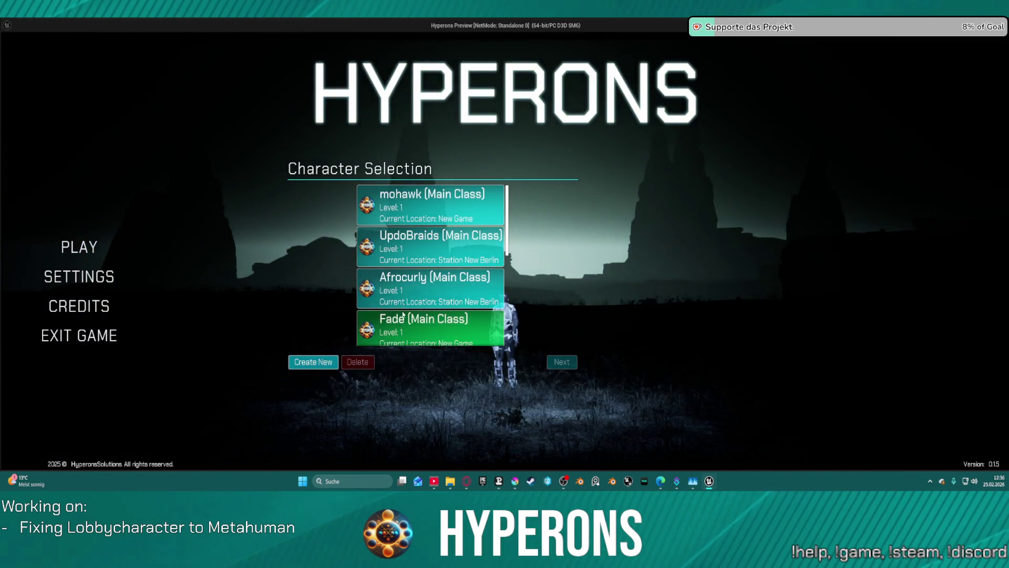
{"action": "left_click", "coordinate": [421, 329]}
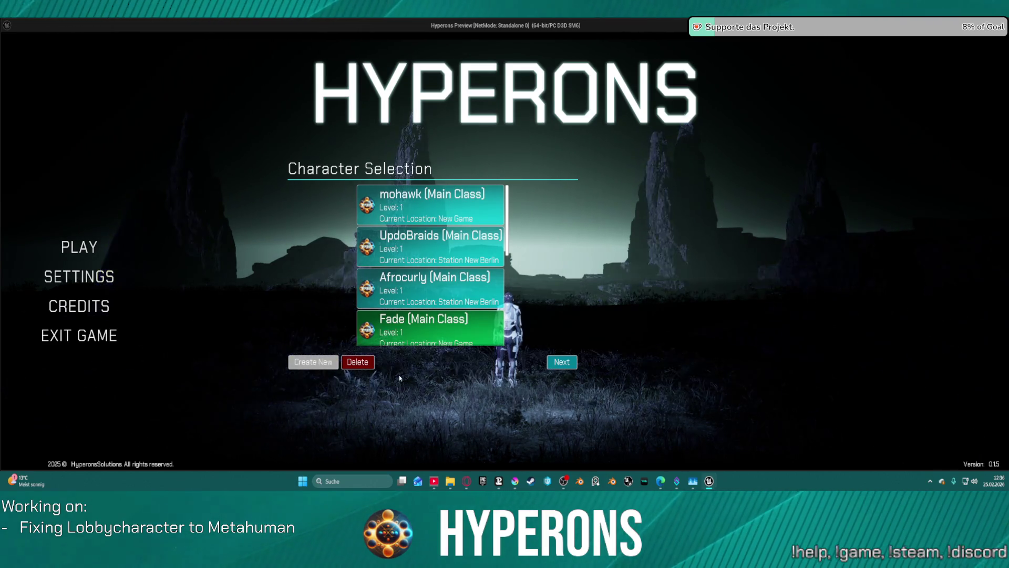
{"action": "left_click", "coordinate": [561, 362]}
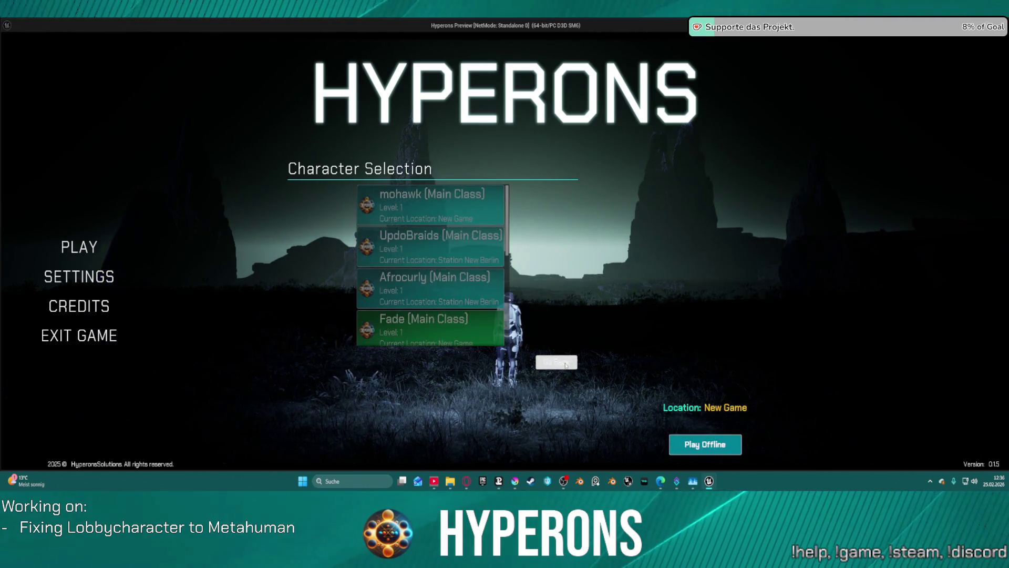
{"action": "left_click", "coordinate": [556, 362]}
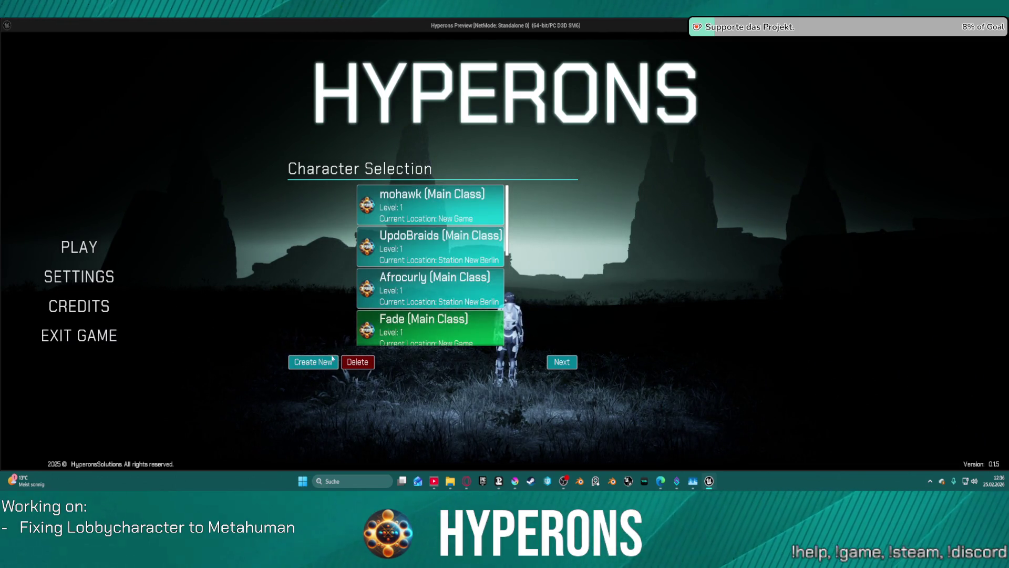
{"action": "key", "text": "alt+Tab"}
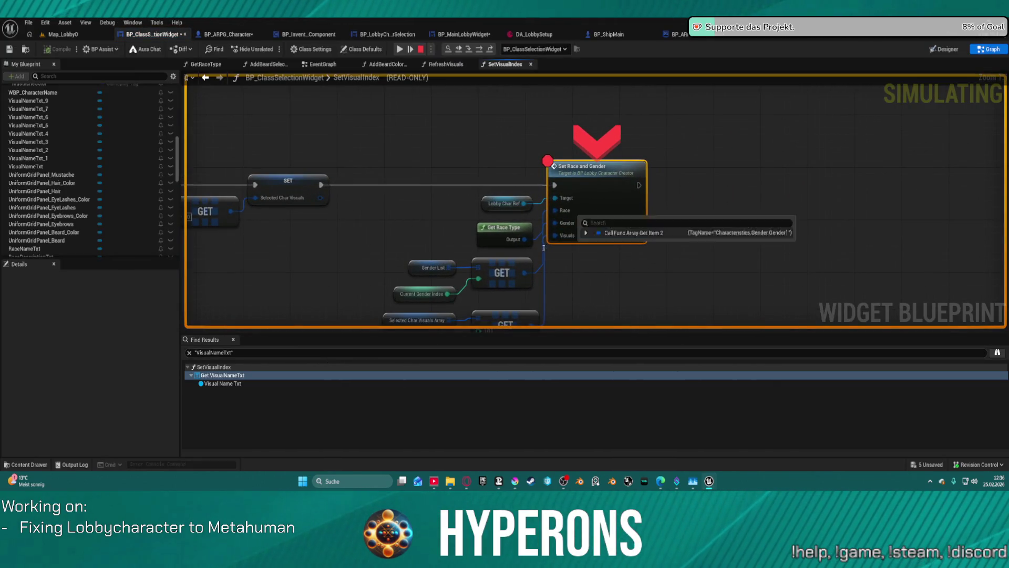
{"action": "mouse_move", "coordinate": [562, 211]}
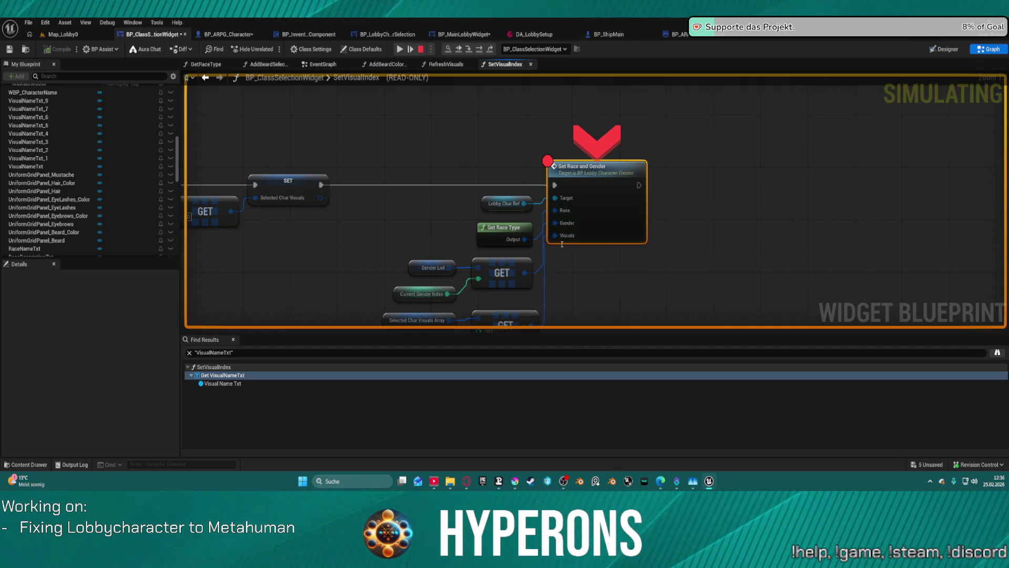
{"action": "mouse_move", "coordinate": [564, 238]}
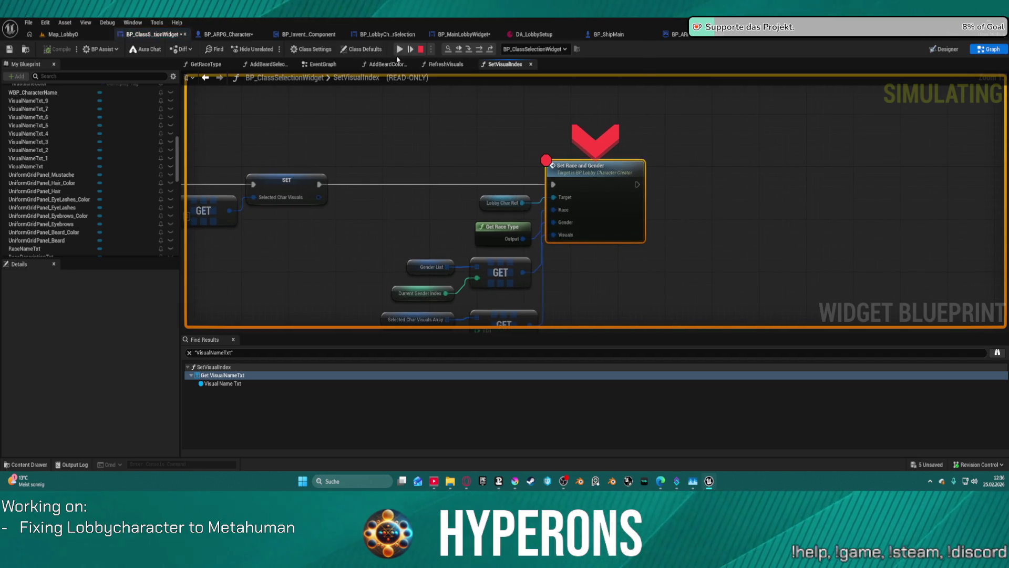
{"action": "left_click", "coordinate": [402, 49]}
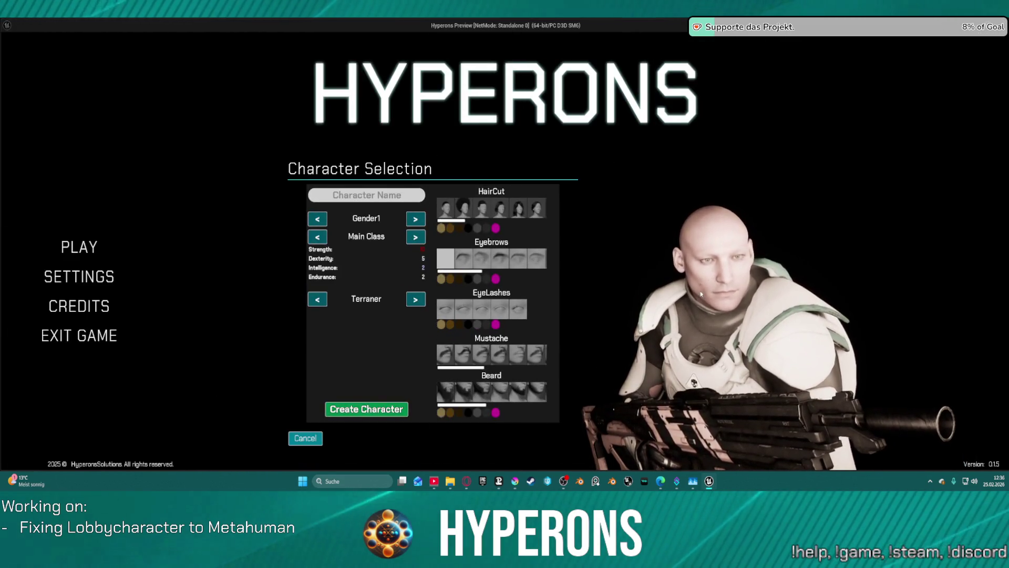
Step: Create a character named 'addasdadsdsaads' and select it in the character list
{"action": "left_click", "coordinate": [367, 195]}
{"action": "type", "text": "addasdadsdsaads"}
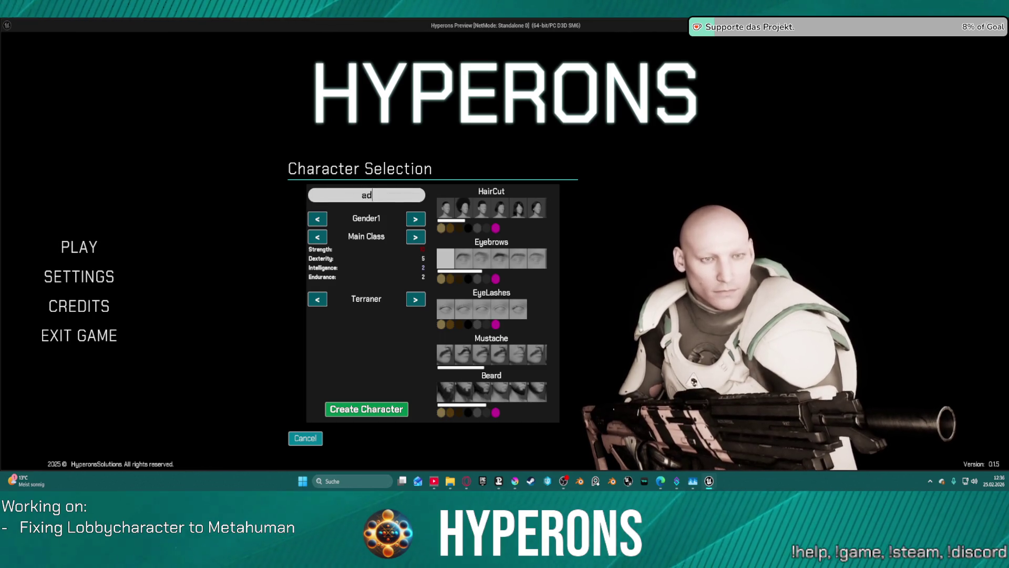
{"action": "left_click", "coordinate": [375, 414]}
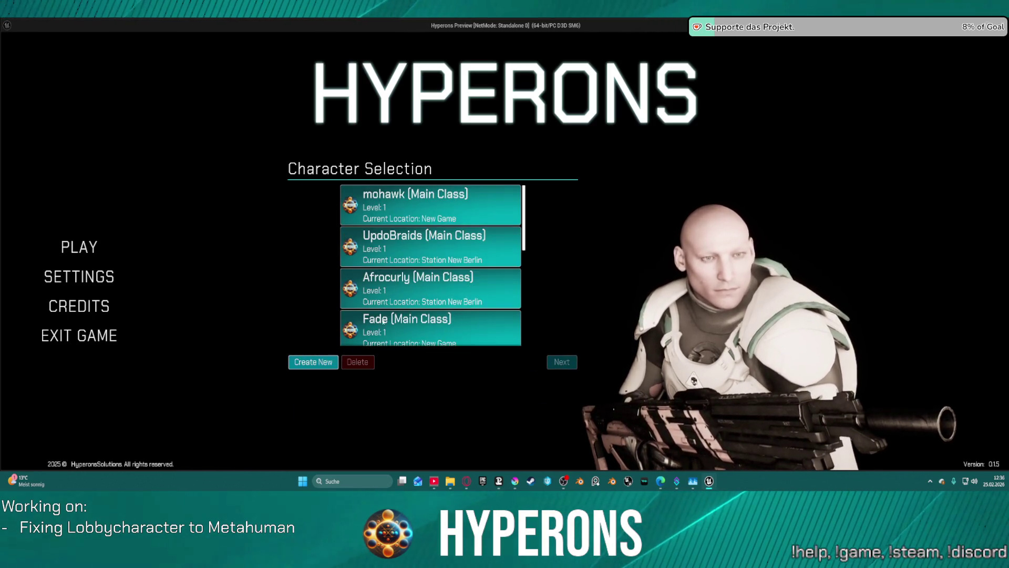
{"action": "scroll", "coordinate": [434, 273], "scroll_direction": "down", "scroll_amount": 5}
{"action": "scroll", "coordinate": [433, 273], "scroll_direction": "down", "scroll_amount": 3}
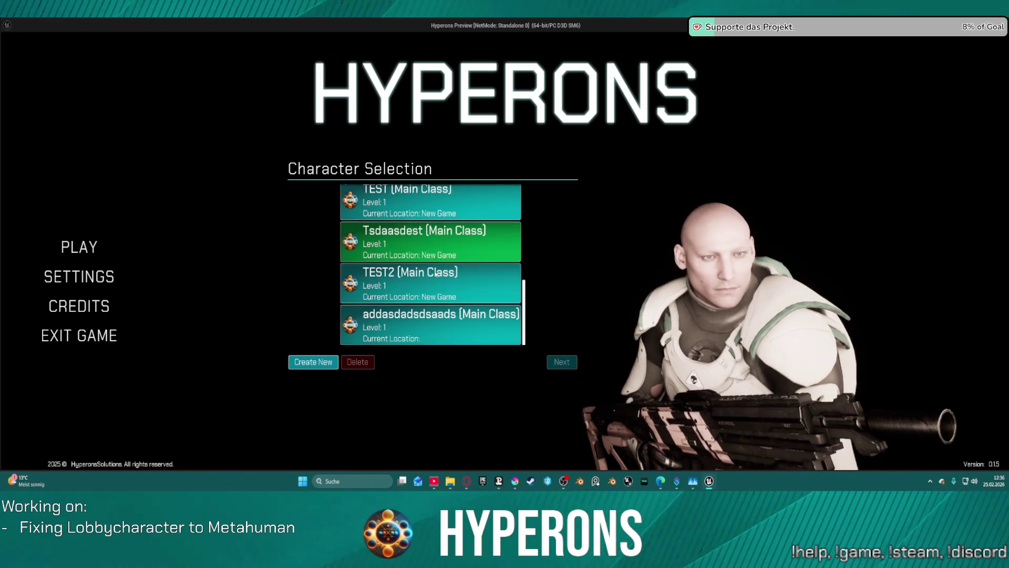
{"action": "left_click", "coordinate": [492, 324]}
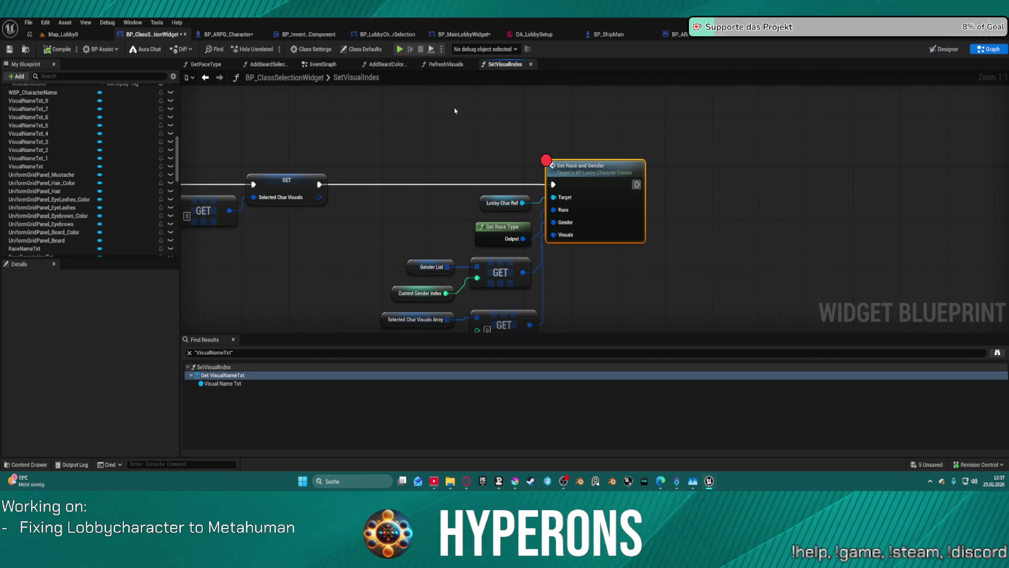
Step: Browse the EventGraph and AddBeardSelectionButtons graphs, then bring up BP_LobbyCharacterSelection's designer
{"action": "left_click", "coordinate": [323, 64]}
{"action": "scroll", "coordinate": [547, 232], "scroll_direction": "down", "scroll_amount": 5}
{"action": "left_click_drag", "start_coordinate": [547, 232], "coordinate": [640, 232]}
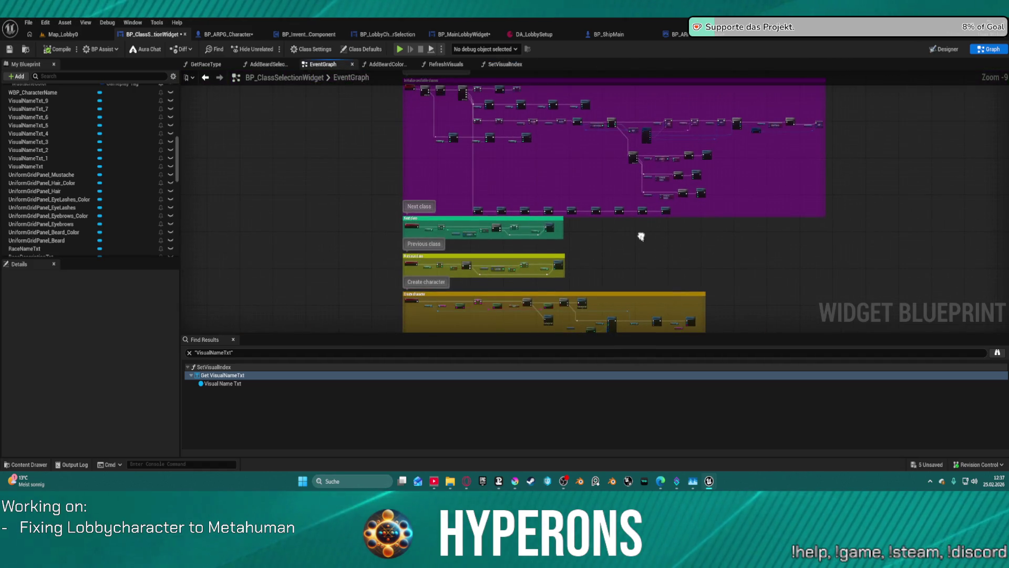
{"action": "left_click_drag", "start_coordinate": [644, 293], "coordinate": [645, 295]}
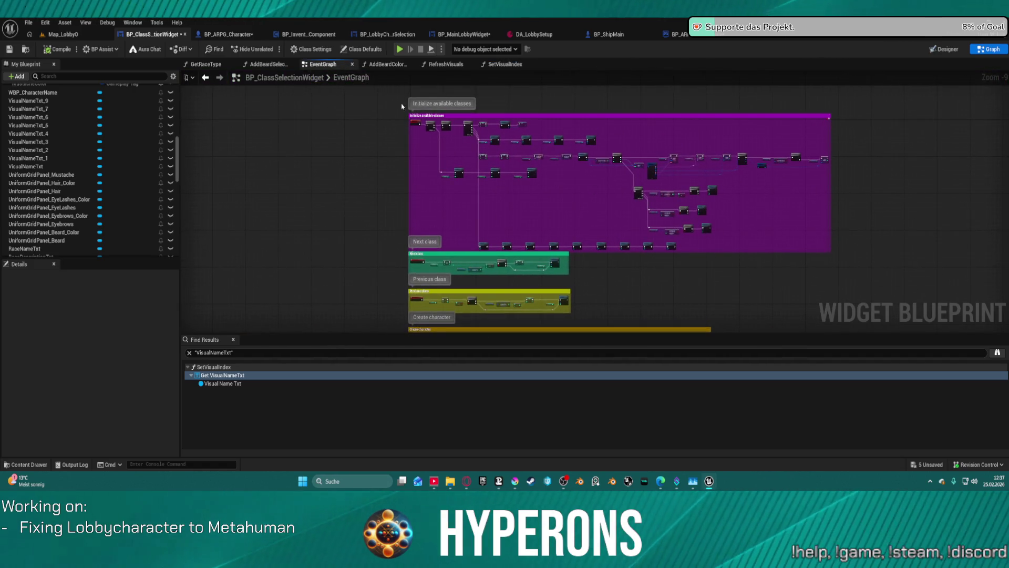
{"action": "left_click", "coordinate": [274, 64]}
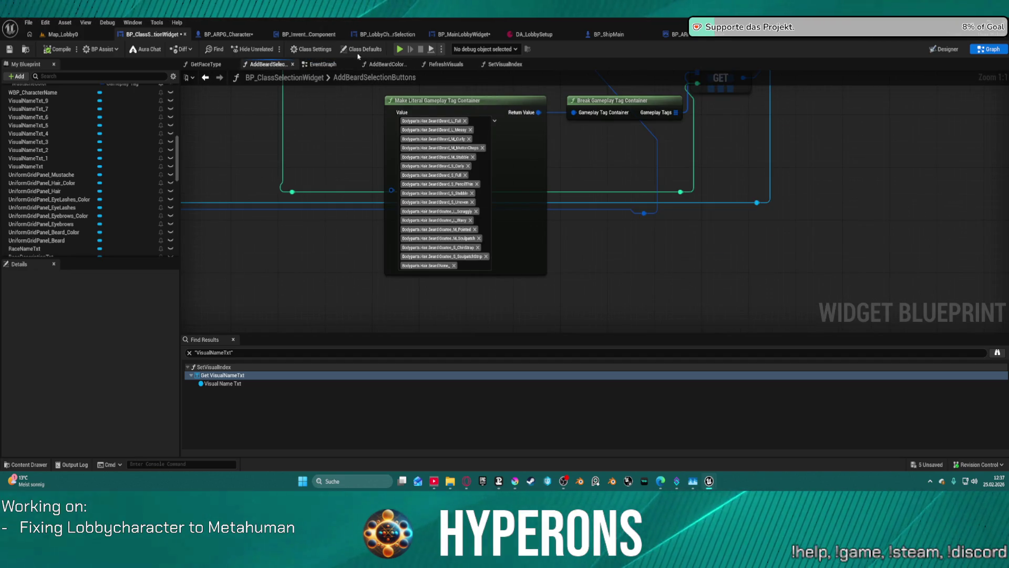
{"action": "left_click", "coordinate": [369, 37]}
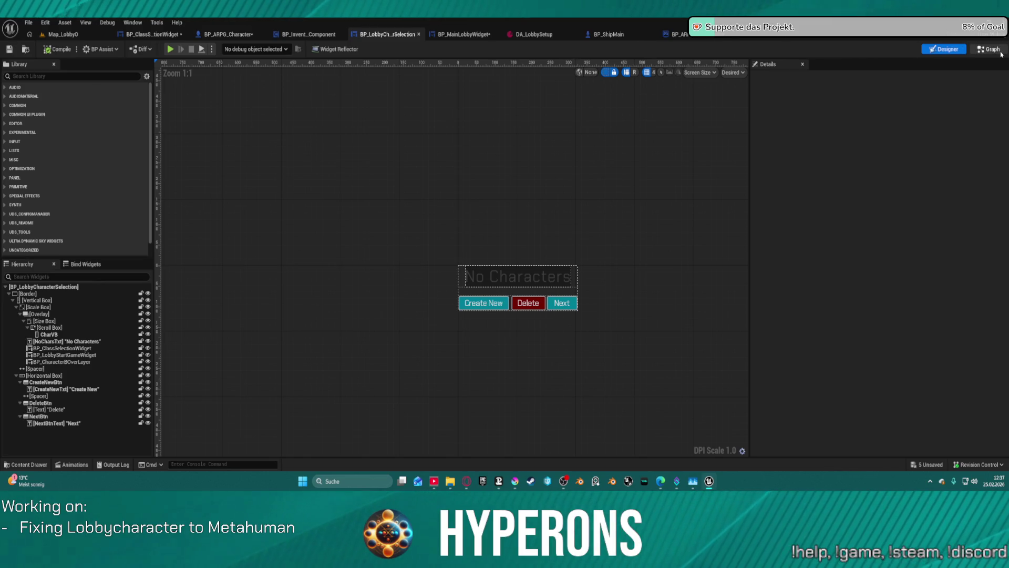
Step: Switch BP_LobbyCharacterSelection to Graph view and survey its Save to Slot, Clear Character and Next logic
{"action": "left_click", "coordinate": [991, 50]}
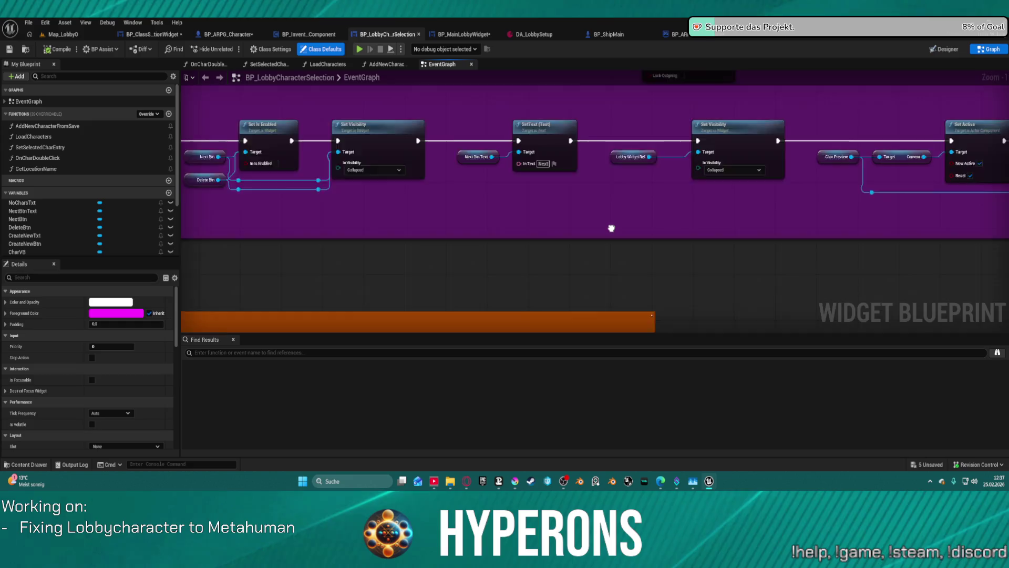
{"action": "scroll", "coordinate": [772, 118], "scroll_direction": "down", "scroll_amount": 7}
{"action": "scroll", "coordinate": [564, 147], "scroll_direction": "up", "scroll_amount": 7}
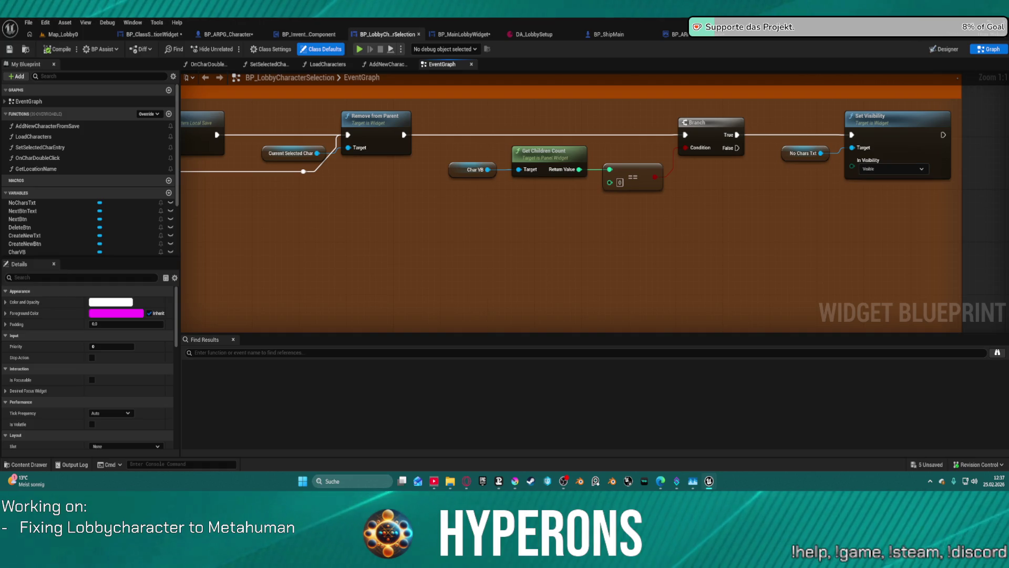
{"action": "mouse_move", "coordinate": [68, 234]}
{"action": "left_mouse_down"}
{"action": "mouse_move", "coordinate": [620, 228]}
{"action": "mouse_move", "coordinate": [849, 198]}
{"action": "mouse_move", "coordinate": [1006, 278]}
{"action": "mouse_move", "coordinate": [804, 248]}
{"action": "mouse_move", "coordinate": [795, 206]}
{"action": "left_mouse_up"}
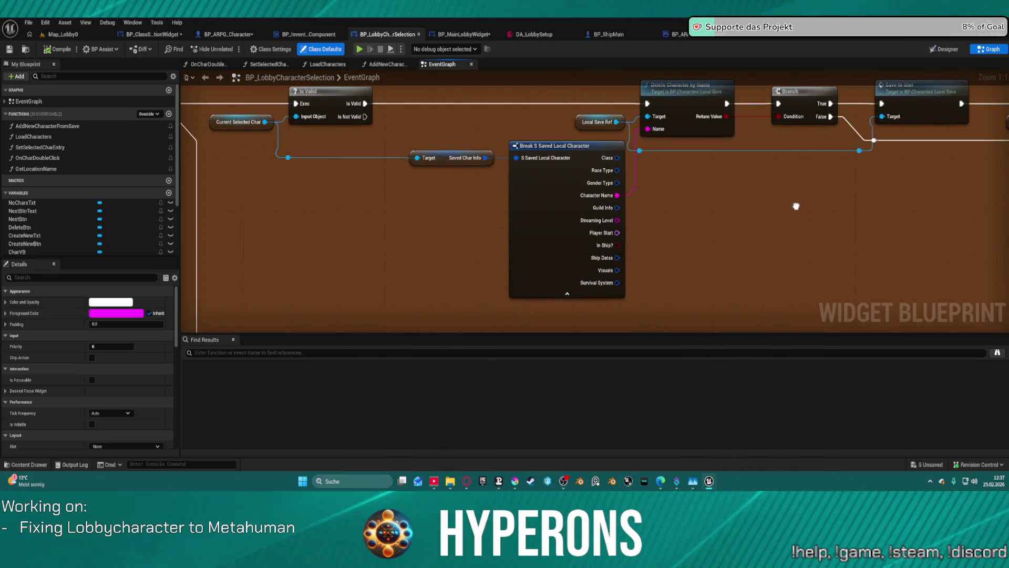
{"action": "left_click_drag", "start_coordinate": [796, 206], "coordinate": [840, 16]}
{"action": "mouse_move", "coordinate": [578, 294]}
{"action": "left_mouse_down"}
{"action": "mouse_move", "coordinate": [578, 84]}
{"action": "mouse_move", "coordinate": [557, 42]}
{"action": "mouse_move", "coordinate": [525, 22]}
{"action": "left_mouse_up"}
{"action": "mouse_move", "coordinate": [594, 200]}
{"action": "left_mouse_down"}
{"action": "mouse_move", "coordinate": [594, 165]}
{"action": "mouse_move", "coordinate": [357, 166]}
{"action": "mouse_move", "coordinate": [358, 84]}
{"action": "mouse_move", "coordinate": [349, 97]}
{"action": "mouse_move", "coordinate": [131, 25]}
{"action": "left_mouse_up"}
{"action": "left_click_drag", "start_coordinate": [645, 219], "coordinate": [560, 208]}
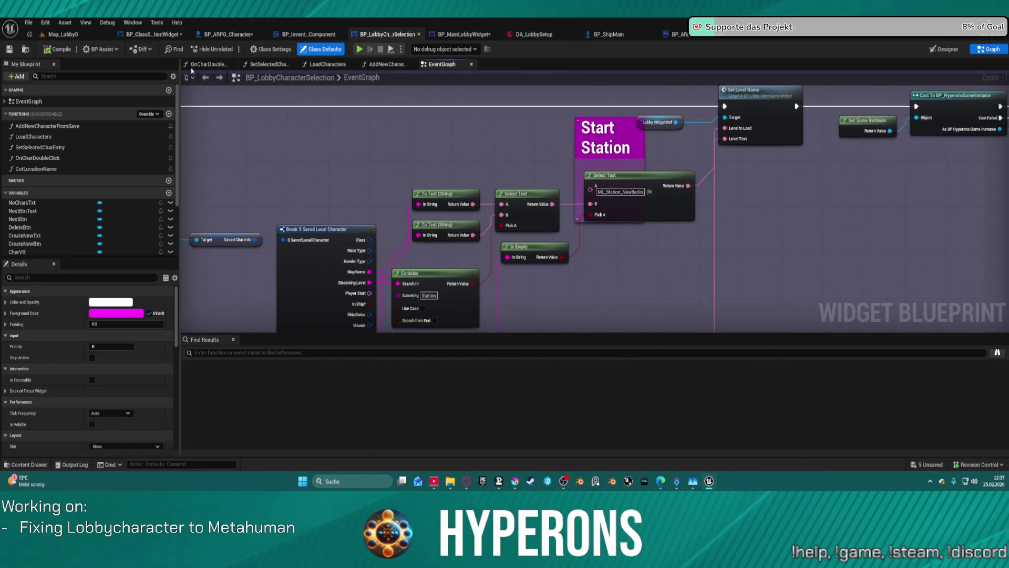
{"action": "scroll", "coordinate": [761, 119], "scroll_direction": "down", "scroll_amount": 3}
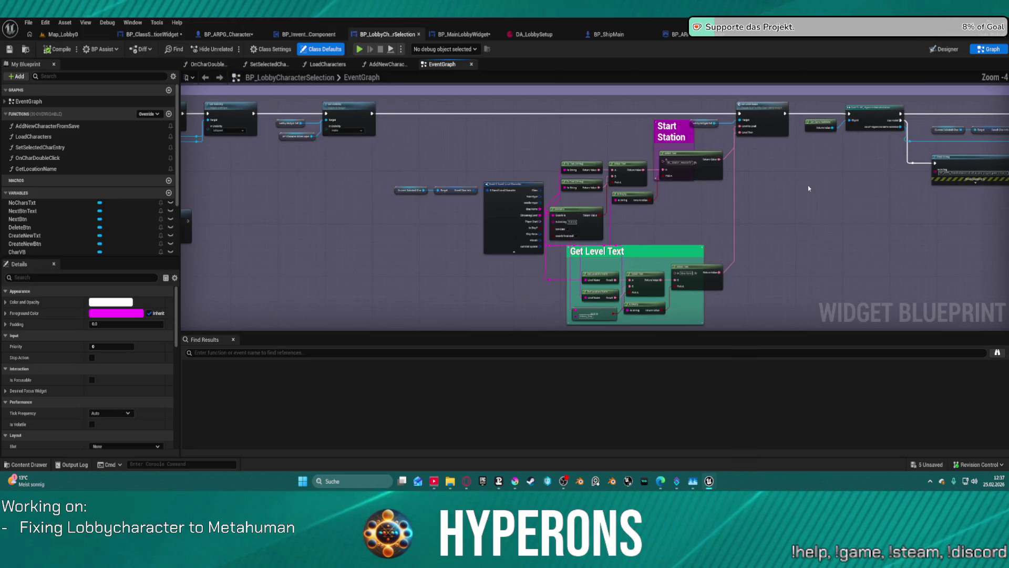
{"action": "mouse_move", "coordinate": [808, 185]}
{"action": "left_mouse_down"}
{"action": "mouse_move", "coordinate": [626, 103]}
{"action": "mouse_move", "coordinate": [633, 130]}
{"action": "mouse_move", "coordinate": [701, 166]}
{"action": "mouse_move", "coordinate": [604, 203]}
{"action": "mouse_move", "coordinate": [384, 223]}
{"action": "mouse_move", "coordinate": [395, 215]}
{"action": "left_mouse_up"}
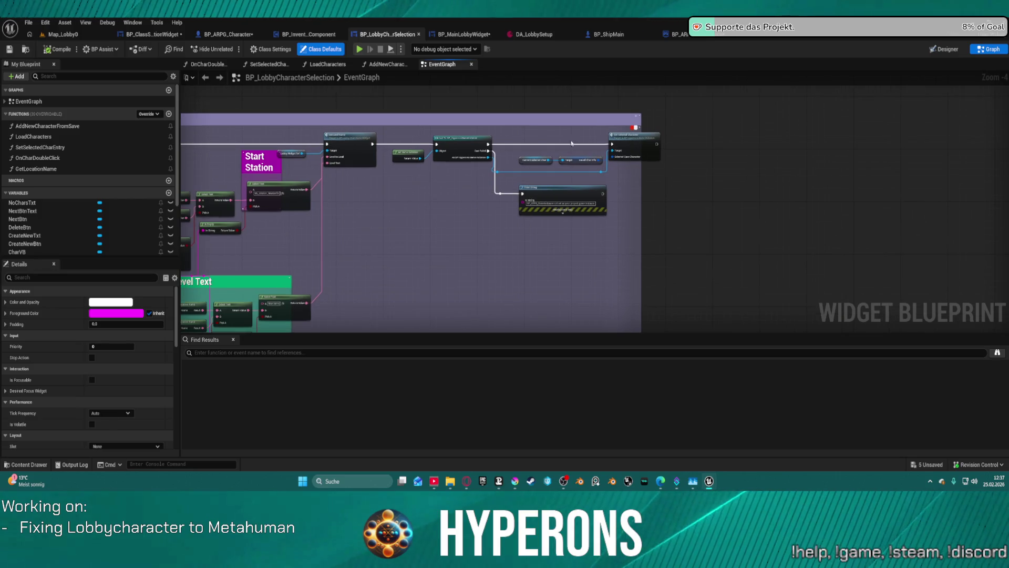
Step: Frame all four comment groups and bring up the Clear Character node's actions
{"action": "scroll", "coordinate": [581, 134], "scroll_direction": "up", "scroll_amount": 2}
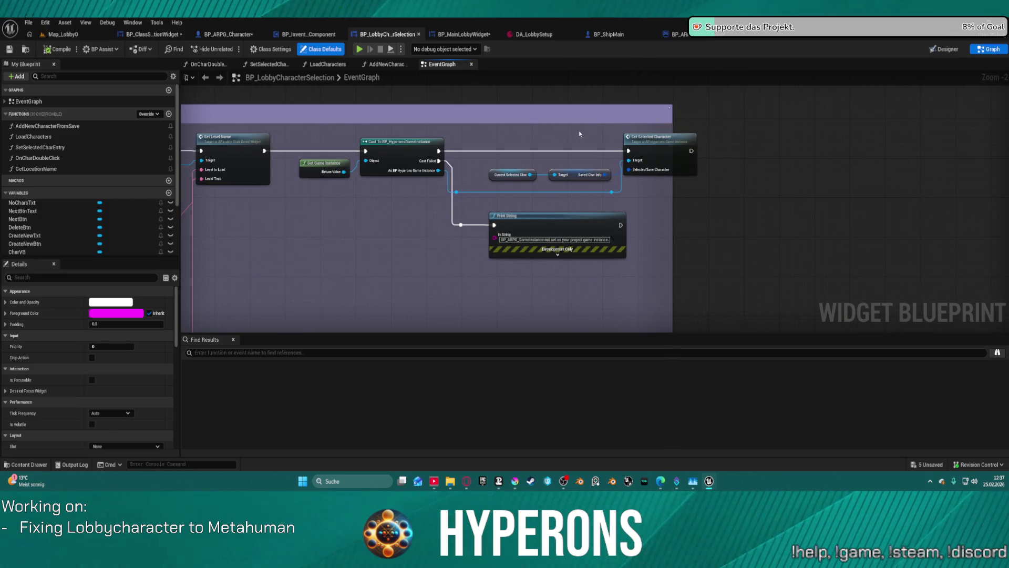
{"action": "left_click_drag", "start_coordinate": [581, 134], "coordinate": [561, 149]}
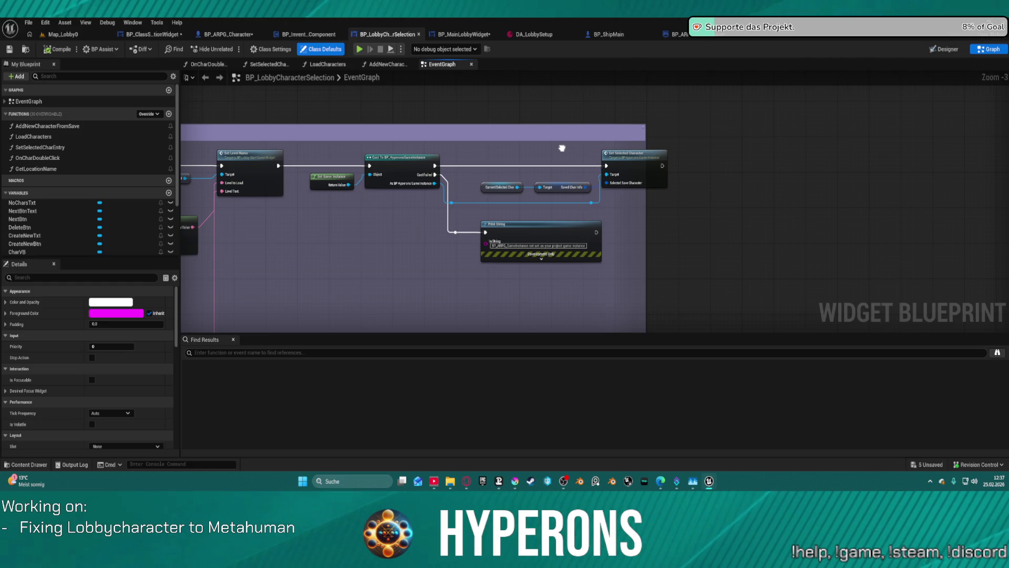
{"action": "scroll", "coordinate": [561, 148], "scroll_direction": "down", "scroll_amount": 8}
{"action": "mouse_move", "coordinate": [562, 148]}
{"action": "left_mouse_down"}
{"action": "mouse_move", "coordinate": [835, 290]}
{"action": "mouse_move", "coordinate": [826, 279]}
{"action": "mouse_move", "coordinate": [976, 123]}
{"action": "mouse_move", "coordinate": [984, 95]}
{"action": "mouse_move", "coordinate": [949, 270]}
{"action": "left_mouse_up"}
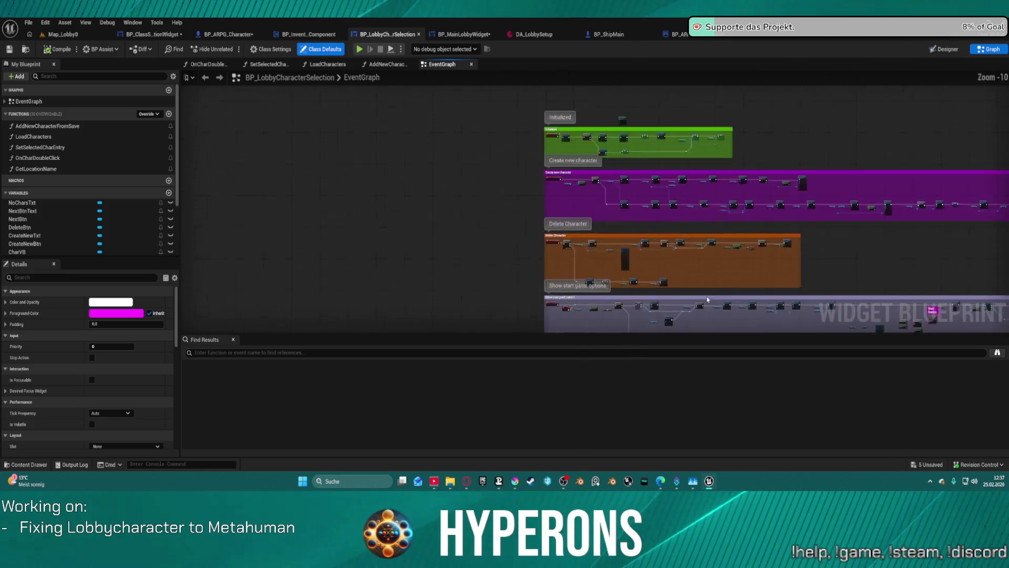
{"action": "scroll", "coordinate": [681, 264], "scroll_direction": "up", "scroll_amount": 12}
{"action": "mouse_move", "coordinate": [637, 250]}
{"action": "left_mouse_down"}
{"action": "mouse_move", "coordinate": [756, 162]}
{"action": "mouse_move", "coordinate": [736, 218]}
{"action": "mouse_move", "coordinate": [718, 215]}
{"action": "left_mouse_up"}
{"action": "right_click", "coordinate": [718, 202]}
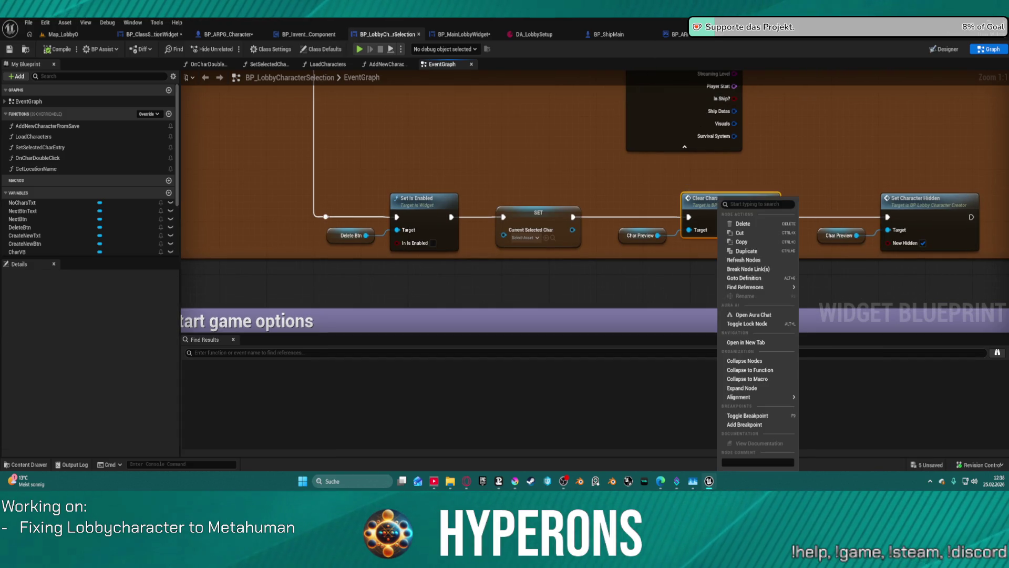
{"action": "key", "text": "Escape"}
Step: Open the ClearCharacter function and inspect its Set Skinned Asset mesh and Destroy Actor loop
{"action": "double_click", "coordinate": [710, 199]}
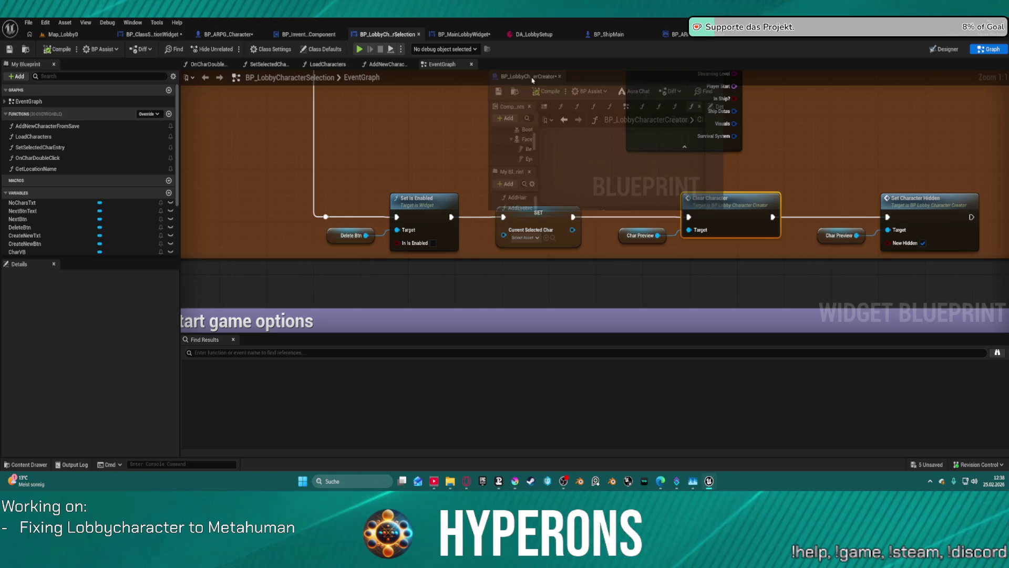
{"action": "scroll", "coordinate": [367, 293], "scroll_direction": "up", "scroll_amount": 12}
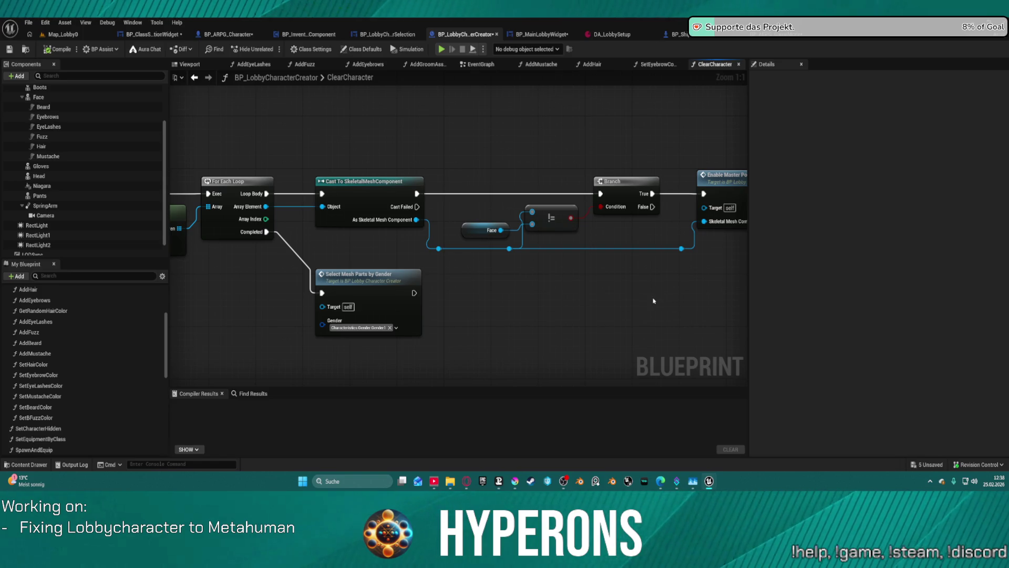
{"action": "mouse_move", "coordinate": [654, 300]}
{"action": "left_mouse_down"}
{"action": "mouse_move", "coordinate": [547, 318]}
{"action": "mouse_move", "coordinate": [452, 251]}
{"action": "mouse_move", "coordinate": [504, 235]}
{"action": "left_mouse_up"}
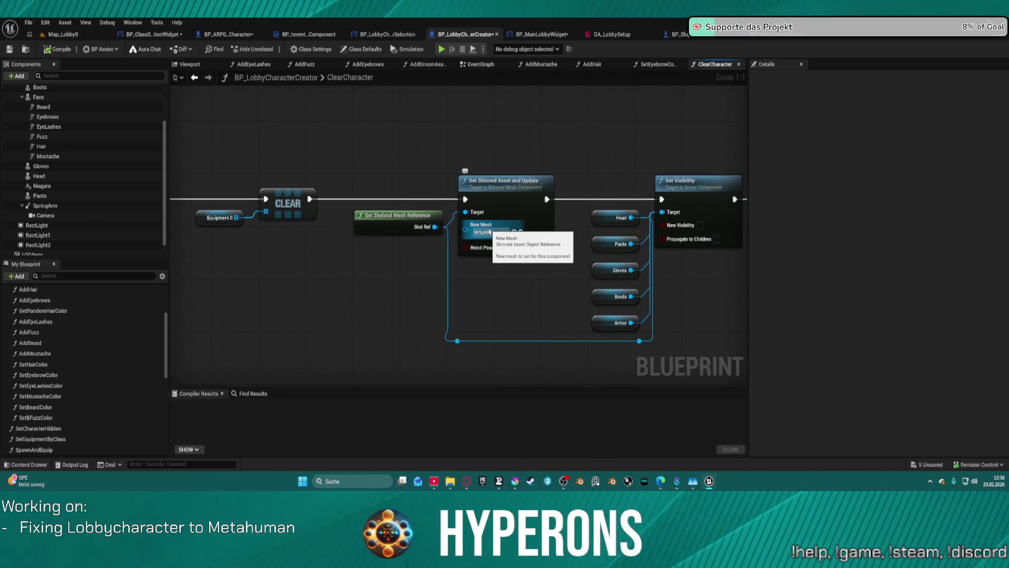
{"action": "left_click", "coordinate": [489, 231]}
{"action": "left_click", "coordinate": [494, 284]}
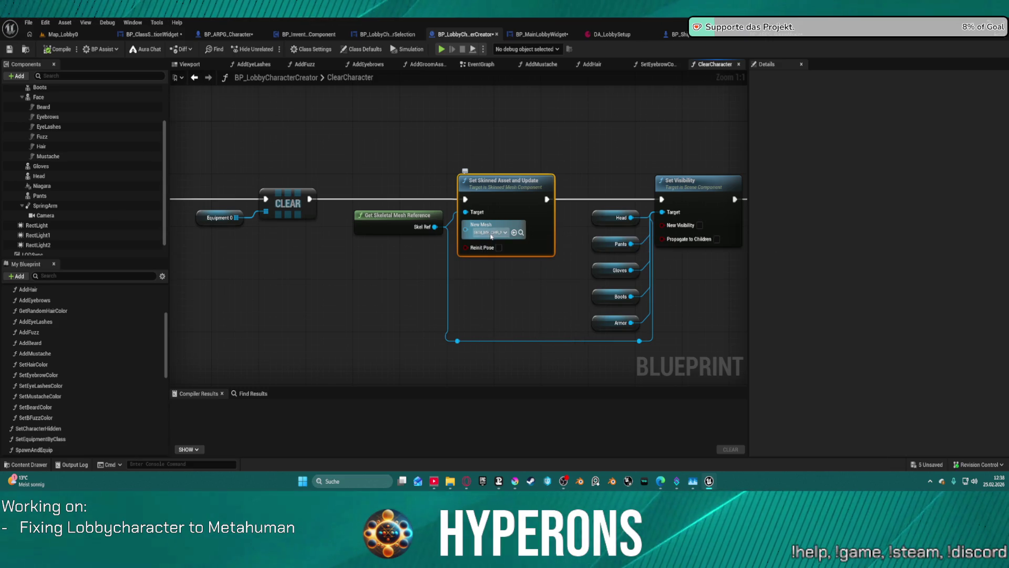
{"action": "mouse_move", "coordinate": [447, 315]}
{"action": "left_mouse_down"}
{"action": "mouse_move", "coordinate": [790, 330]}
{"action": "mouse_move", "coordinate": [168, 319]}
{"action": "mouse_move", "coordinate": [3, 285]}
{"action": "mouse_move", "coordinate": [234, 314]}
{"action": "mouse_move", "coordinate": [434, 321]}
{"action": "mouse_move", "coordinate": [445, 311]}
{"action": "left_mouse_up"}
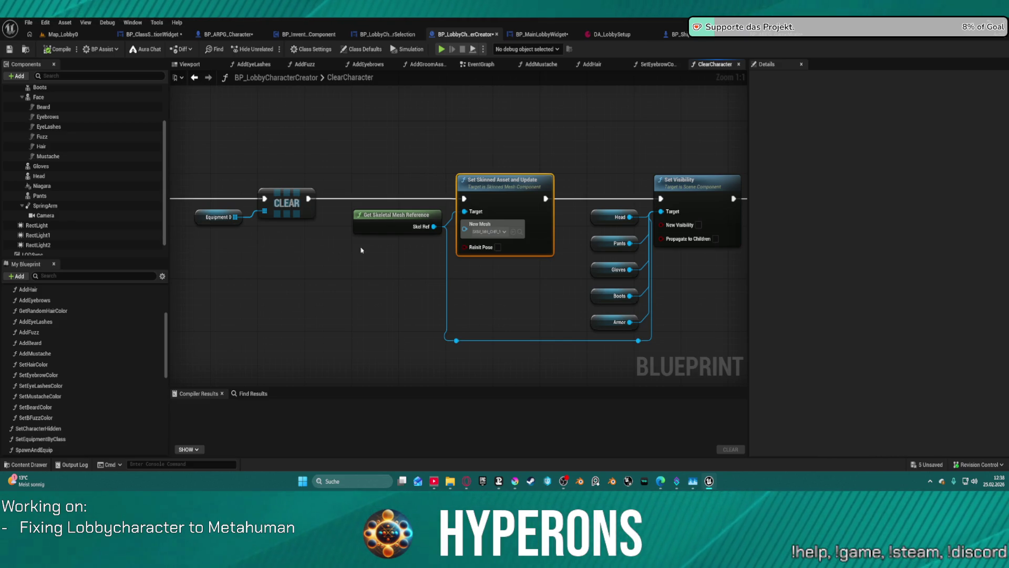
{"action": "mouse_move", "coordinate": [279, 246]}
{"action": "left_mouse_down"}
{"action": "mouse_move", "coordinate": [519, 242]}
{"action": "mouse_move", "coordinate": [551, 221]}
{"action": "left_mouse_up"}
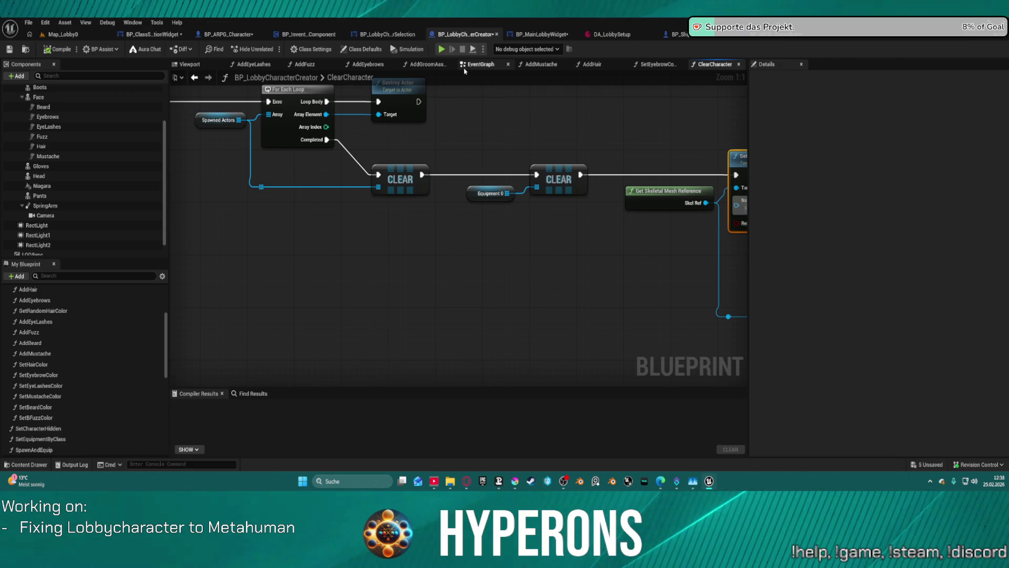
{"action": "scroll", "coordinate": [444, 163], "scroll_direction": "down", "scroll_amount": 4}
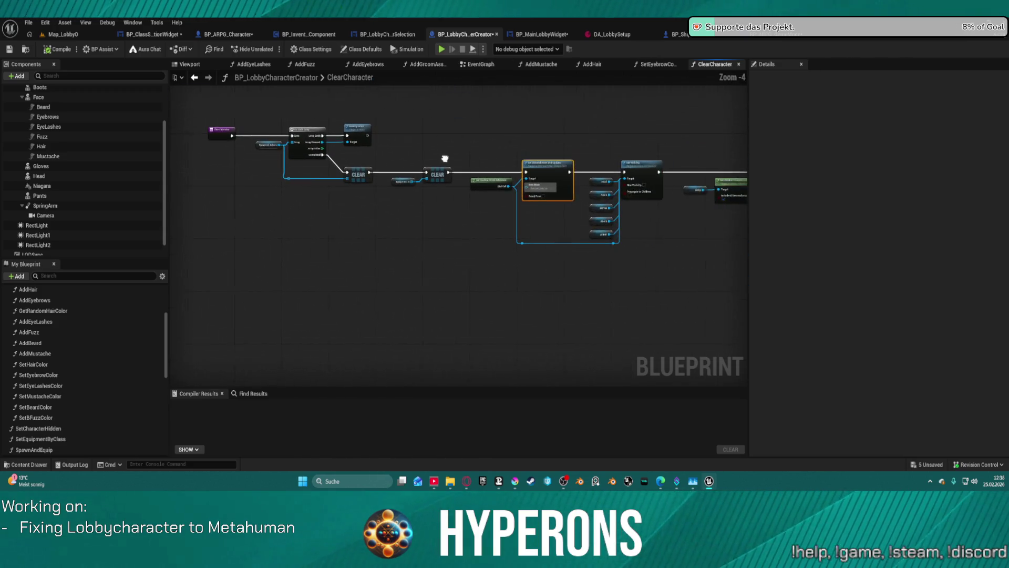
Step: Delete the Camera and SwitchCamera nodes from BP_LobbyCharacterCreator's EventGraph
{"action": "left_click", "coordinate": [132, 34]}
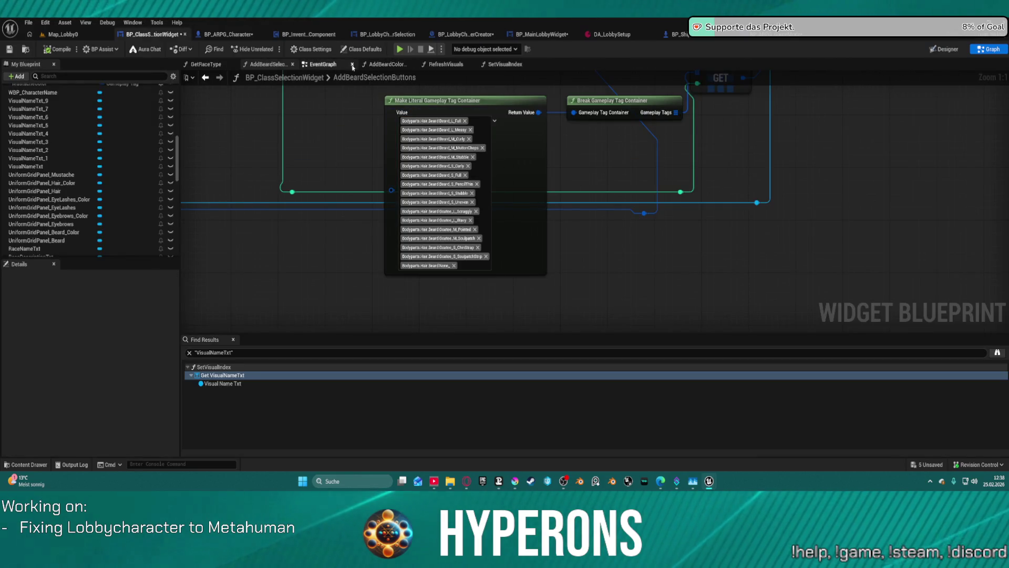
{"action": "left_click", "coordinate": [455, 35]}
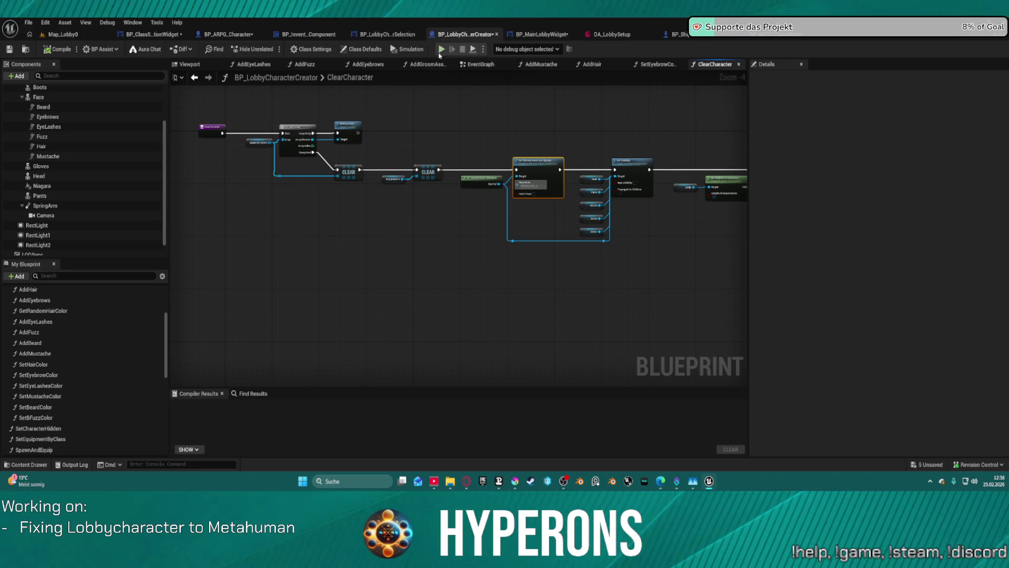
{"action": "left_click", "coordinate": [481, 64]}
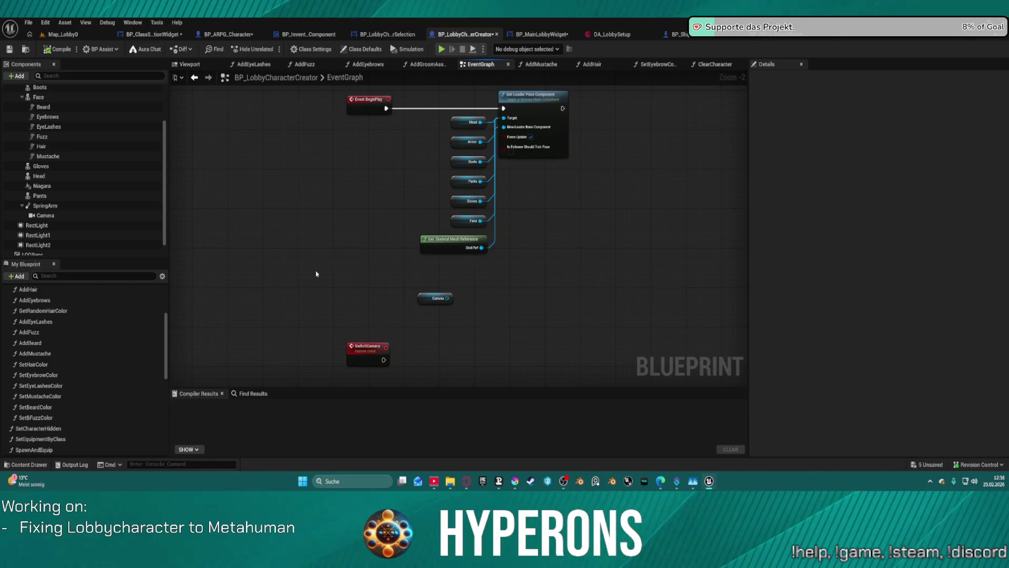
{"action": "left_click_drag", "start_coordinate": [316, 274], "coordinate": [492, 355]}
{"action": "key", "text": "Delete"}
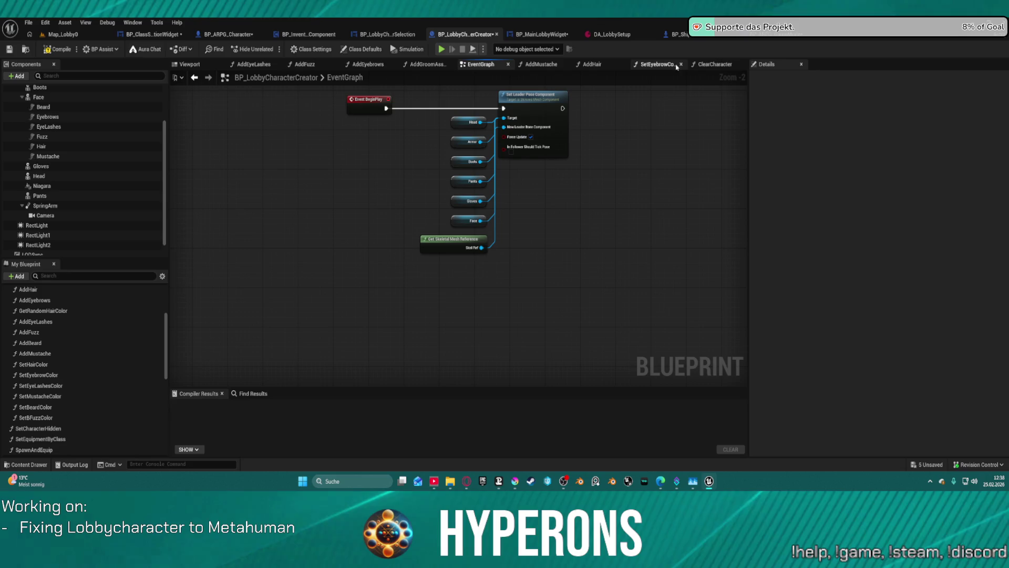
{"action": "left_click", "coordinate": [715, 64]}
{"action": "scroll", "coordinate": [539, 149], "scroll_direction": "up", "scroll_amount": 4}
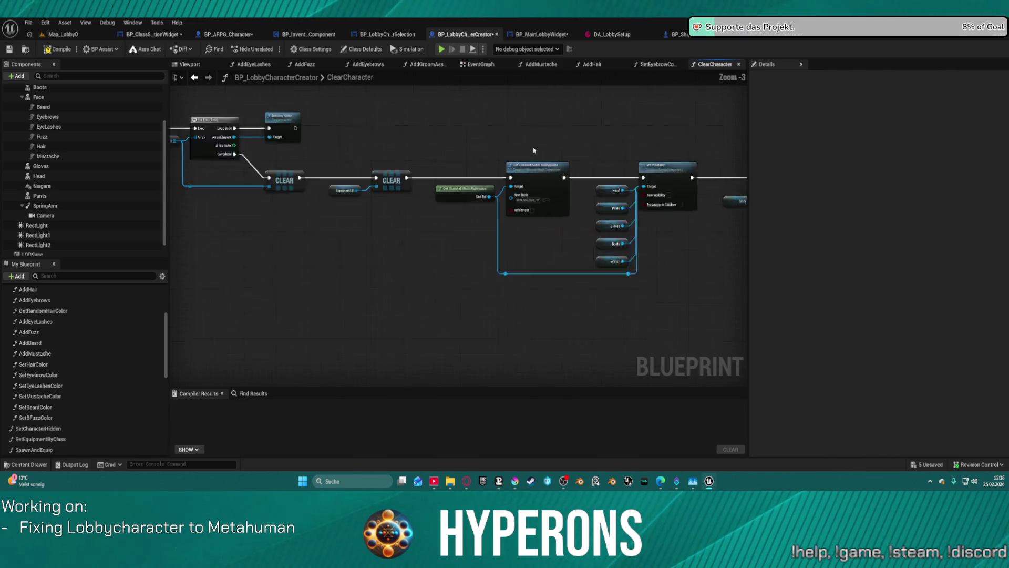
Step: Locate the Delete Character by Name node in BP_LobbyCharacterSelection's EventGraph
{"action": "left_click", "coordinate": [543, 35]}
{"action": "left_click", "coordinate": [387, 35]}
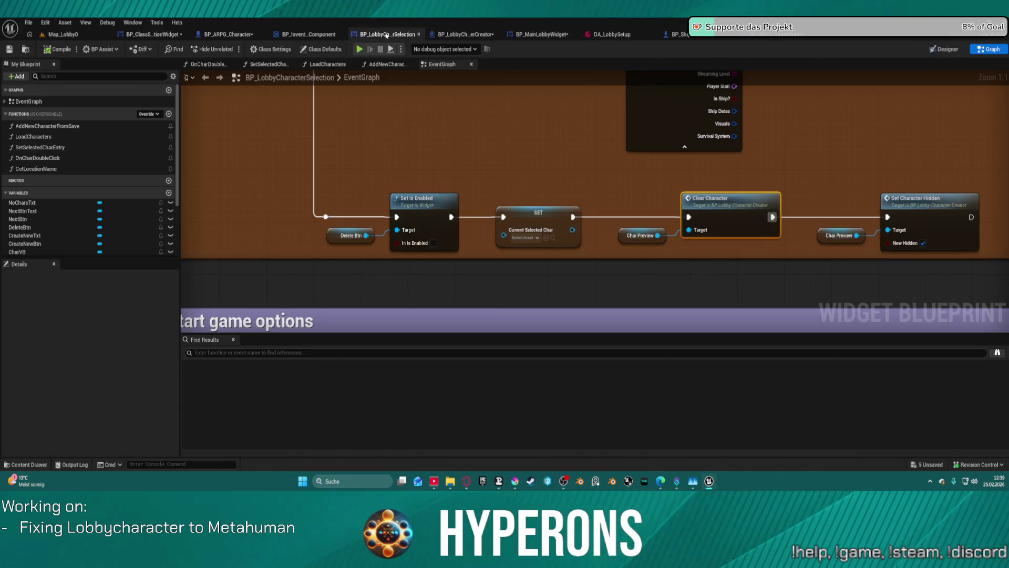
{"action": "mouse_move", "coordinate": [687, 262]}
{"action": "left_mouse_down"}
{"action": "mouse_move", "coordinate": [436, 281]}
{"action": "mouse_move", "coordinate": [445, 277]}
{"action": "left_mouse_up"}
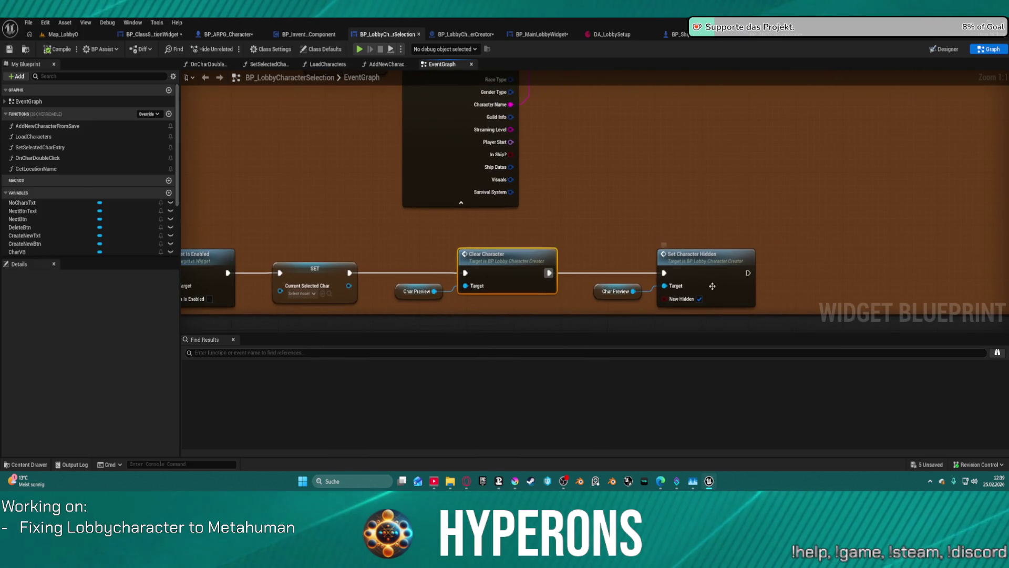
{"action": "left_click_drag", "start_coordinate": [712, 286], "coordinate": [519, 481]}
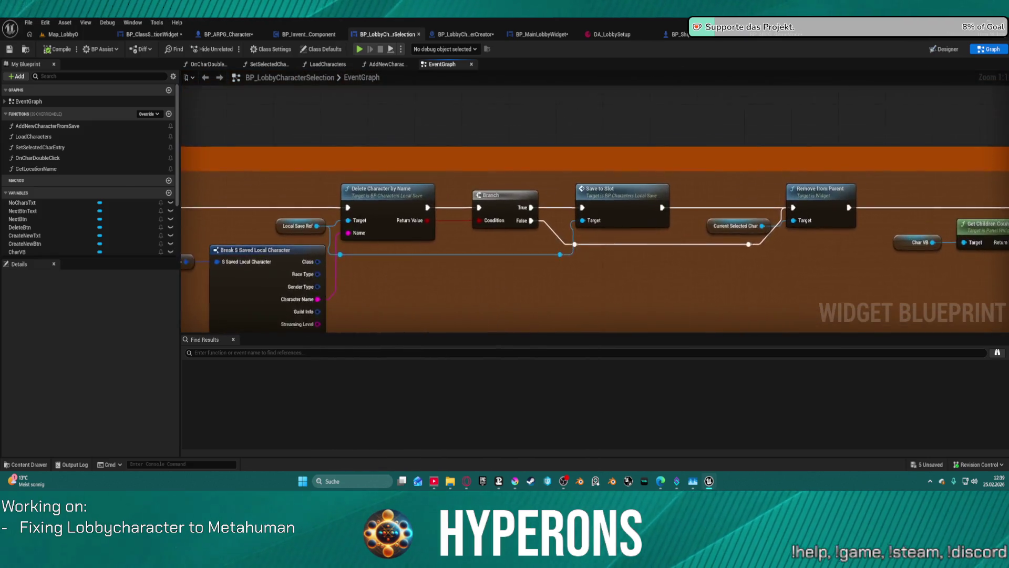
{"action": "mouse_move", "coordinate": [946, 273]}
{"action": "left_mouse_down"}
{"action": "mouse_move", "coordinate": [900, 229]}
{"action": "mouse_move", "coordinate": [711, 200]}
{"action": "mouse_move", "coordinate": [289, 201]}
{"action": "left_mouse_up"}
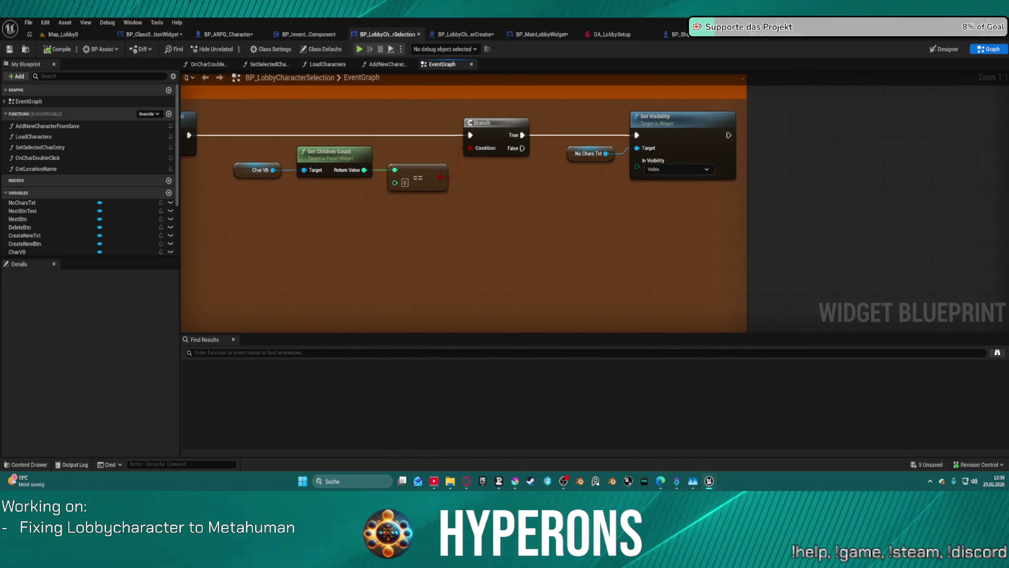
{"action": "left_click_drag", "start_coordinate": [221, 315], "coordinate": [879, 325]}
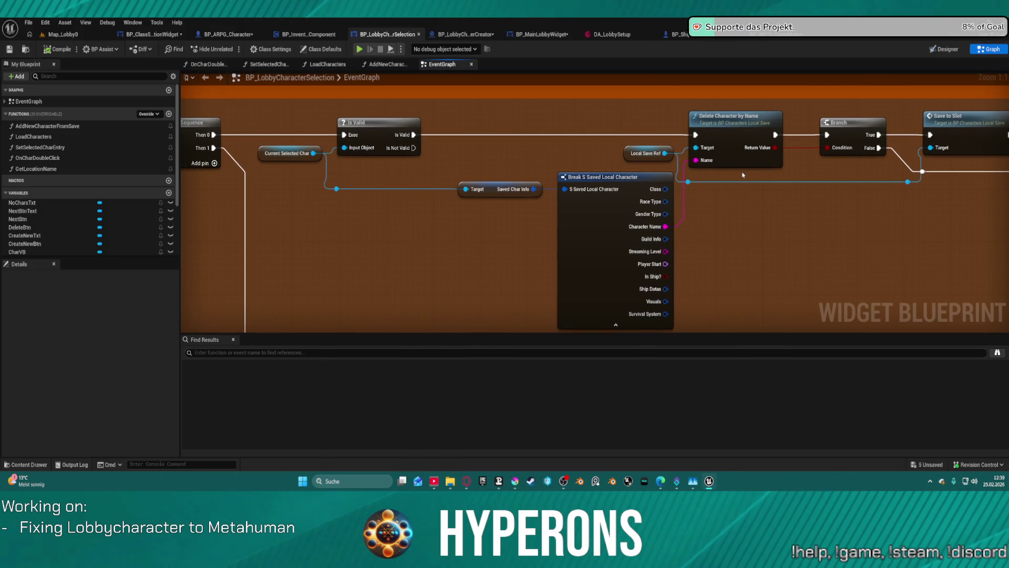
Step: Toggle a breakpoint on the Delete Character by Name node
{"action": "right_click", "coordinate": [708, 110]}
{"action": "right_click", "coordinate": [687, 114]}
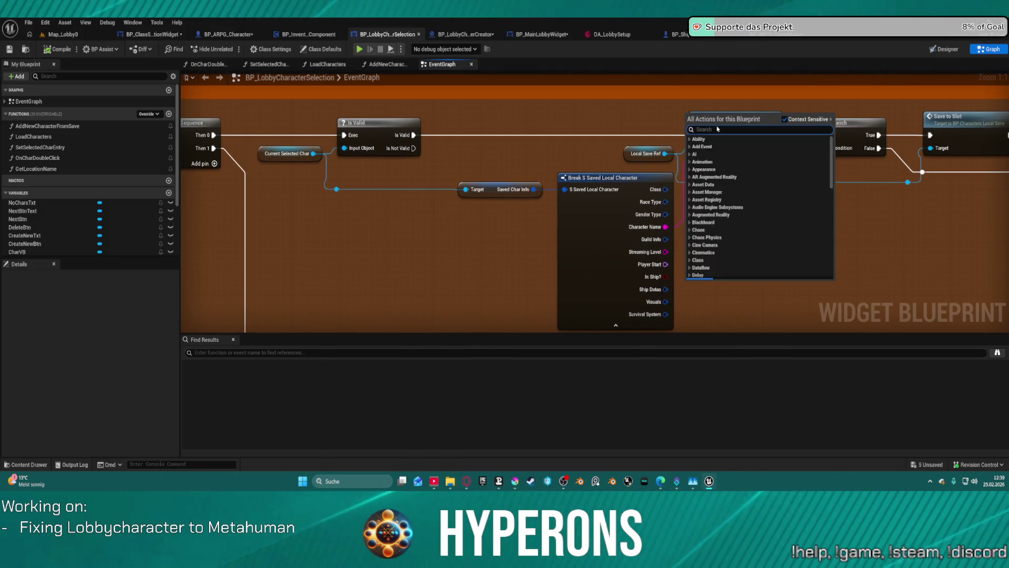
{"action": "key", "text": "Escape"}
{"action": "right_click", "coordinate": [728, 119]}
{"action": "mouse_move", "coordinate": [757, 318]}
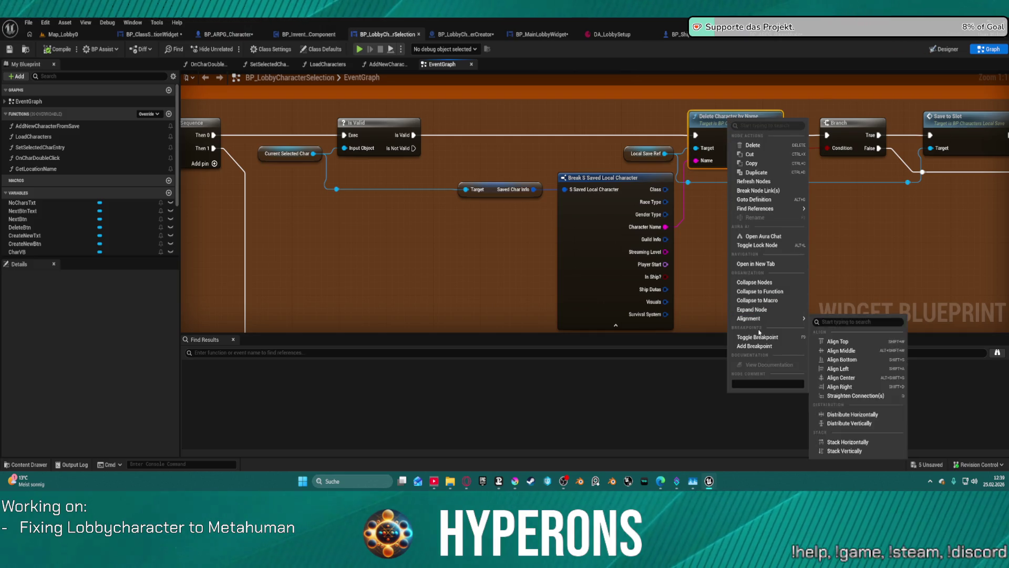
{"action": "left_click", "coordinate": [754, 345]}
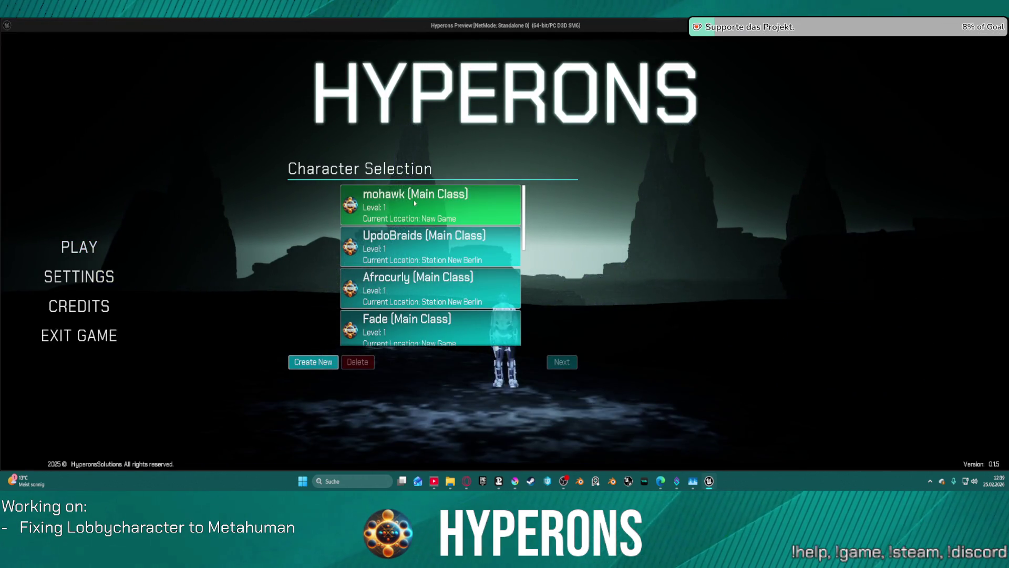
Step: Delete mohawk in play, step past the breakpoint, inspect Saved Char Info, then stop
{"action": "left_click", "coordinate": [414, 199]}
{"action": "left_click", "coordinate": [357, 362]}
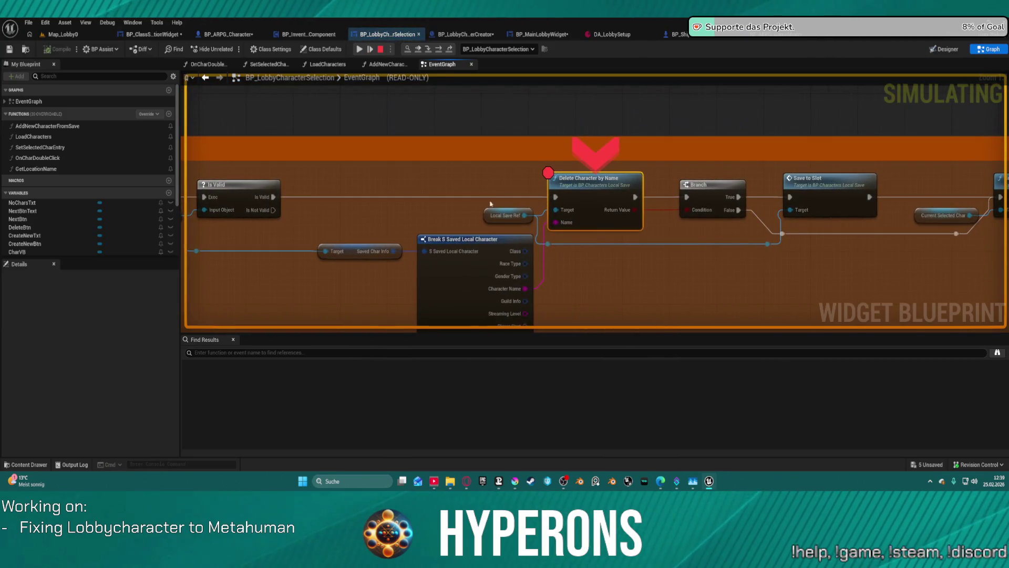
{"action": "mouse_move", "coordinate": [565, 228]}
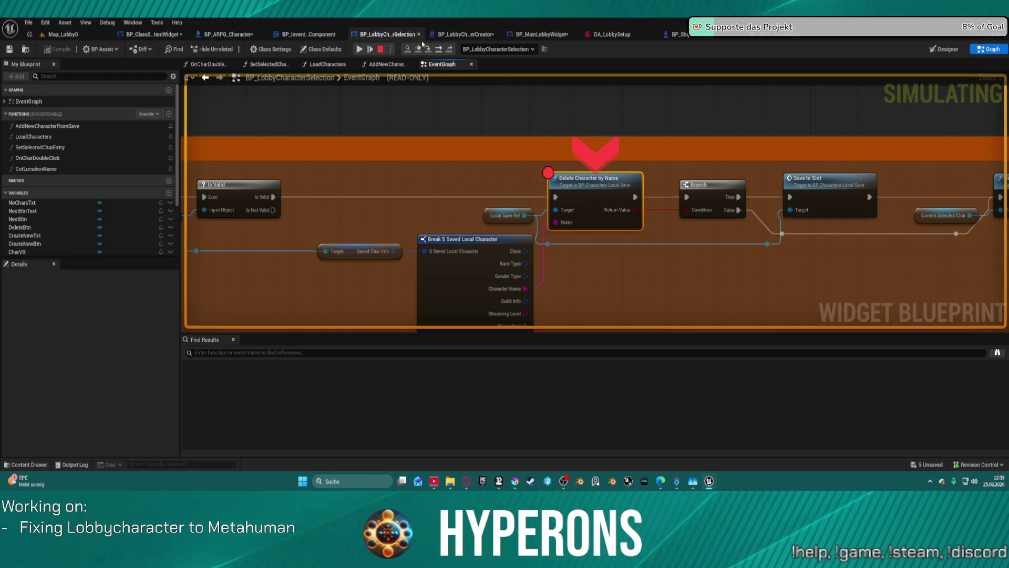
{"action": "left_click", "coordinate": [437, 51]}
{"action": "mouse_move", "coordinate": [499, 216]}
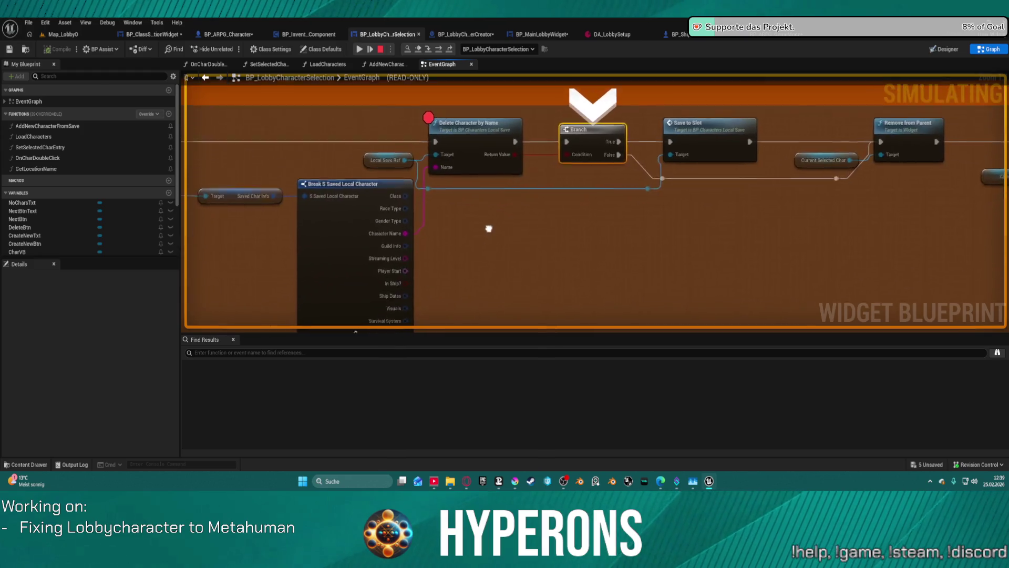
{"action": "mouse_move", "coordinate": [411, 211]}
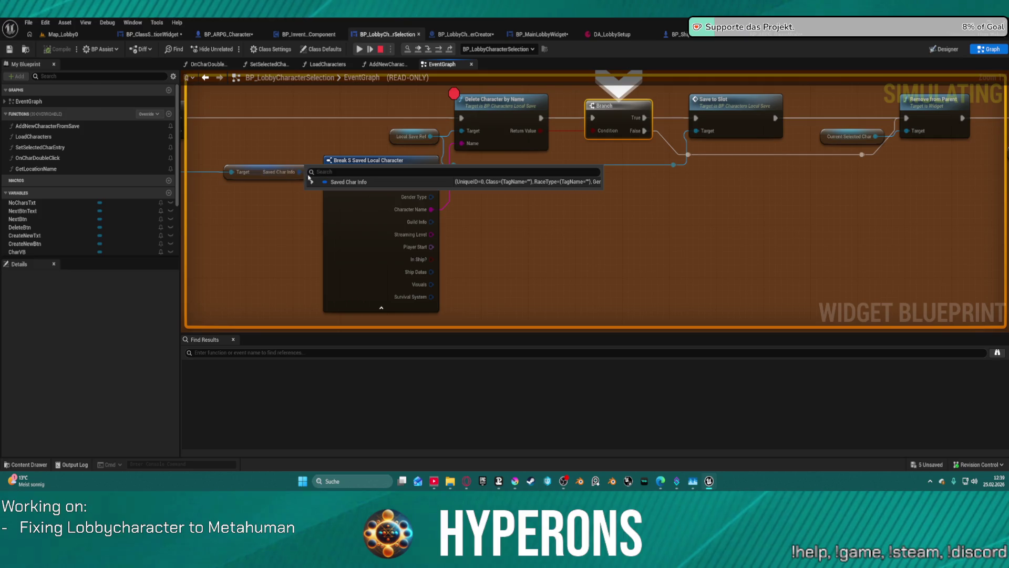
{"action": "left_click", "coordinate": [311, 181]}
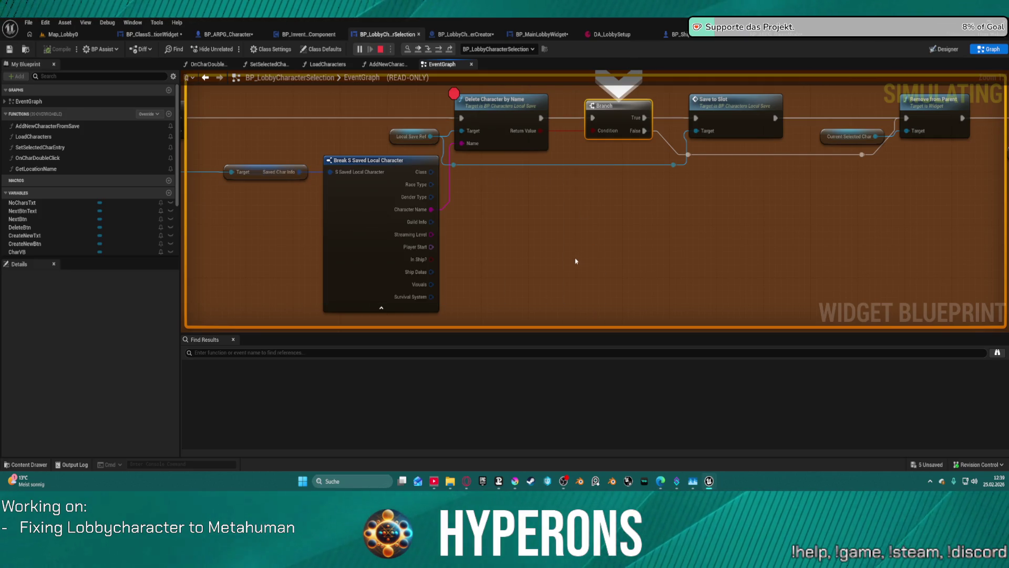
{"action": "key", "text": "Escape"}
{"action": "scroll", "coordinate": [500, 195], "scroll_direction": "down", "scroll_amount": 3}
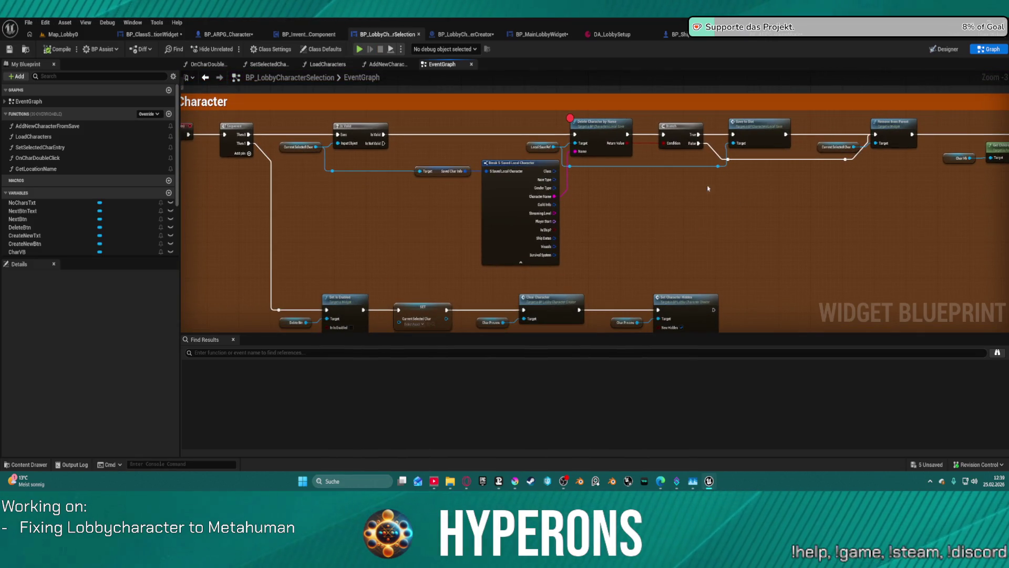
{"action": "left_click", "coordinate": [286, 146]}
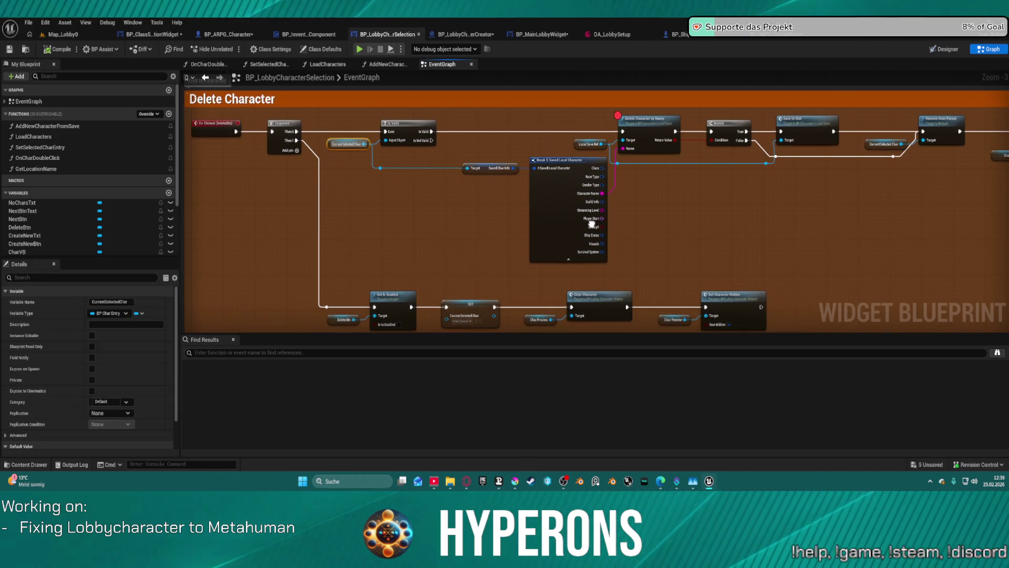
{"action": "mouse_move", "coordinate": [592, 224]}
{"action": "left_mouse_down"}
{"action": "mouse_move", "coordinate": [581, 231]}
{"action": "mouse_move", "coordinate": [710, 326]}
{"action": "mouse_move", "coordinate": [725, 452]}
{"action": "left_mouse_up"}
{"action": "left_click_drag", "start_coordinate": [789, 220], "coordinate": [389, 233]}
{"action": "mouse_move", "coordinate": [789, 221]}
{"action": "left_mouse_down"}
{"action": "mouse_move", "coordinate": [594, 171]}
{"action": "mouse_move", "coordinate": [521, 224]}
{"action": "mouse_move", "coordinate": [184, 234]}
{"action": "mouse_move", "coordinate": [318, 322]}
{"action": "left_mouse_up"}
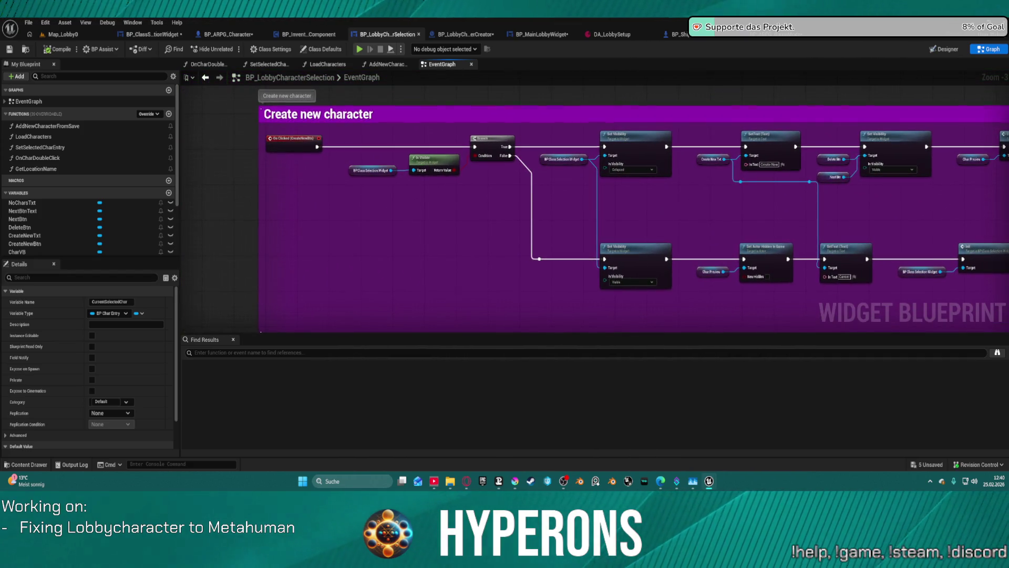
{"action": "mouse_move", "coordinate": [736, 221]}
{"action": "left_mouse_down"}
{"action": "mouse_move", "coordinate": [345, 198]}
{"action": "mouse_move", "coordinate": [334, 209]}
{"action": "mouse_move", "coordinate": [515, 213]}
{"action": "mouse_move", "coordinate": [289, 217]}
{"action": "left_mouse_up"}
{"action": "left_click_drag", "start_coordinate": [735, 221], "coordinate": [379, 155]}
{"action": "mouse_move", "coordinate": [368, 210]}
{"action": "left_mouse_down"}
{"action": "mouse_move", "coordinate": [363, 216]}
{"action": "mouse_move", "coordinate": [530, 248]}
{"action": "mouse_move", "coordinate": [489, 238]}
{"action": "mouse_move", "coordinate": [983, 244]}
{"action": "left_mouse_up"}
{"action": "left_click_drag", "start_coordinate": [291, 284], "coordinate": [592, 274]}
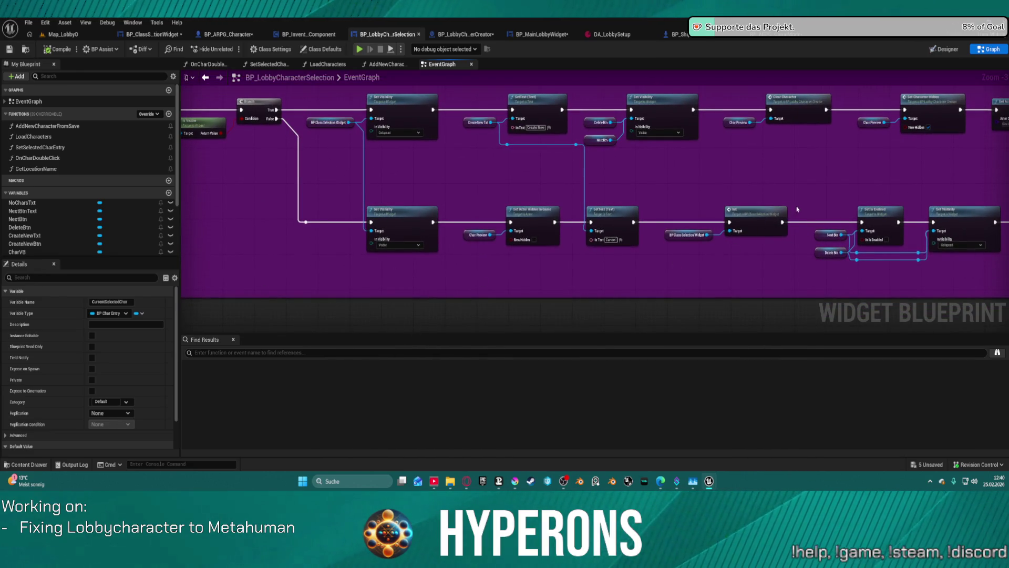
Step: Review the class selection widget's Init graph: For Loop, Set Visual Index, Set Race Index, Available classes nodes
{"action": "double_click", "coordinate": [756, 224]}
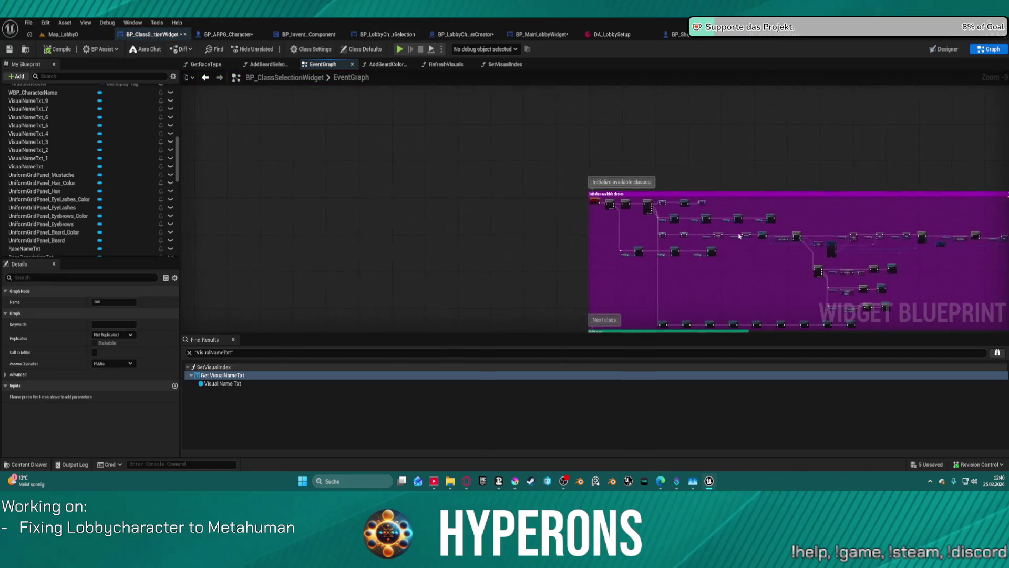
{"action": "scroll", "coordinate": [750, 274], "scroll_direction": "down", "scroll_amount": 2}
{"action": "mouse_move", "coordinate": [749, 275]}
{"action": "left_mouse_down"}
{"action": "mouse_move", "coordinate": [356, 263]}
{"action": "mouse_move", "coordinate": [42, 278]}
{"action": "left_mouse_up"}
{"action": "scroll", "coordinate": [315, 263], "scroll_direction": "down", "scroll_amount": 1}
{"action": "mouse_move", "coordinate": [315, 263]}
{"action": "left_mouse_down"}
{"action": "mouse_move", "coordinate": [584, 242]}
{"action": "mouse_move", "coordinate": [631, 226]}
{"action": "left_mouse_up"}
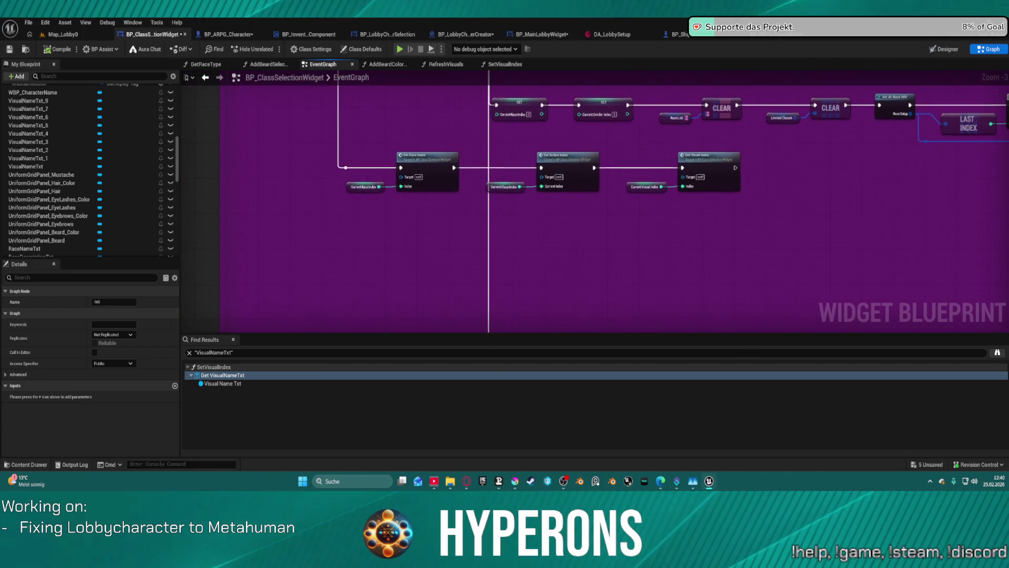
{"action": "mouse_move", "coordinate": [594, 315]}
{"action": "left_mouse_down"}
{"action": "mouse_move", "coordinate": [563, 284]}
{"action": "mouse_move", "coordinate": [531, 152]}
{"action": "mouse_move", "coordinate": [452, 73]}
{"action": "mouse_move", "coordinate": [302, 73]}
{"action": "mouse_move", "coordinate": [410, 185]}
{"action": "left_mouse_up"}
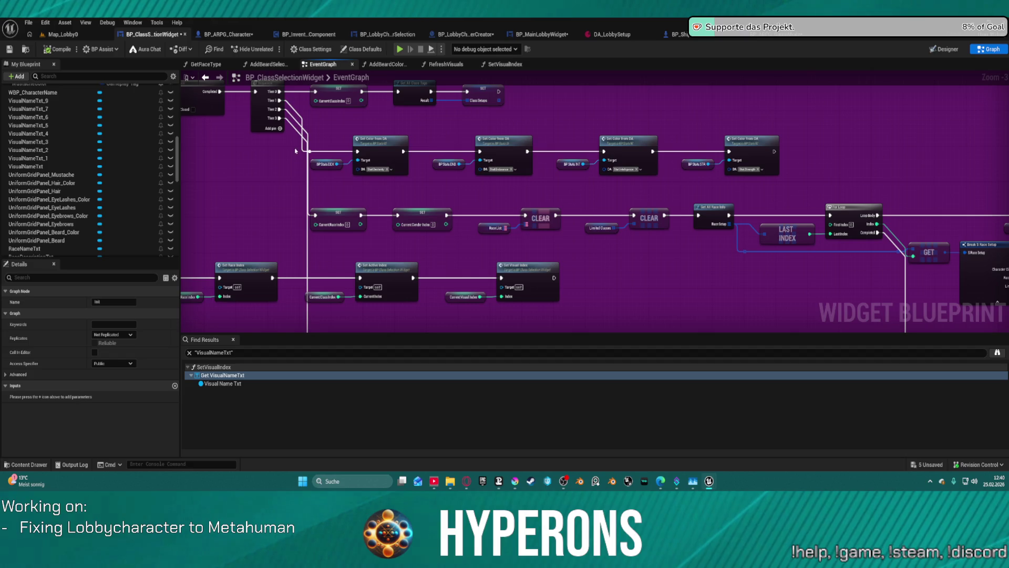
{"action": "mouse_move", "coordinate": [279, 109]}
{"action": "left_mouse_down"}
{"action": "mouse_move", "coordinate": [358, 132]}
{"action": "mouse_move", "coordinate": [378, 208]}
{"action": "left_mouse_up"}
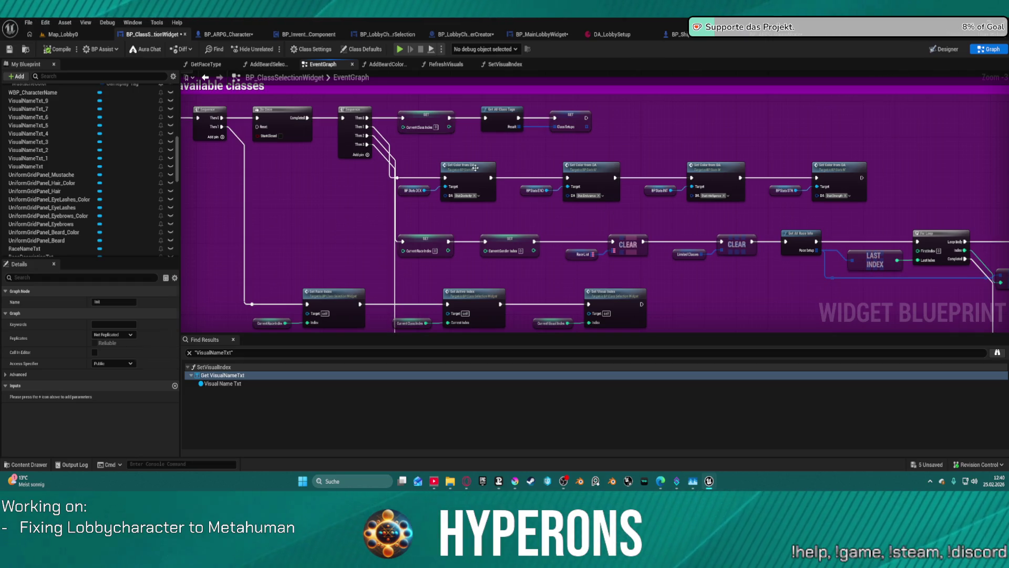
{"action": "left_click_drag", "start_coordinate": [642, 158], "coordinate": [748, 206]}
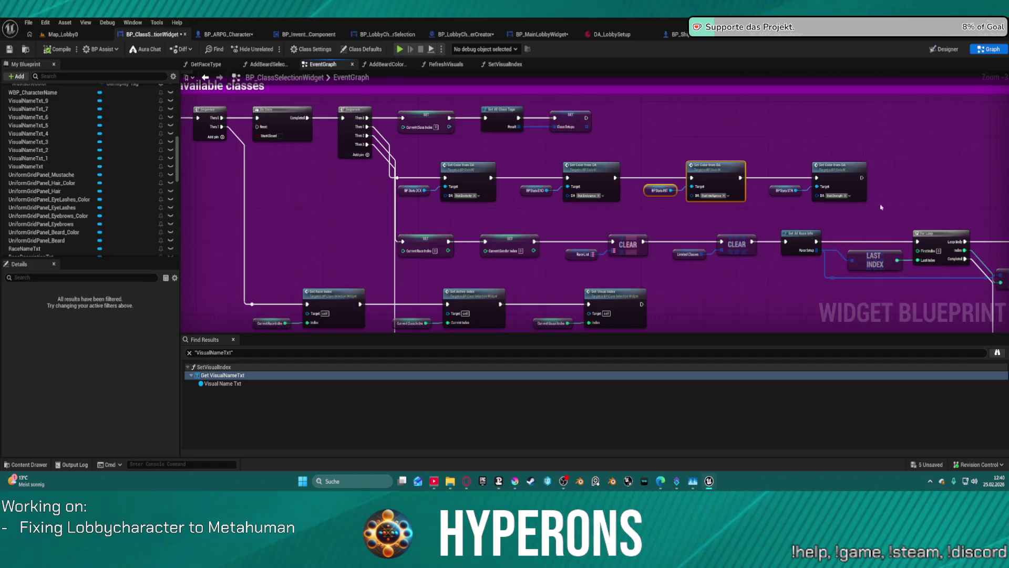
{"action": "mouse_move", "coordinate": [881, 208]}
{"action": "left_mouse_down"}
{"action": "mouse_move", "coordinate": [586, 169]}
{"action": "mouse_move", "coordinate": [268, 102]}
{"action": "mouse_move", "coordinate": [657, 113]}
{"action": "mouse_move", "coordinate": [663, 127]}
{"action": "left_mouse_up"}
{"action": "mouse_move", "coordinate": [546, 199]}
{"action": "left_mouse_down"}
{"action": "mouse_move", "coordinate": [691, 235]}
{"action": "mouse_move", "coordinate": [773, 223]}
{"action": "mouse_move", "coordinate": [314, 189]}
{"action": "mouse_move", "coordinate": [12, 100]}
{"action": "mouse_move", "coordinate": [1, 21]}
{"action": "left_mouse_up"}
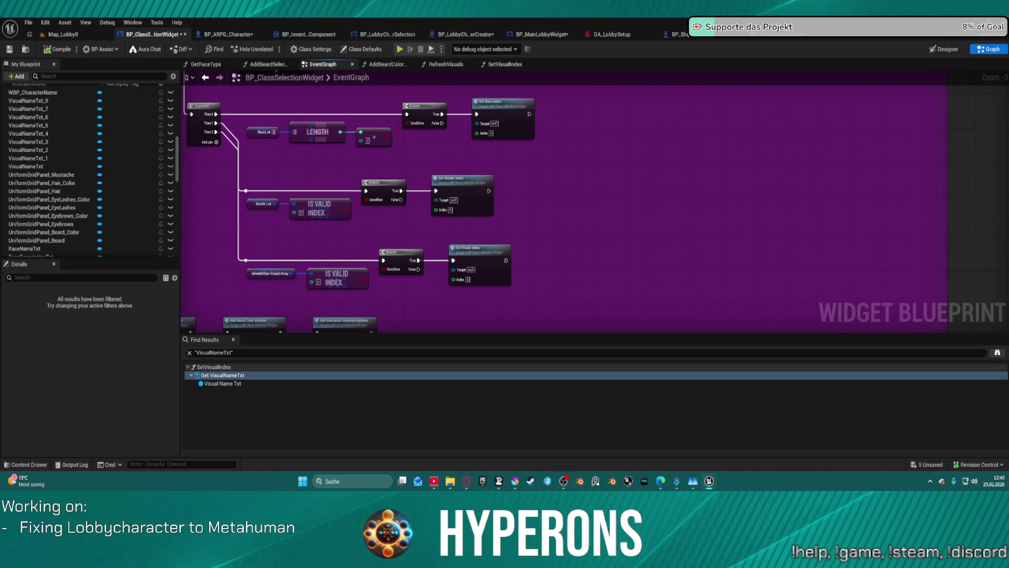
{"action": "mouse_move", "coordinate": [565, 199]}
{"action": "left_mouse_down"}
{"action": "mouse_move", "coordinate": [570, 207]}
{"action": "mouse_move", "coordinate": [496, 215]}
{"action": "mouse_move", "coordinate": [260, 200]}
{"action": "mouse_move", "coordinate": [473, 210]}
{"action": "mouse_move", "coordinate": [439, 210]}
{"action": "mouse_move", "coordinate": [456, 213]}
{"action": "mouse_move", "coordinate": [457, 32]}
{"action": "mouse_move", "coordinate": [421, 41]}
{"action": "left_mouse_up"}
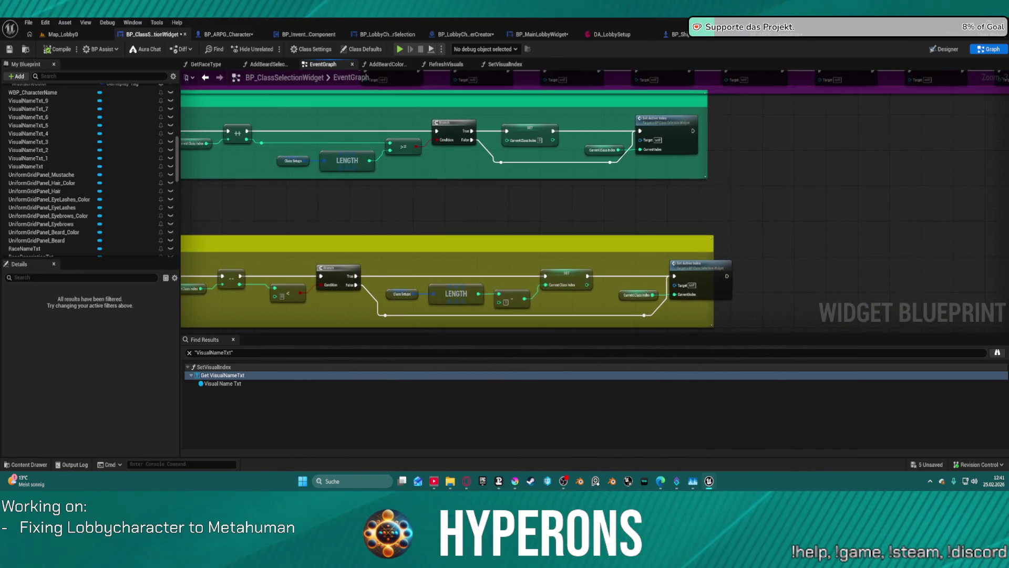
Step: Inspect the SetActiveIndex function's graph, then return to the EventGraph
{"action": "left_click", "coordinate": [676, 141]}
{"action": "left_click_drag", "start_coordinate": [676, 141], "coordinate": [745, 229]}
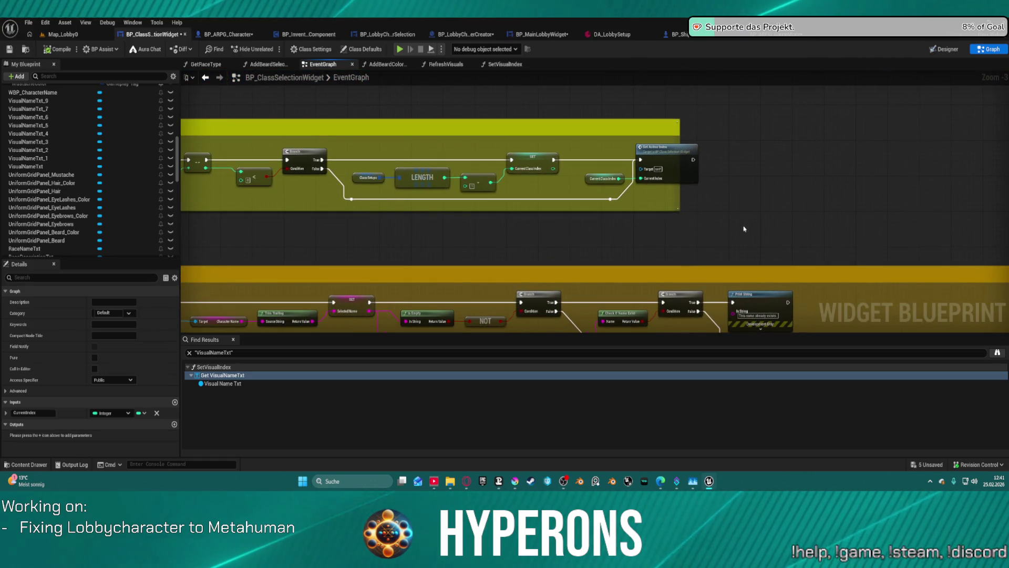
{"action": "double_click", "coordinate": [678, 167]}
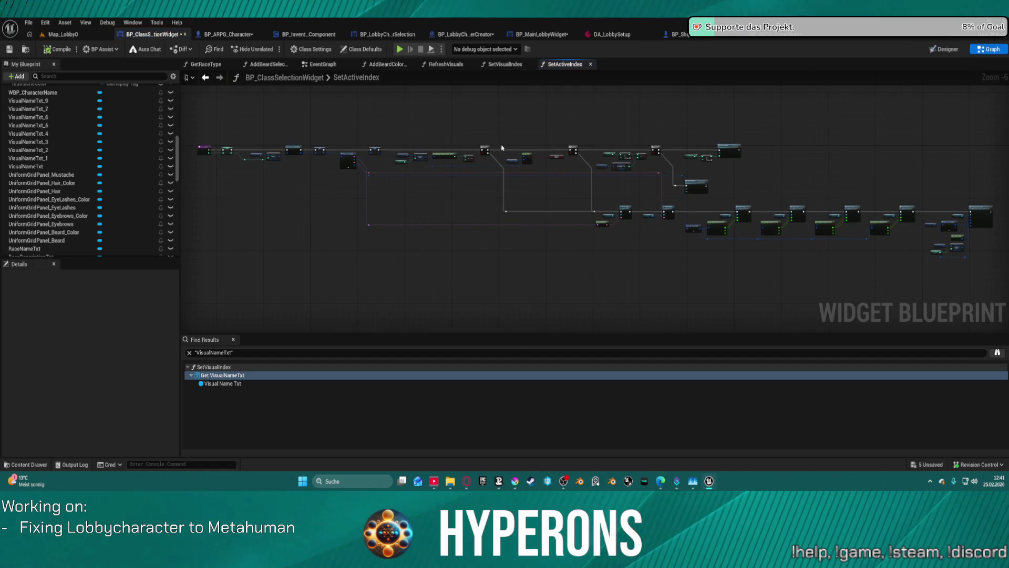
{"action": "left_click", "coordinate": [203, 78]}
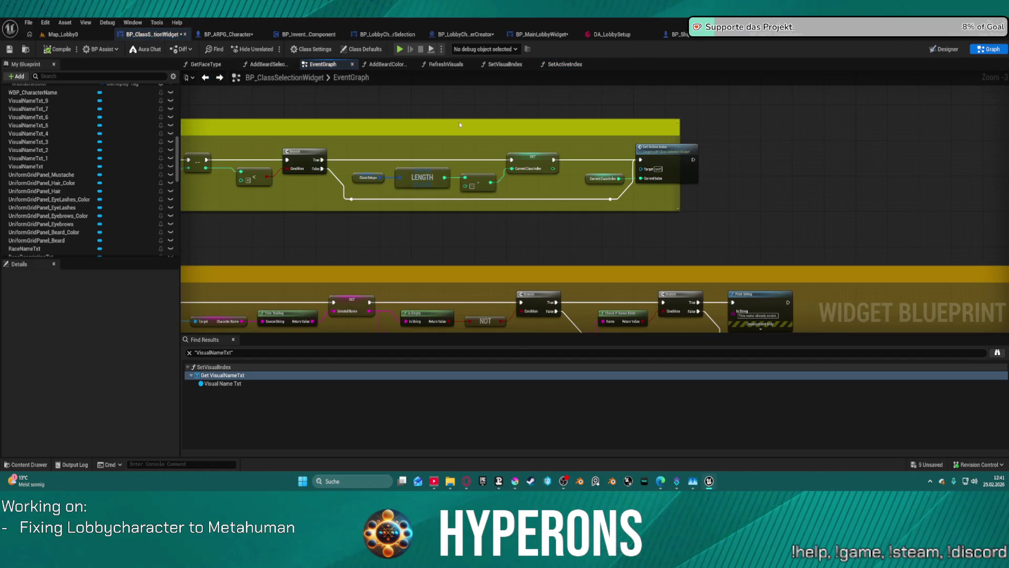
{"action": "scroll", "coordinate": [459, 125], "scroll_direction": "down", "scroll_amount": 5}
{"action": "scroll", "coordinate": [555, 237], "scroll_direction": "up", "scroll_amount": 7}
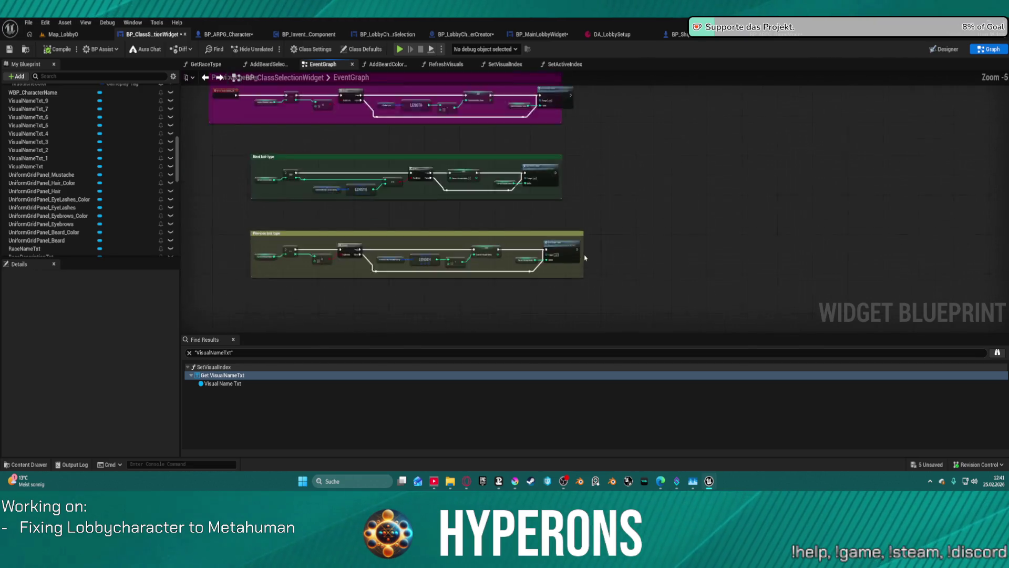
Step: In SetVisualIndex, break the exec wire from SET to Set Race and Gender and launch Standalone play
{"action": "right_click", "coordinate": [556, 237]}
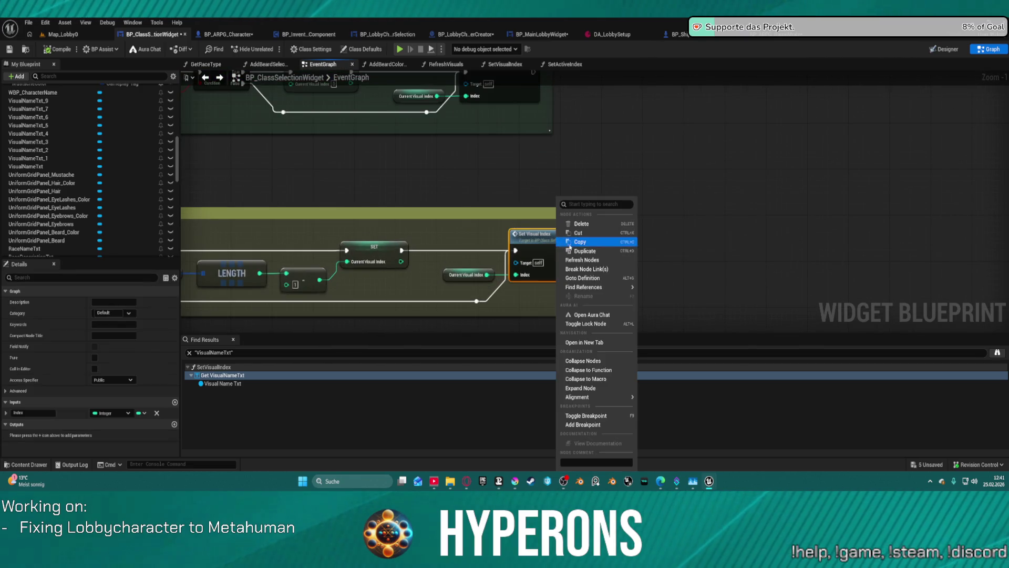
{"action": "left_click", "coordinate": [547, 241]}
{"action": "double_click", "coordinate": [546, 241]}
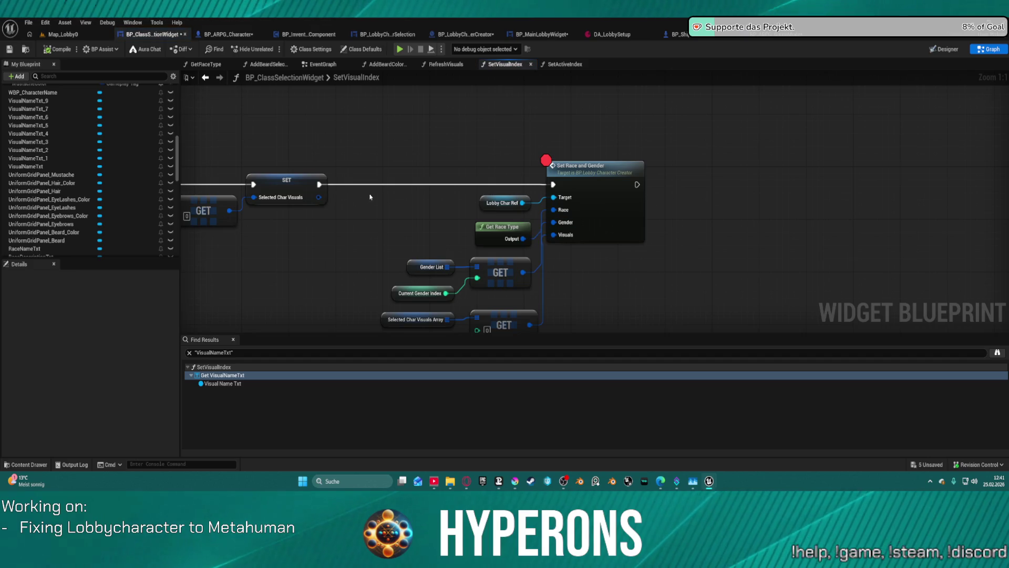
{"action": "mouse_move", "coordinate": [356, 185]}
{"action": "left_mouse_down"}
{"action": "mouse_move", "coordinate": [730, 223]}
{"action": "mouse_move", "coordinate": [479, 220]}
{"action": "left_mouse_up"}
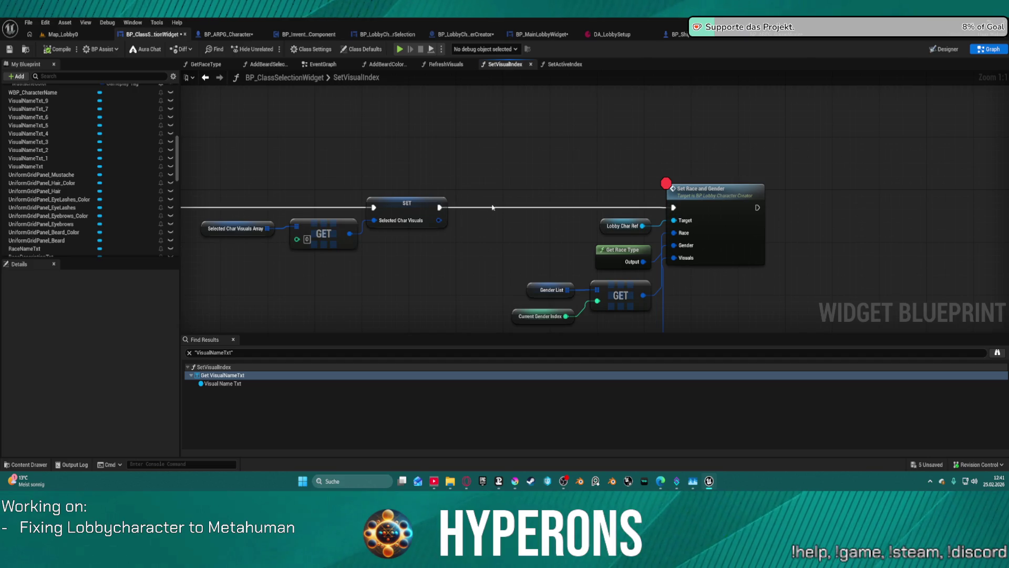
{"action": "left_click", "coordinate": [497, 208], "text": "alt"}
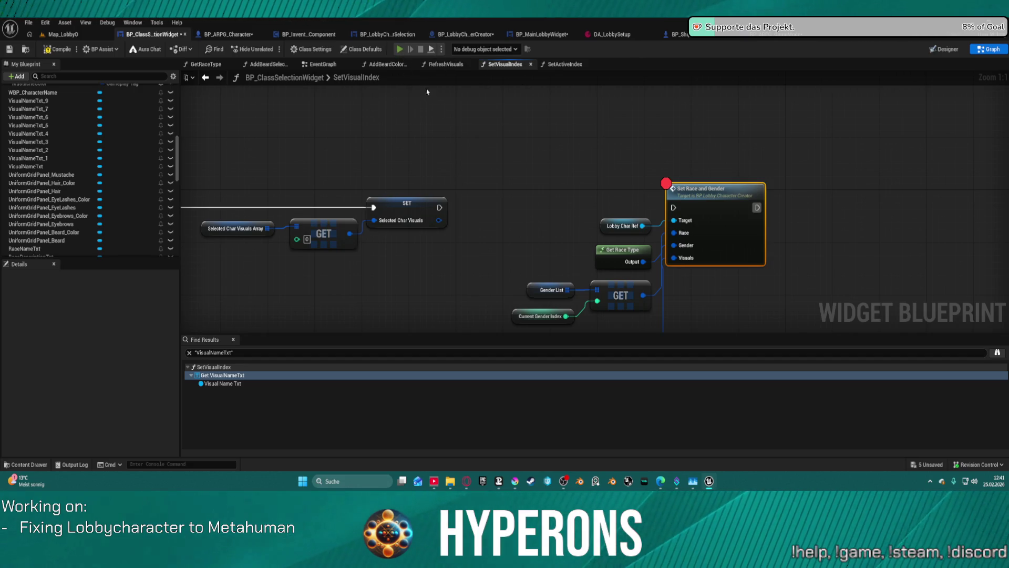
{"action": "left_click", "coordinate": [401, 49]}
Step: Select the UpdoBraids character, continue to its play options, then return to the character list
{"action": "left_click", "coordinate": [92, 244]}
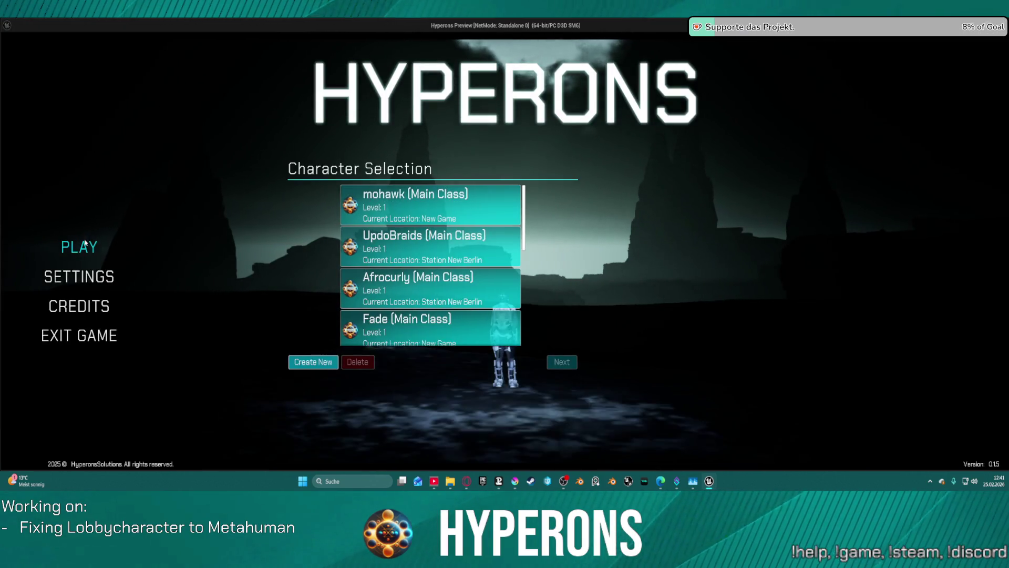
{"action": "left_click", "coordinate": [378, 242]}
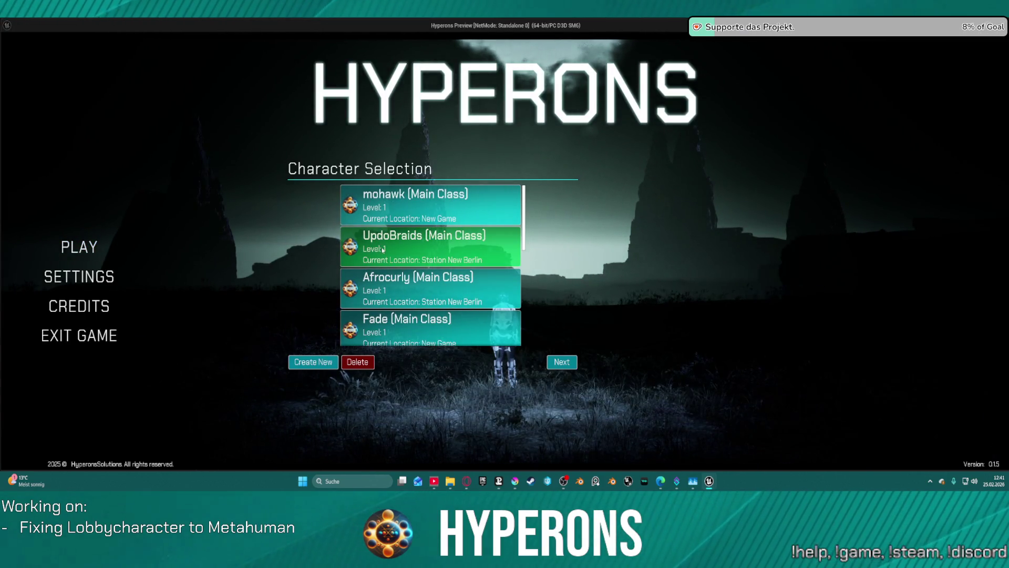
{"action": "double_click", "coordinate": [383, 249]}
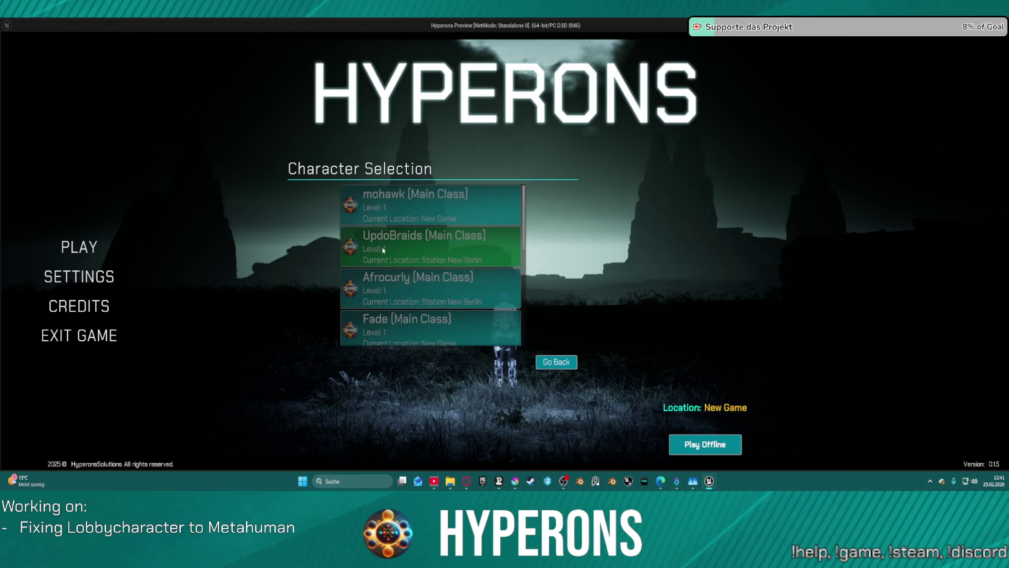
{"action": "left_click", "coordinate": [556, 361]}
Step: Create a character named 'sdfsdf' and select its sdfsd entry to show the preview model
{"action": "left_click", "coordinate": [311, 368]}
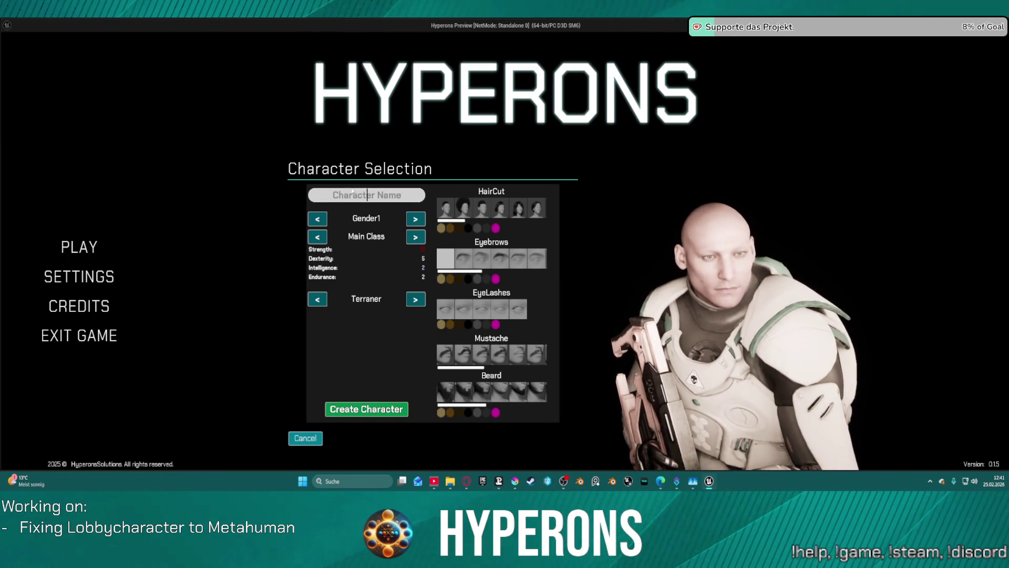
{"action": "type", "text": "sdfsdf"}
{"action": "left_click", "coordinate": [374, 409]}
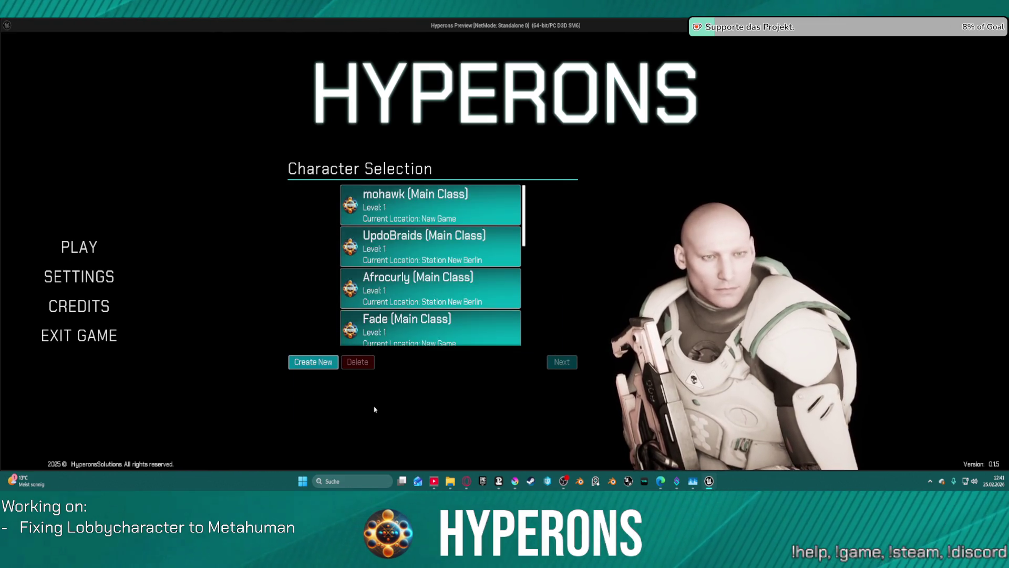
{"action": "scroll", "coordinate": [510, 258], "scroll_direction": "down", "scroll_amount": 2}
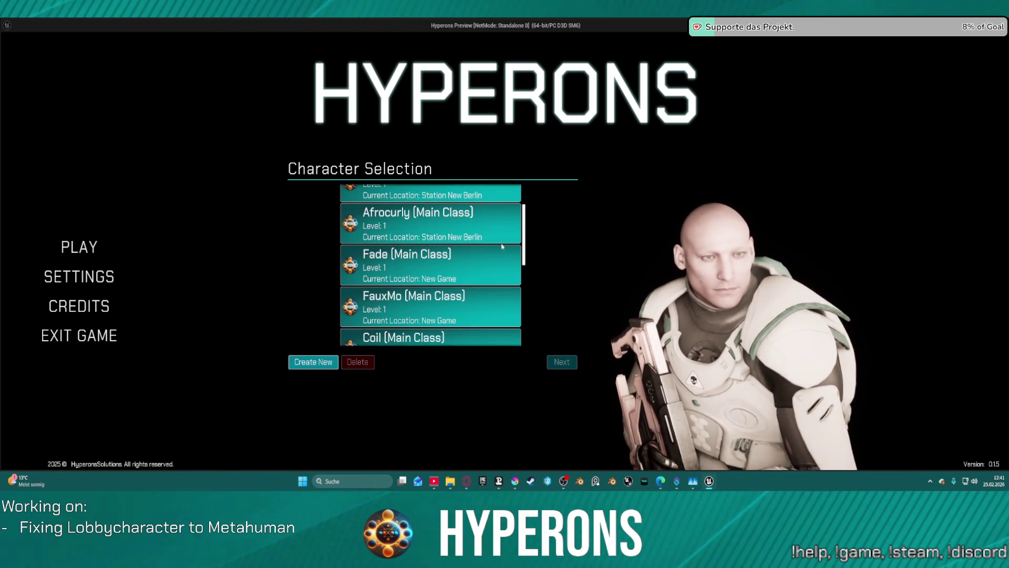
{"action": "left_click", "coordinate": [502, 246]}
{"action": "scroll", "coordinate": [502, 247], "scroll_direction": "down", "scroll_amount": 4}
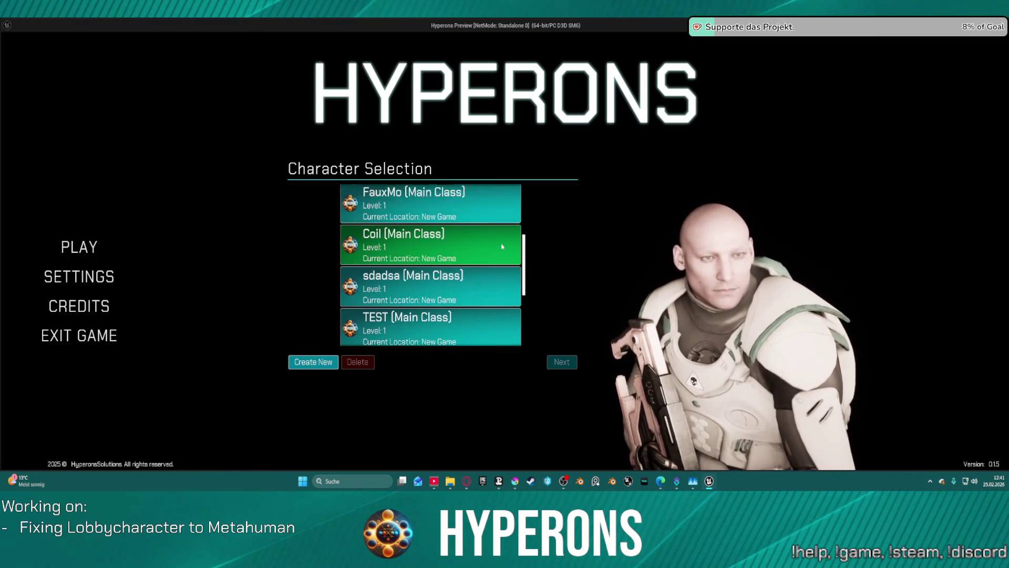
{"action": "scroll", "coordinate": [501, 247], "scroll_direction": "down", "scroll_amount": 2}
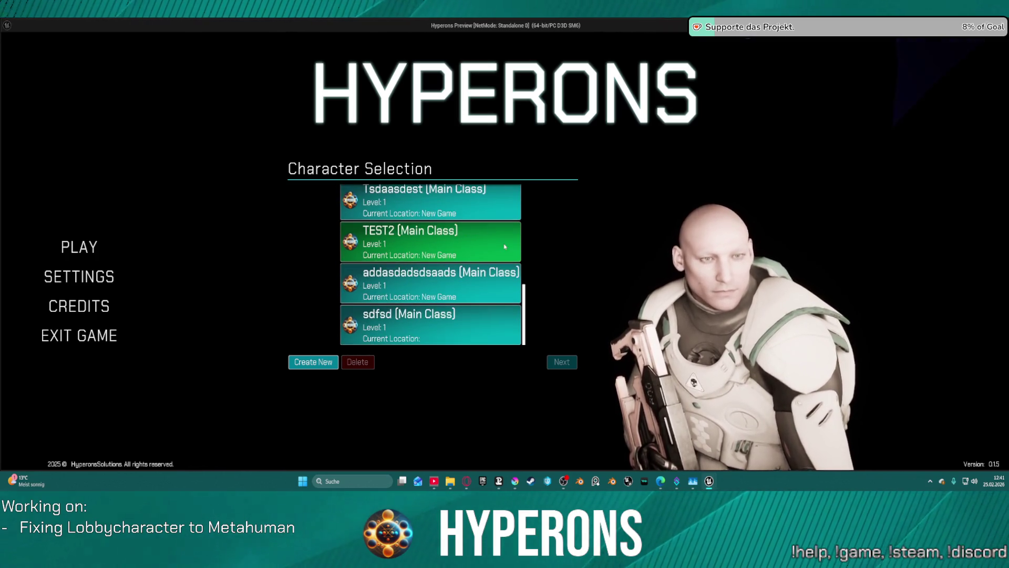
{"action": "left_click", "coordinate": [489, 321]}
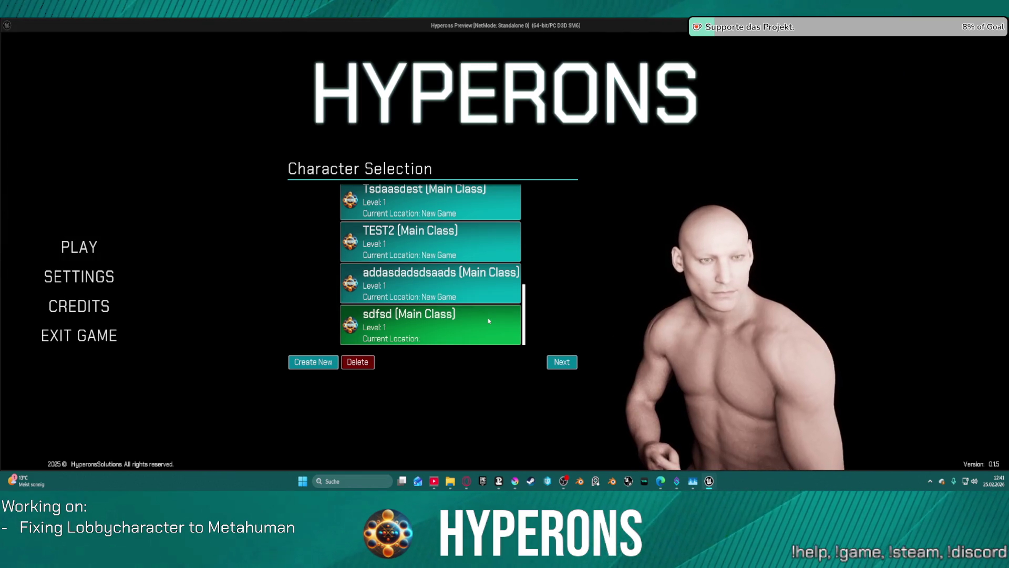
Step: Stop the preview, reconnect SET to Set Race and Gender, then undo so it stays unlinked
{"action": "key", "text": "Escape"}
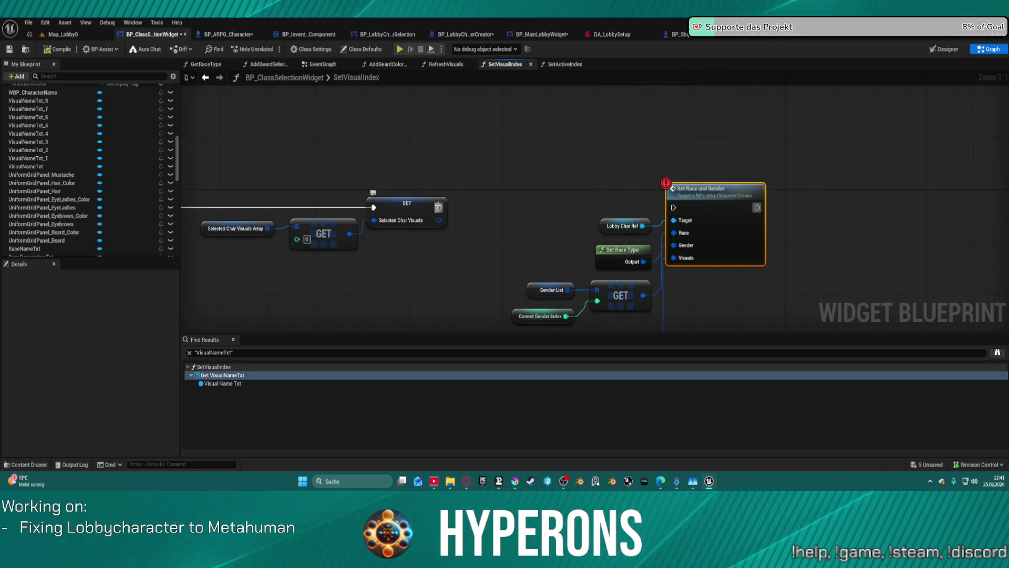
{"action": "left_click_drag", "start_coordinate": [439, 207], "coordinate": [673, 207]}
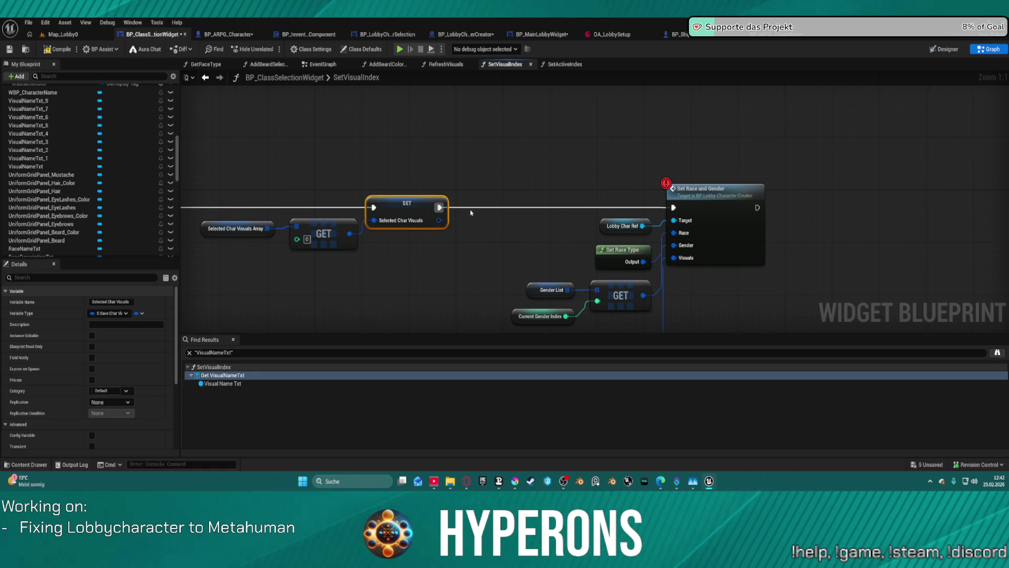
{"action": "key", "text": "ctrl+z"}
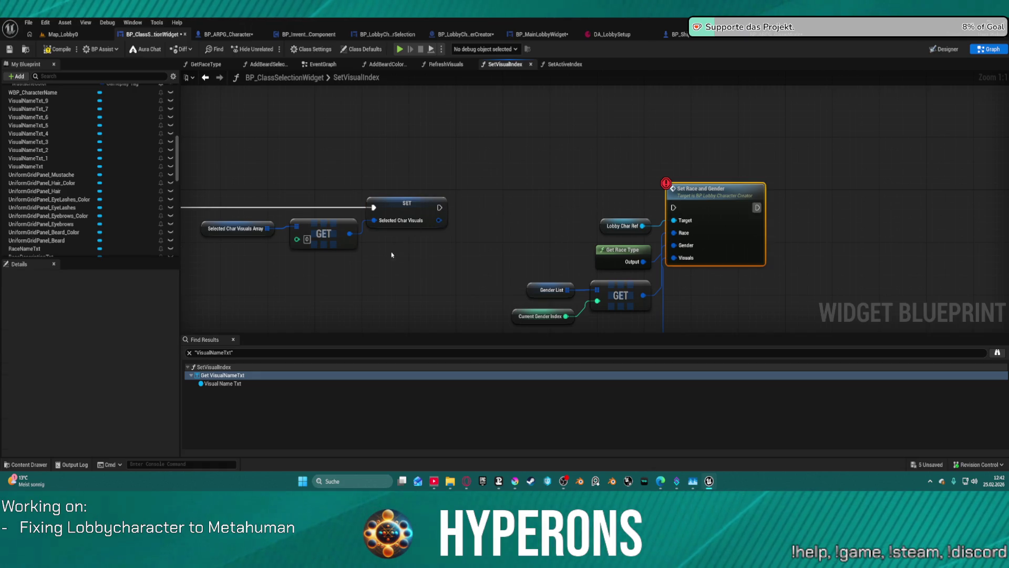
{"action": "scroll", "coordinate": [541, 219], "scroll_direction": "down", "scroll_amount": 3}
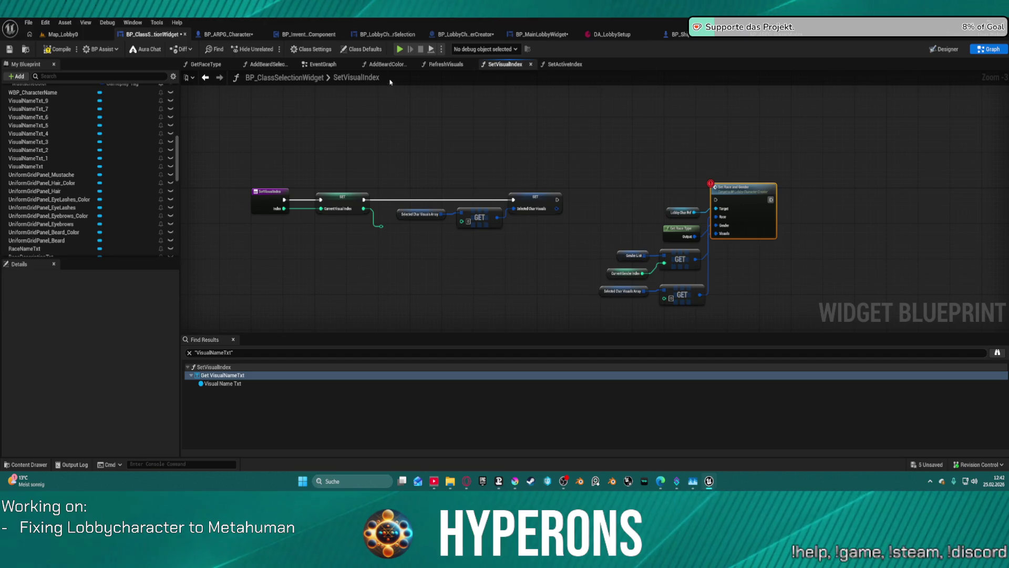
Step: Add a breakpoint to the Add New Character node in the EventGraph
{"action": "left_click", "coordinate": [323, 63]}
{"action": "mouse_move", "coordinate": [497, 142]}
{"action": "left_mouse_down"}
{"action": "mouse_move", "coordinate": [499, 162]}
{"action": "mouse_move", "coordinate": [716, 129]}
{"action": "mouse_move", "coordinate": [647, 191]}
{"action": "mouse_move", "coordinate": [600, 290]}
{"action": "left_mouse_up"}
{"action": "scroll", "coordinate": [599, 291], "scroll_direction": "down", "scroll_amount": 1}
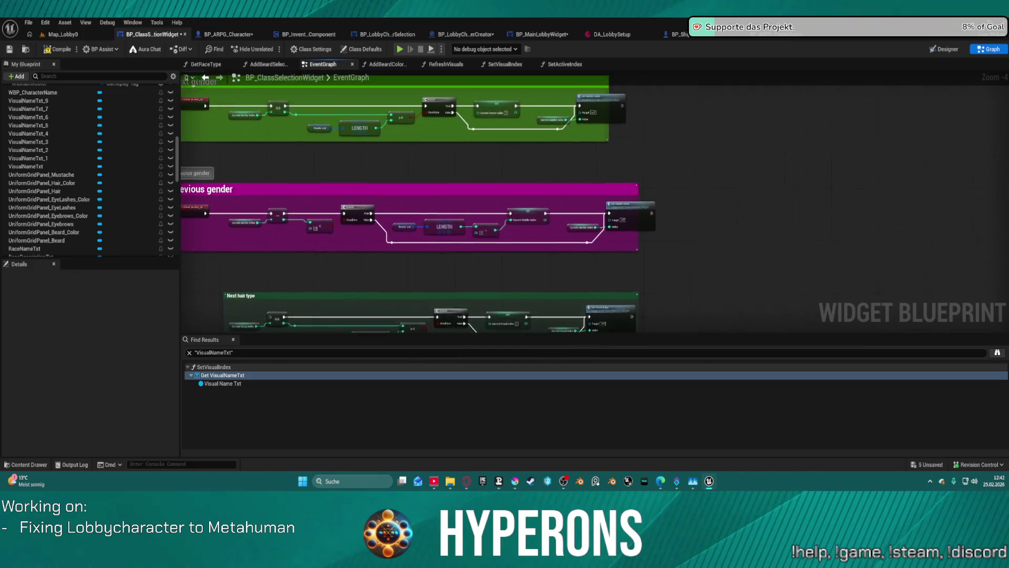
{"action": "mouse_move", "coordinate": [473, 105]}
{"action": "left_mouse_down"}
{"action": "mouse_move", "coordinate": [452, 200]}
{"action": "mouse_move", "coordinate": [457, 468]}
{"action": "left_mouse_up"}
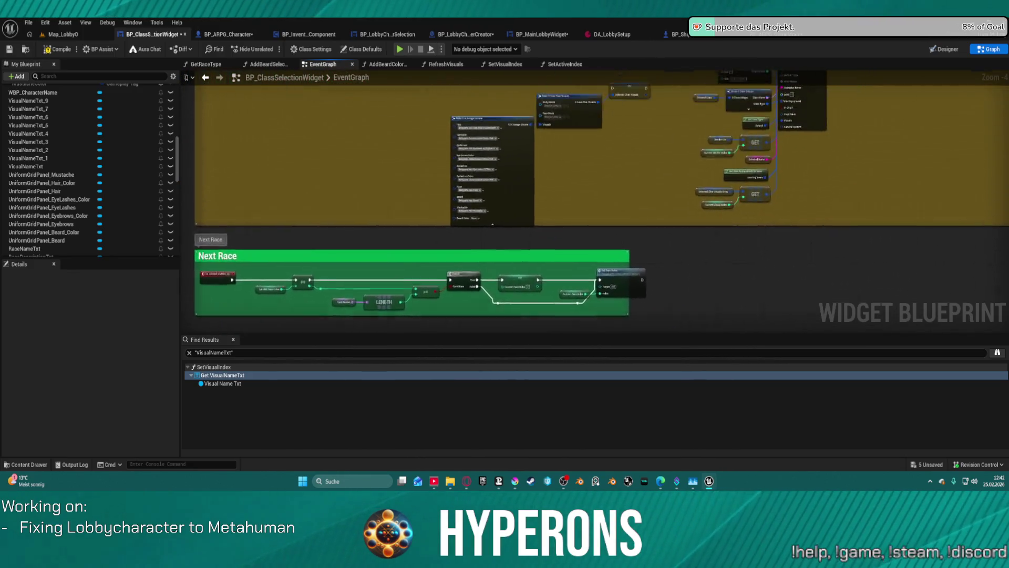
{"action": "scroll", "coordinate": [698, 217], "scroll_direction": "up", "scroll_amount": 4}
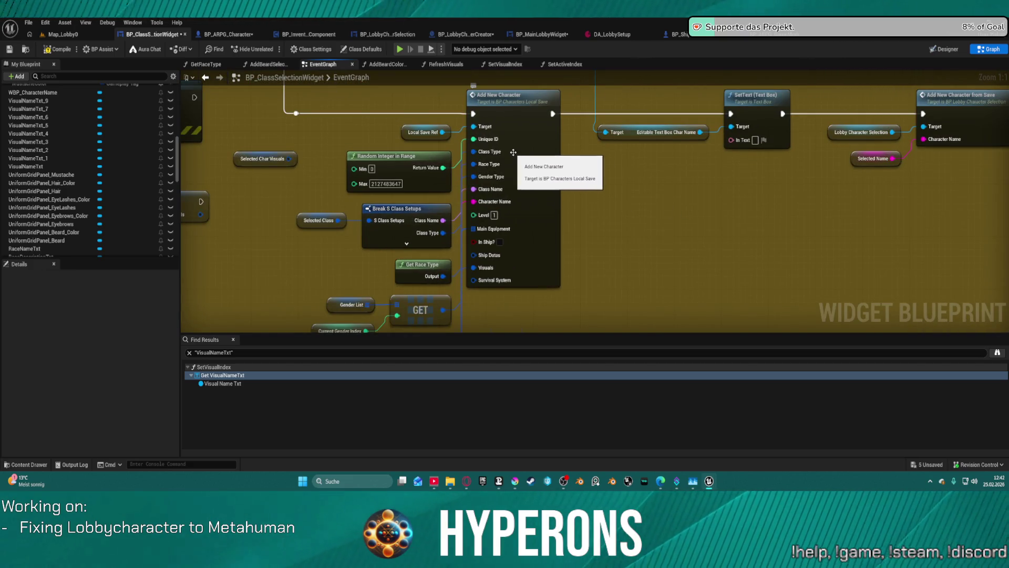
{"action": "right_click", "coordinate": [513, 175]}
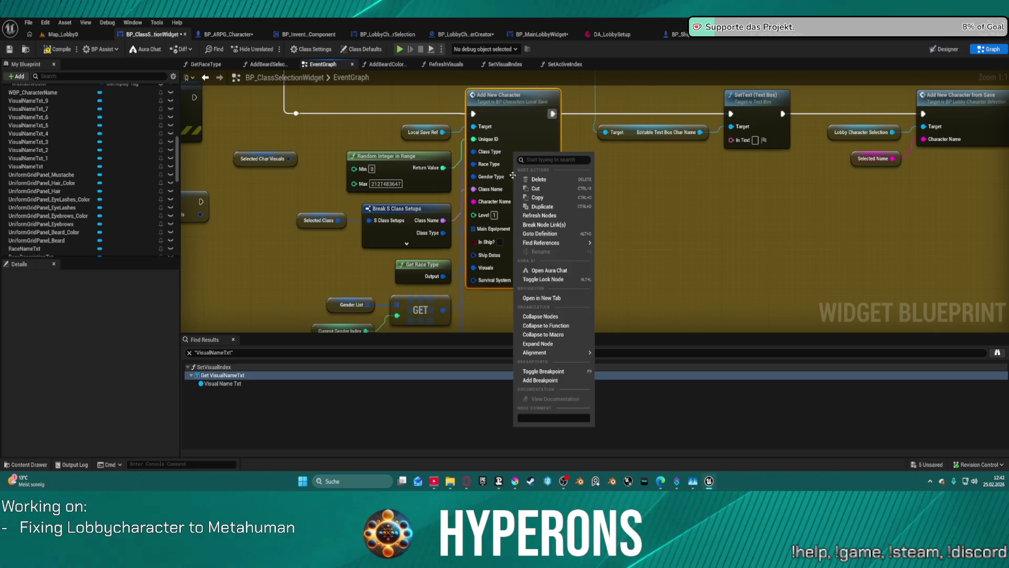
{"action": "left_click", "coordinate": [538, 380]}
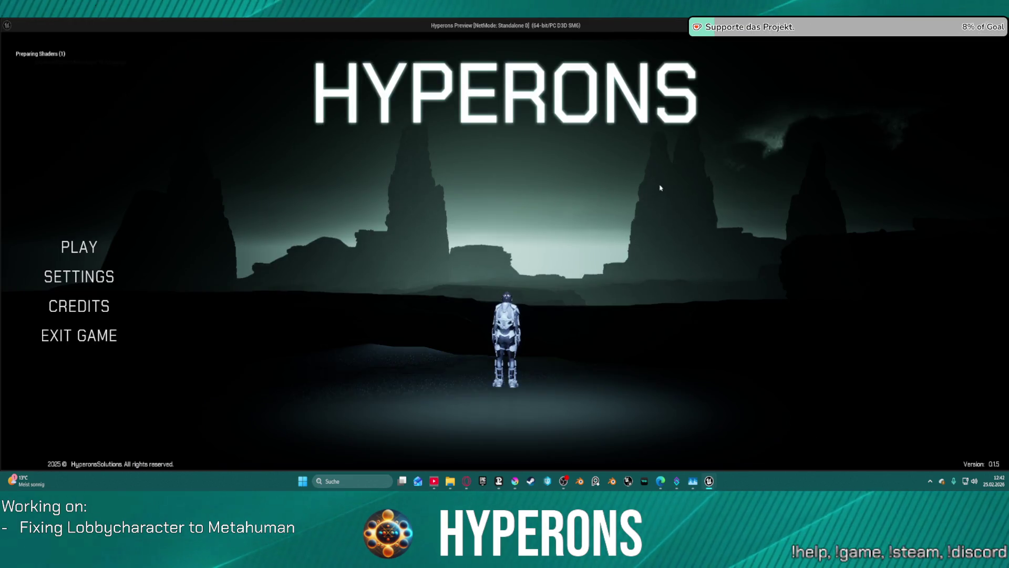
Step: Create a character named 'ddsqwe213123' with AfroCurly hair, halting at the Add New Character breakpoint
{"action": "left_click", "coordinate": [79, 247]}
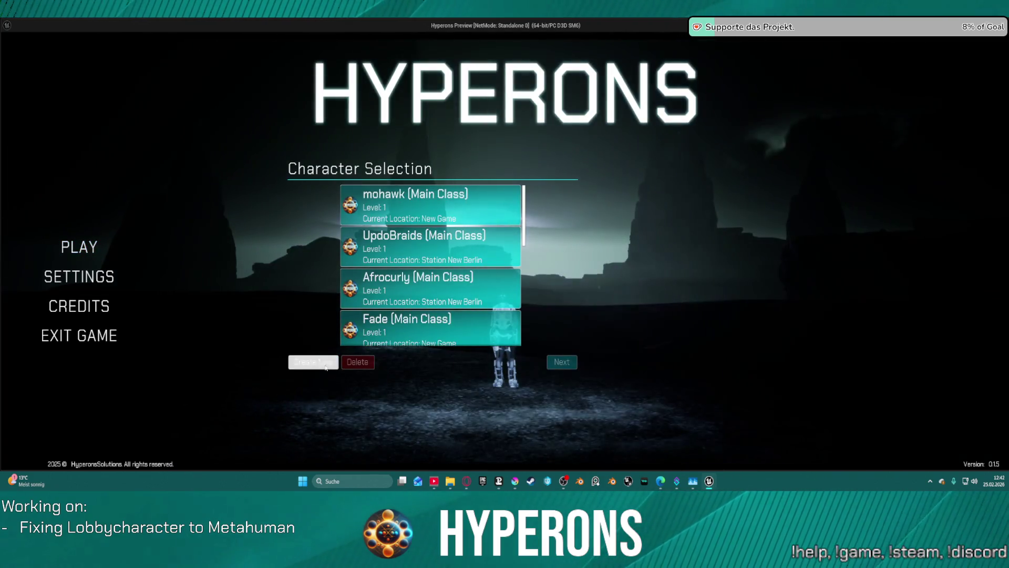
{"action": "left_click", "coordinate": [326, 367]}
{"action": "left_click", "coordinate": [378, 190]}
{"action": "type", "text": "dds"}
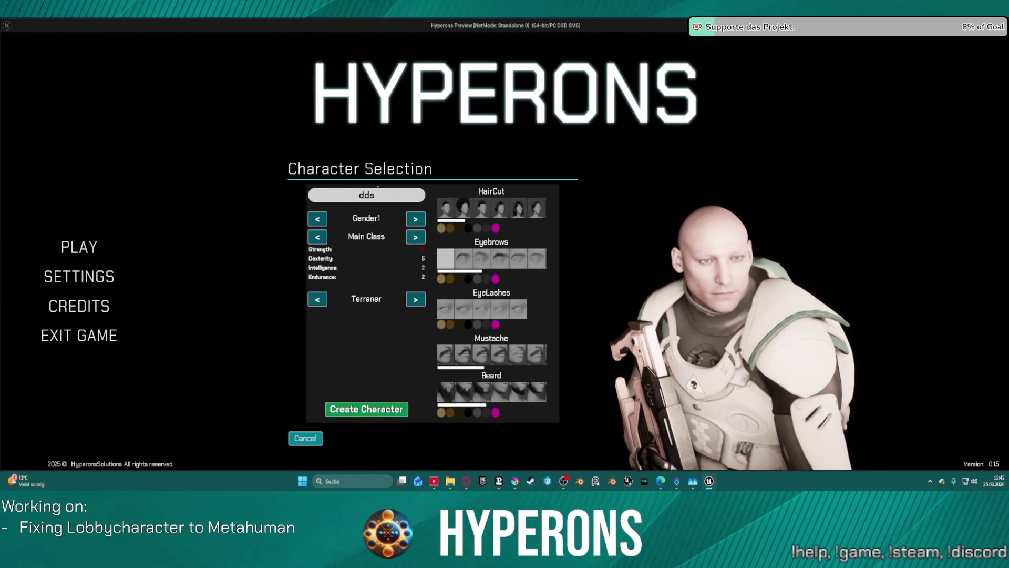
{"action": "type", "text": "qwe213123"}
{"action": "left_click", "coordinate": [467, 212]}
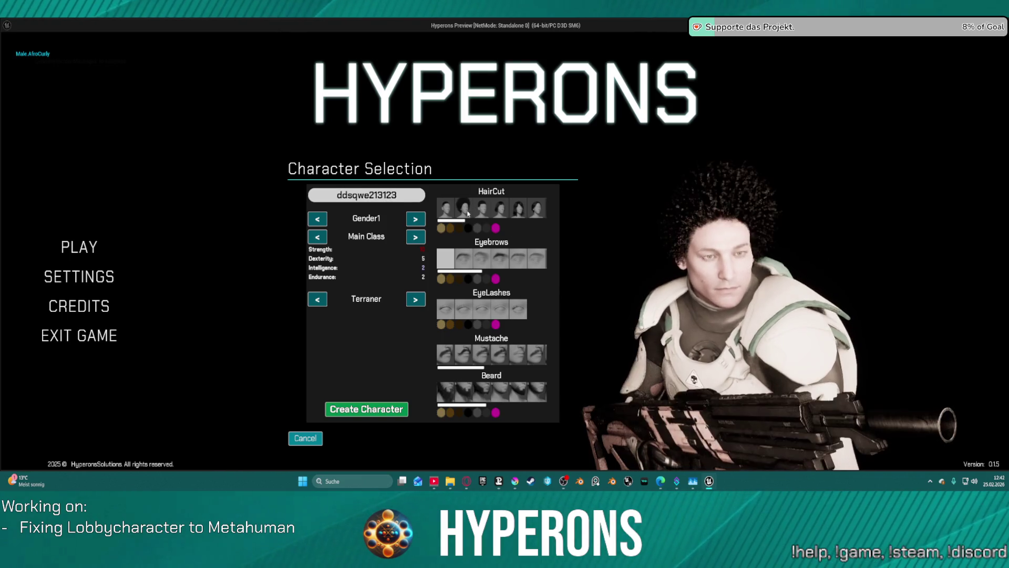
{"action": "left_click", "coordinate": [367, 409]}
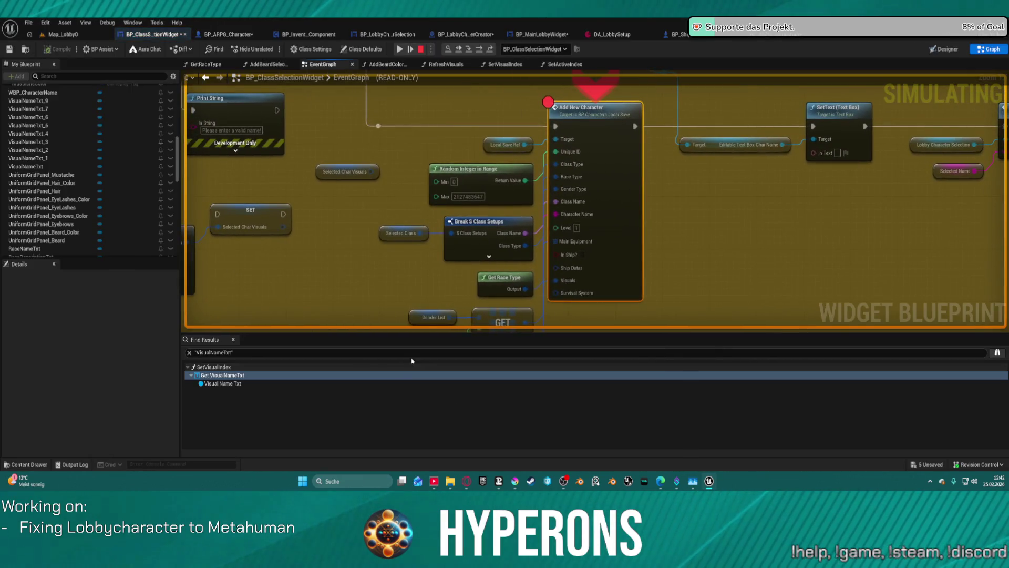
{"action": "mouse_move", "coordinate": [413, 240]}
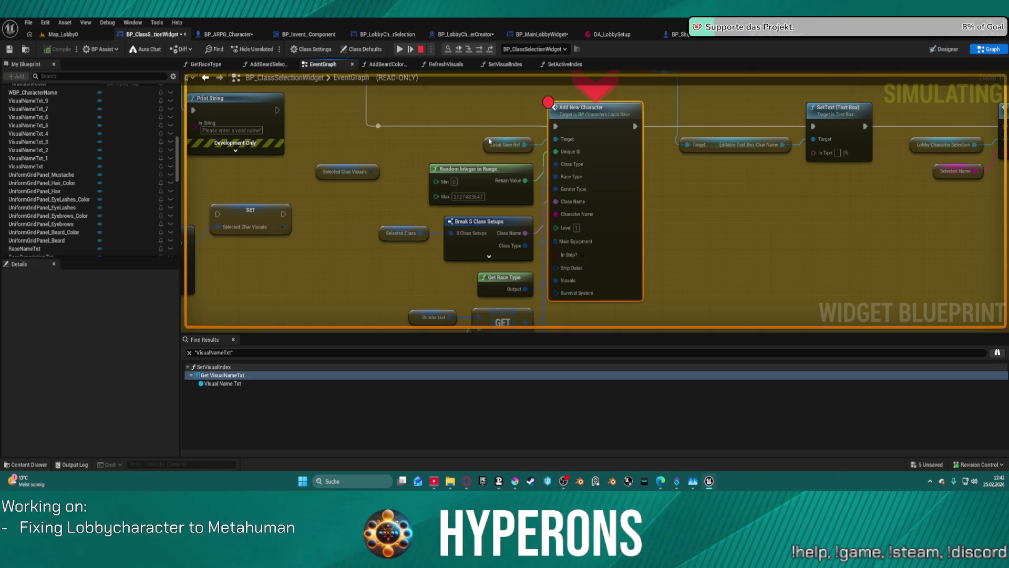
{"action": "mouse_move", "coordinate": [492, 145]}
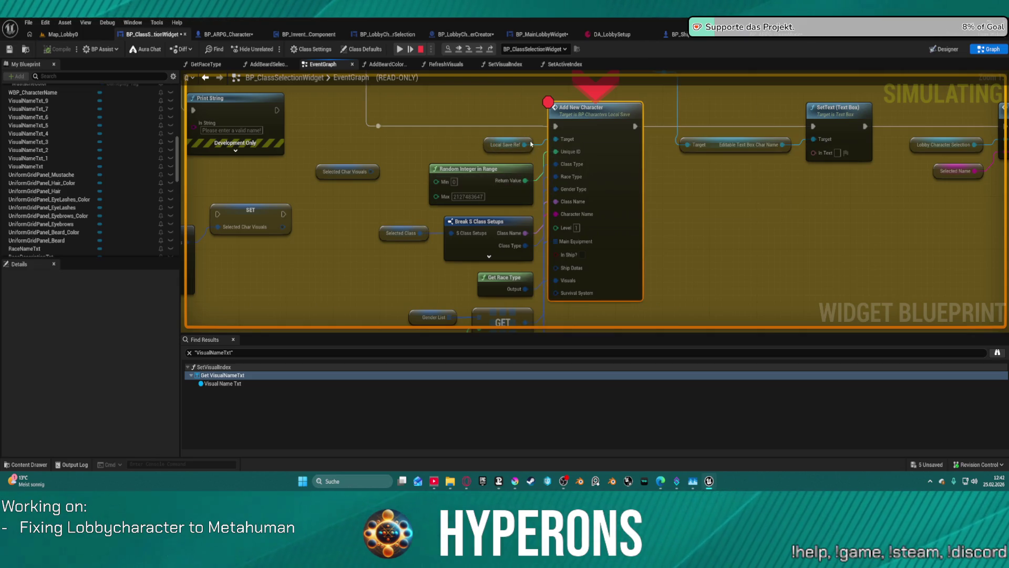
{"action": "mouse_move", "coordinate": [531, 144]}
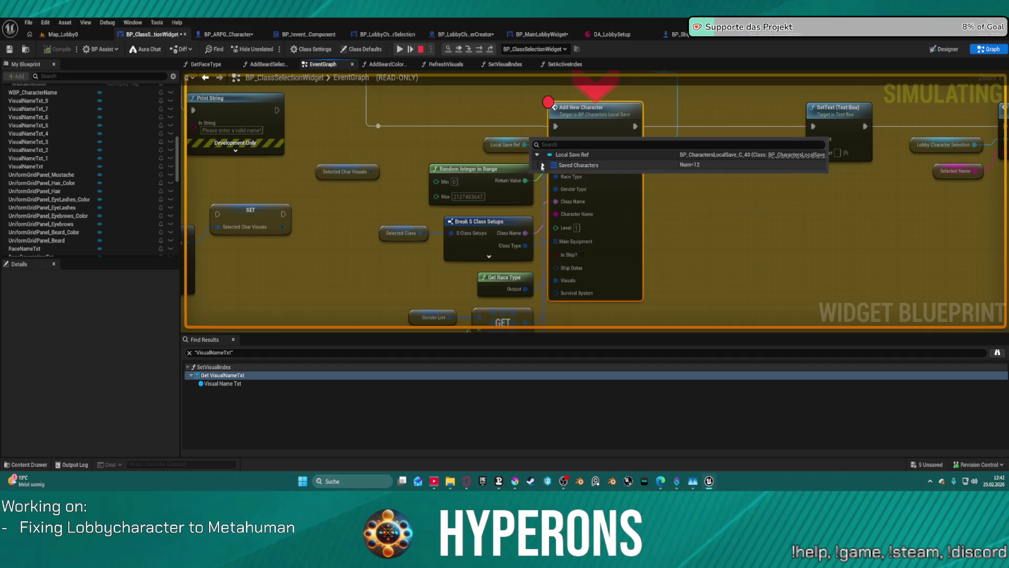
{"action": "left_click", "coordinate": [542, 165]}
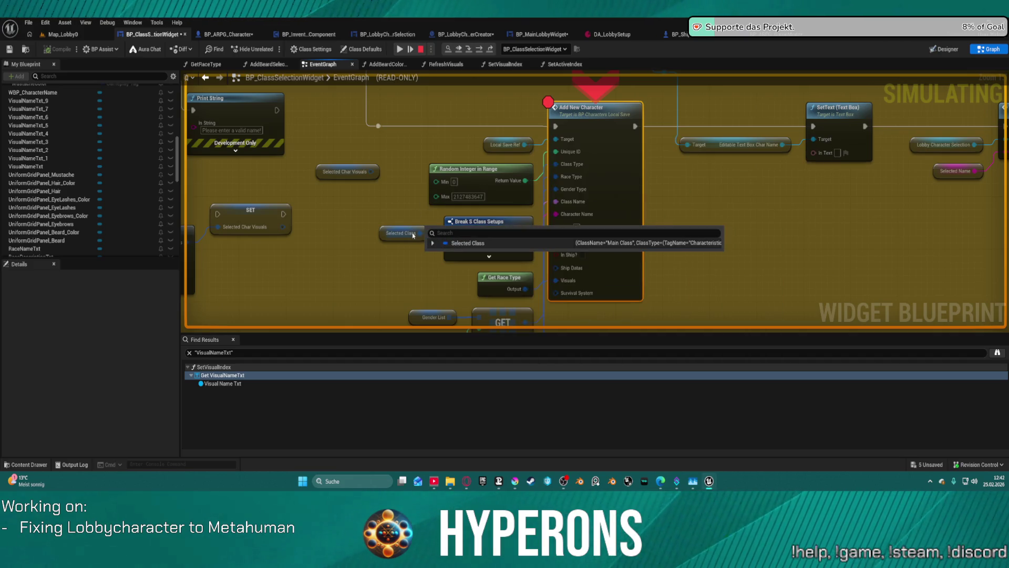
{"action": "left_click", "coordinate": [431, 242]}
{"action": "scroll", "coordinate": [614, 300], "scroll_direction": "down", "scroll_amount": 2}
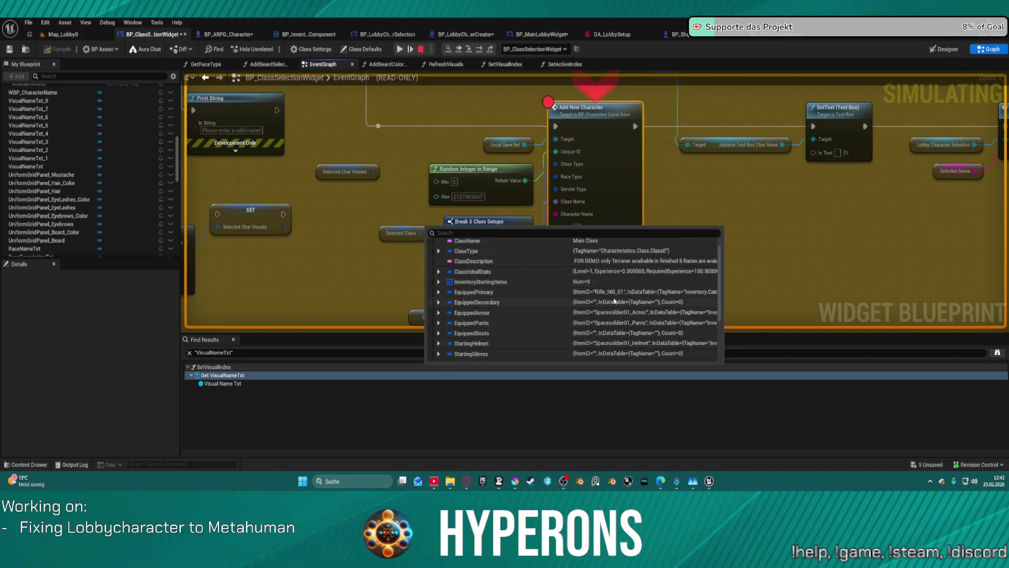
{"action": "scroll", "coordinate": [610, 268], "scroll_direction": "up", "scroll_amount": 2}
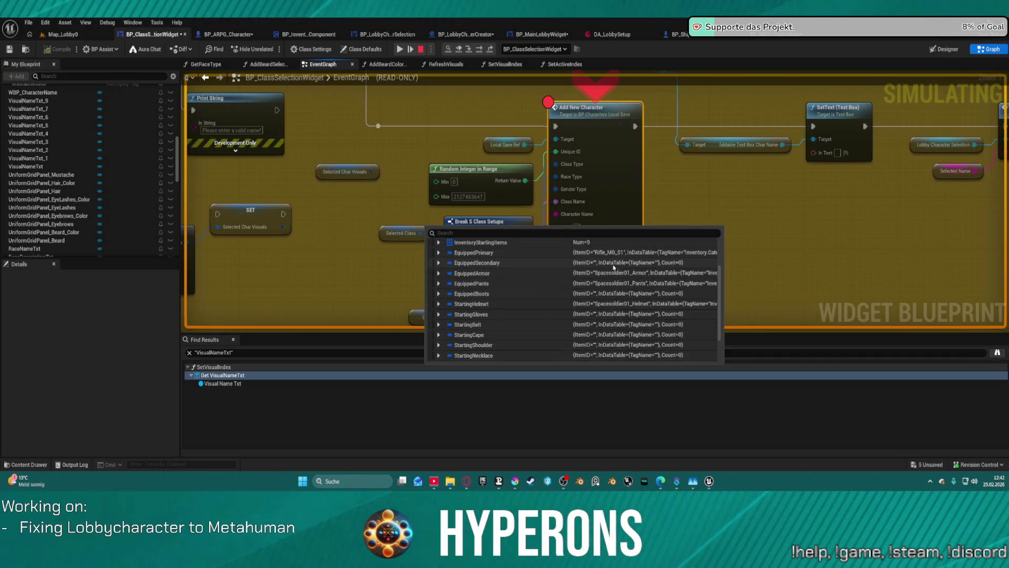
{"action": "left_click", "coordinate": [431, 243]}
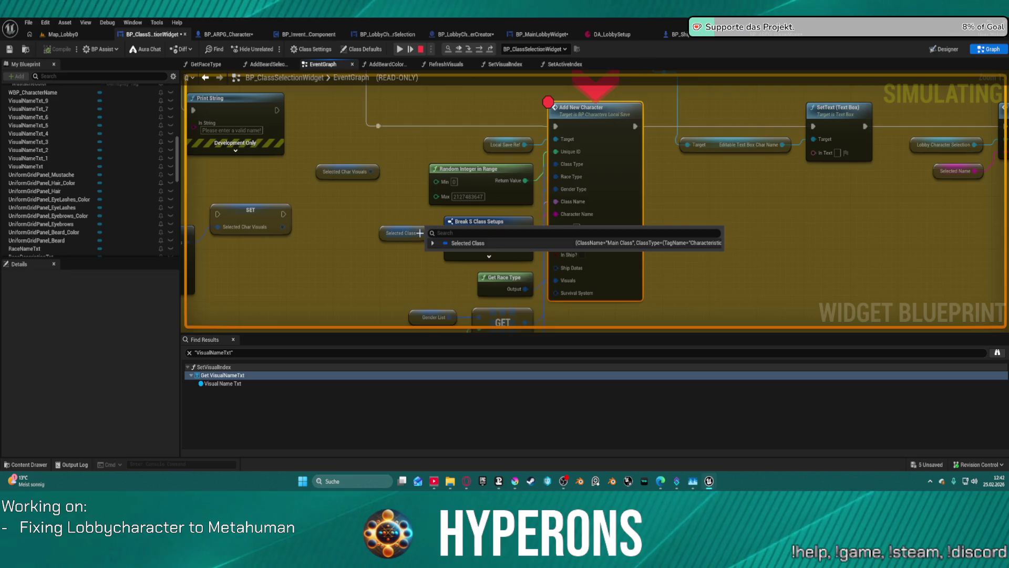
{"action": "scroll", "coordinate": [425, 237], "scroll_direction": "down", "scroll_amount": 2}
{"action": "mouse_move", "coordinate": [436, 249]}
{"action": "left_mouse_down"}
{"action": "mouse_move", "coordinate": [423, 194]}
{"action": "mouse_move", "coordinate": [392, 171]}
{"action": "left_mouse_up"}
{"action": "scroll", "coordinate": [392, 171], "scroll_direction": "up", "scroll_amount": 2}
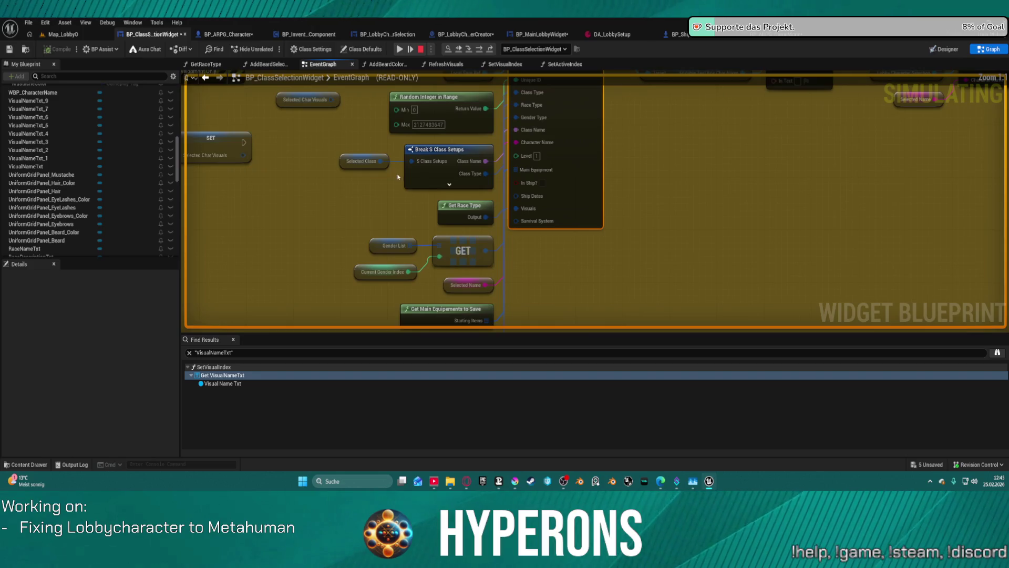
{"action": "mouse_move", "coordinate": [463, 191]}
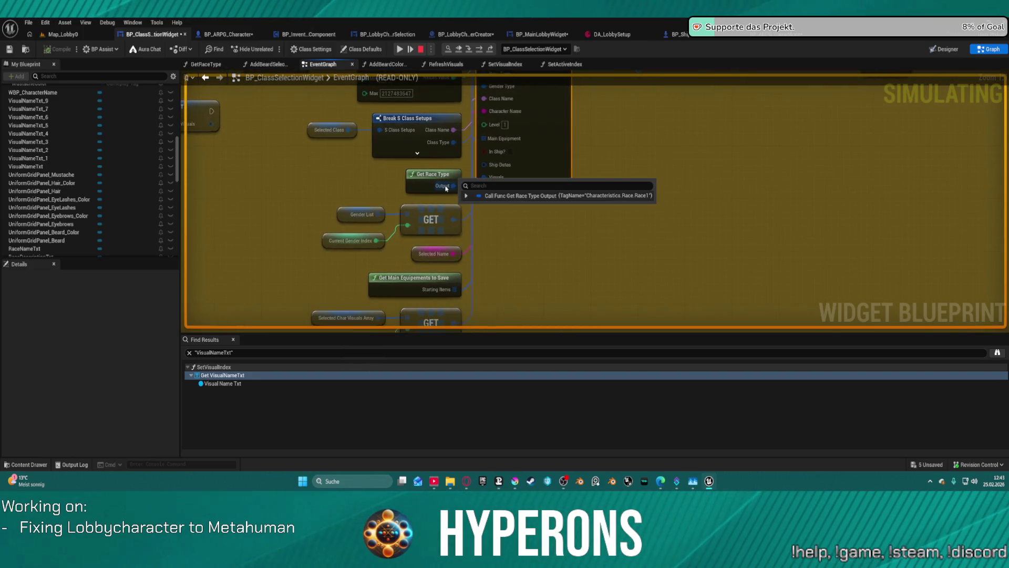
{"action": "mouse_move", "coordinate": [378, 214]}
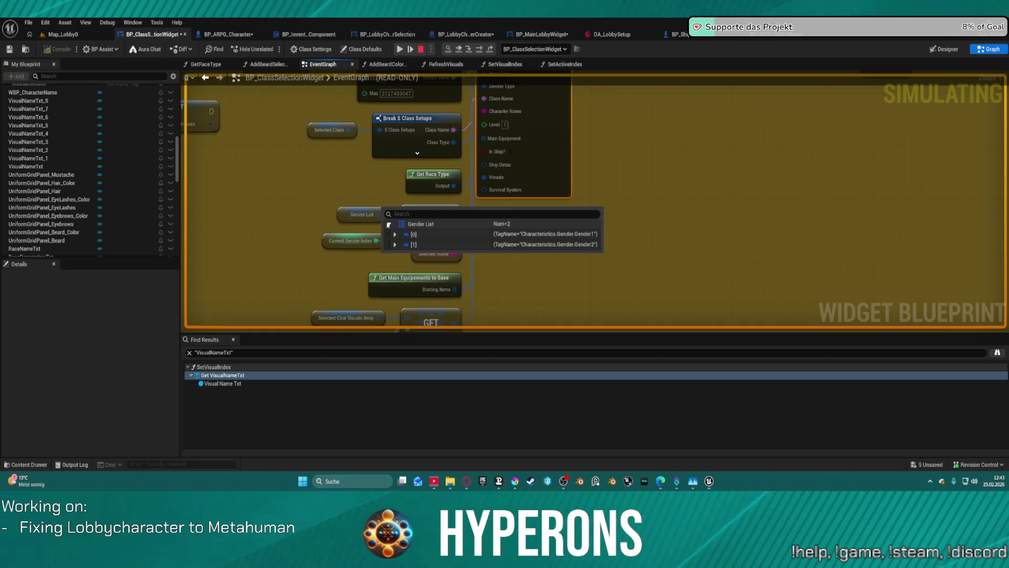
{"action": "left_click_drag", "start_coordinate": [454, 189], "coordinate": [297, 173]}
{"action": "mouse_move", "coordinate": [296, 205]}
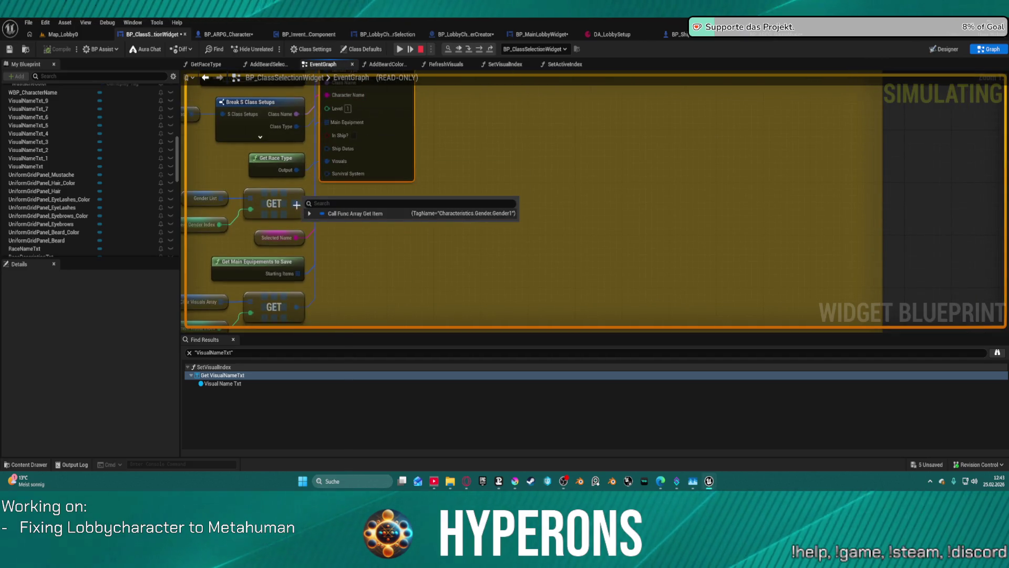
{"action": "mouse_move", "coordinate": [391, 97]}
{"action": "left_mouse_down"}
{"action": "mouse_move", "coordinate": [404, 182]}
{"action": "mouse_move", "coordinate": [451, 253]}
{"action": "left_mouse_up"}
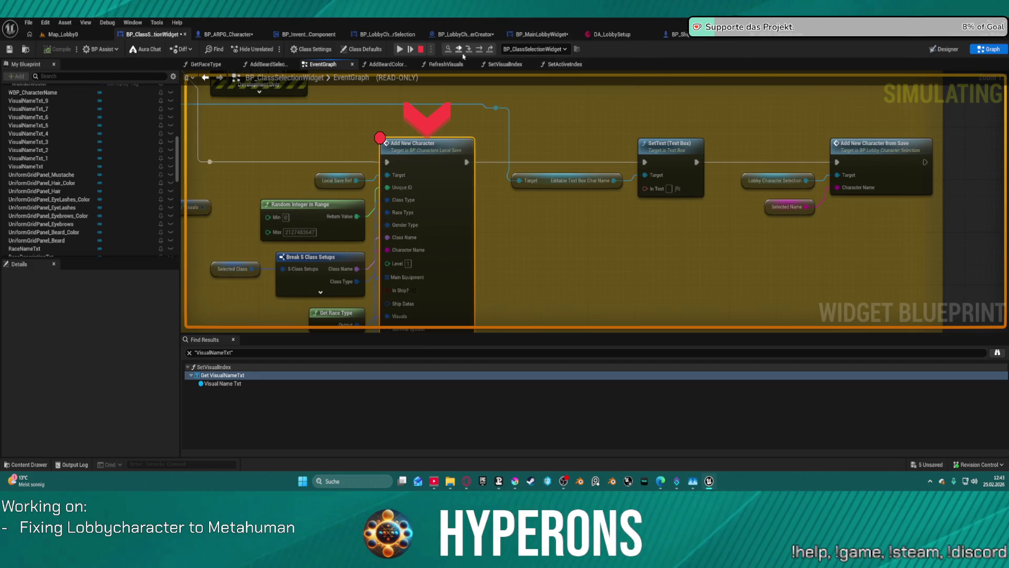
Step: Open BP_CharactersLocalSave's AddNewCharacter, step over to the Saved Characters ADD node, then stop simulating
{"action": "double_click", "coordinate": [453, 236]}
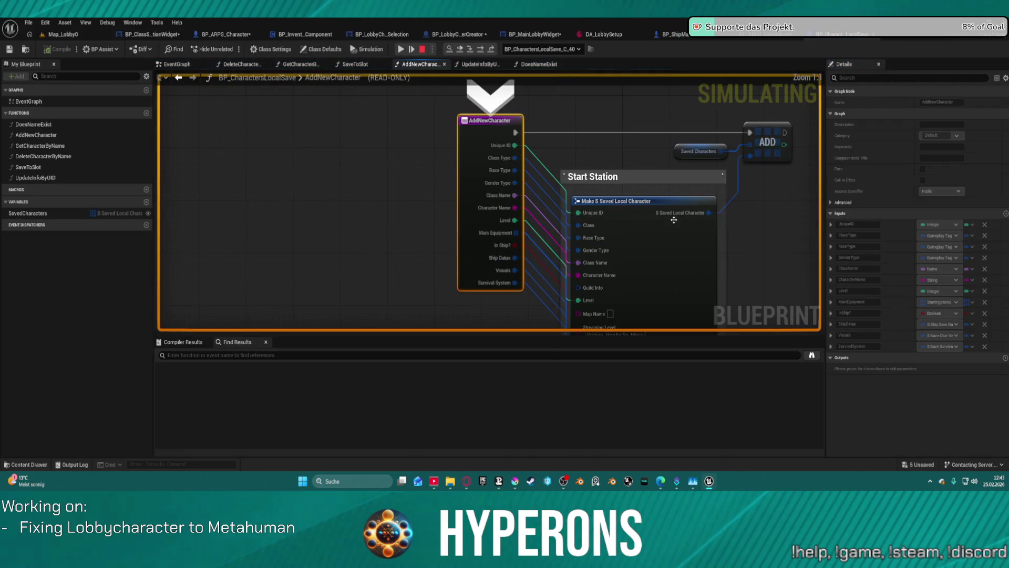
{"action": "mouse_move", "coordinate": [436, 80]}
{"action": "left_mouse_down"}
{"action": "mouse_move", "coordinate": [484, 131]}
{"action": "mouse_move", "coordinate": [502, 263]}
{"action": "left_mouse_up"}
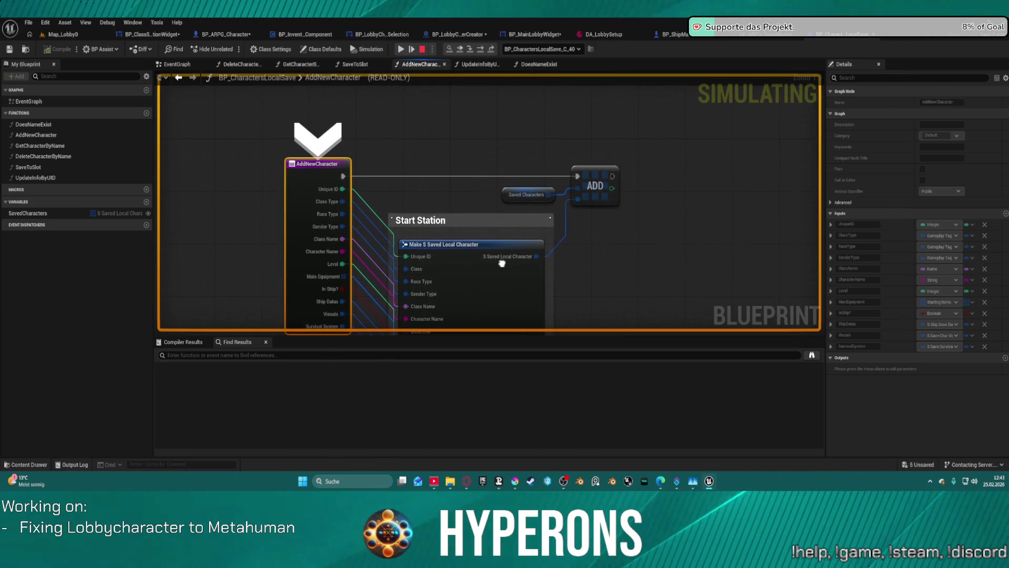
{"action": "left_click", "coordinate": [481, 49]}
{"action": "mouse_move", "coordinate": [435, 218]}
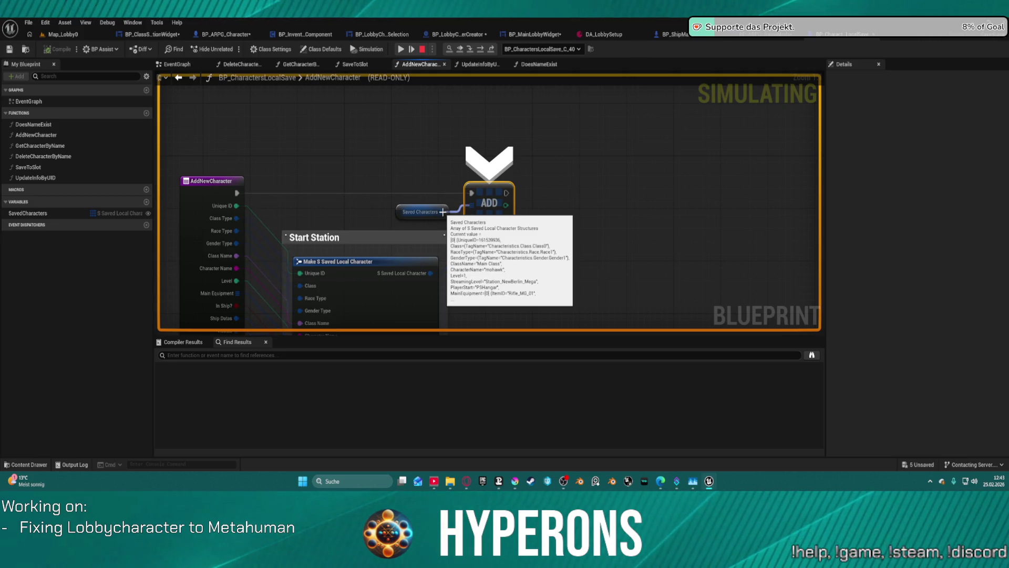
{"action": "key", "text": "Escape"}
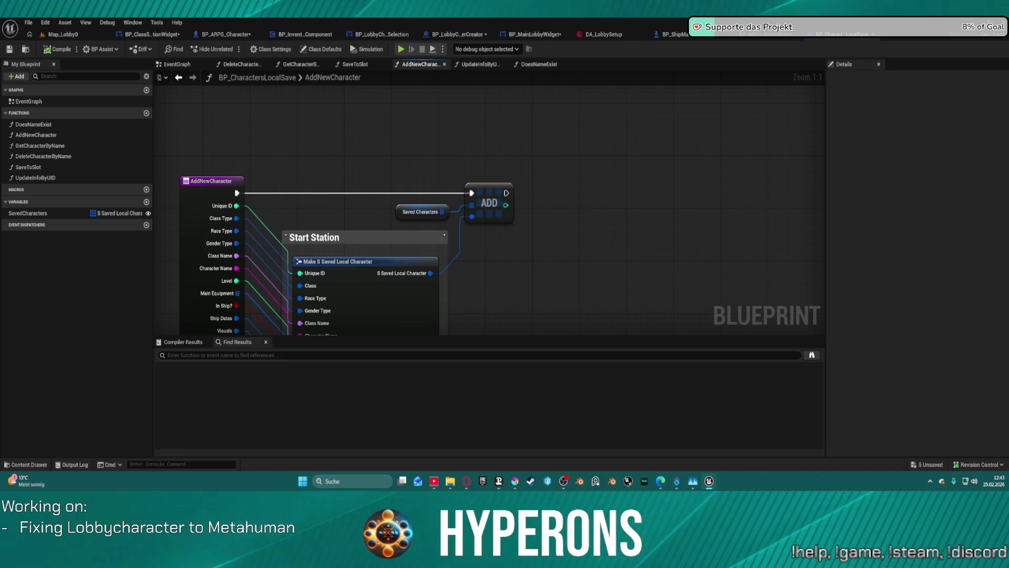
Step: Save the five modified Blueprint assets via Save Selected, then minimize the editor to the desktop
{"action": "key", "text": "ctrl+shift+s"}
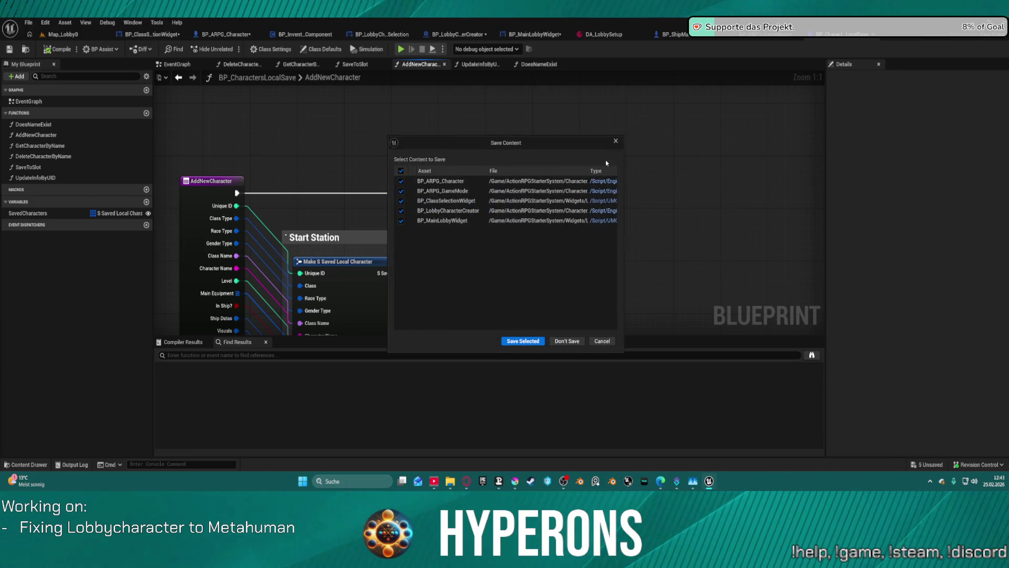
{"action": "left_click", "coordinate": [515, 343]}
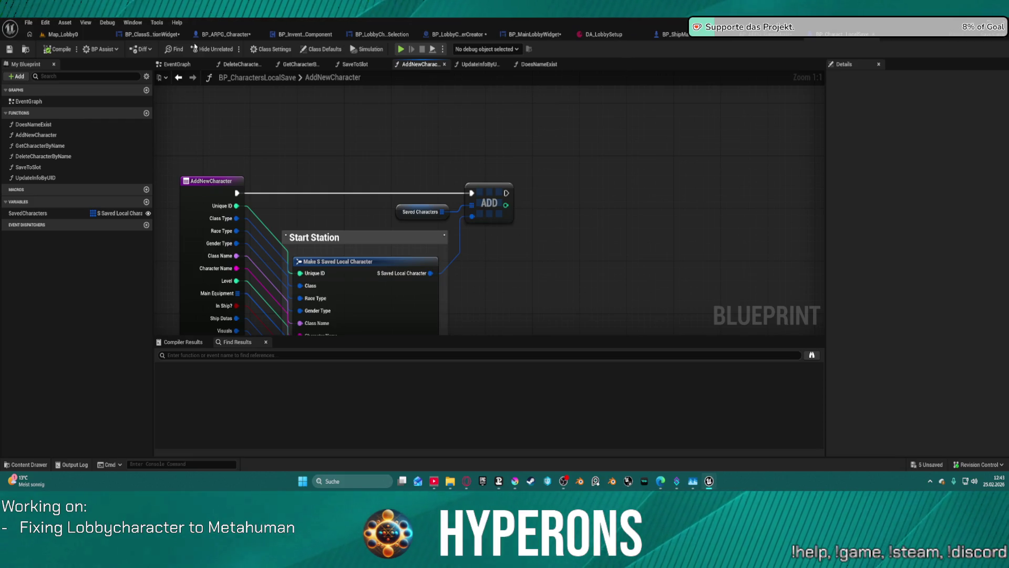
{"action": "key", "text": "super+d"}
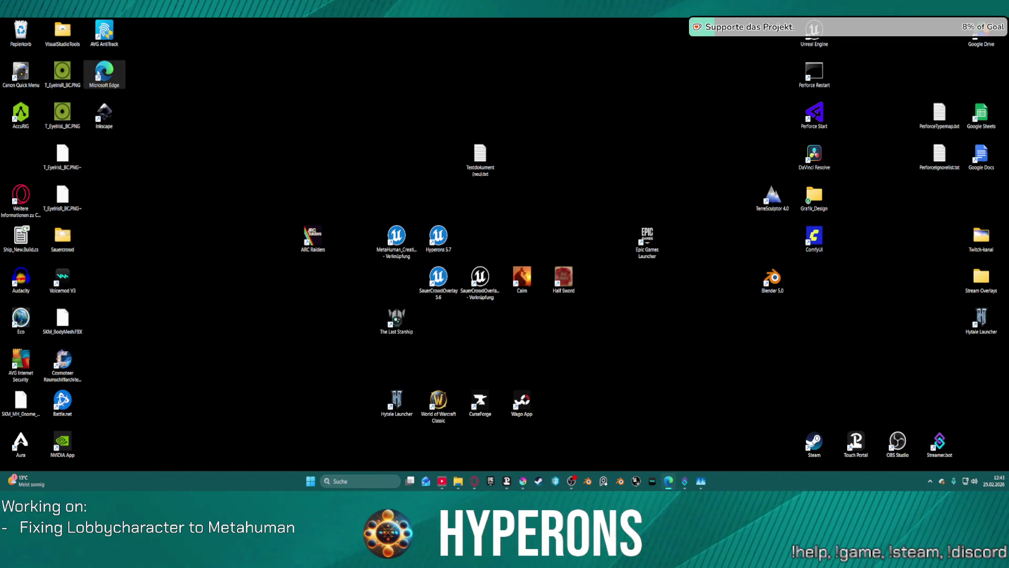
{"action": "key", "text": "super"}
{"action": "left_click", "coordinate": [324, 81]}
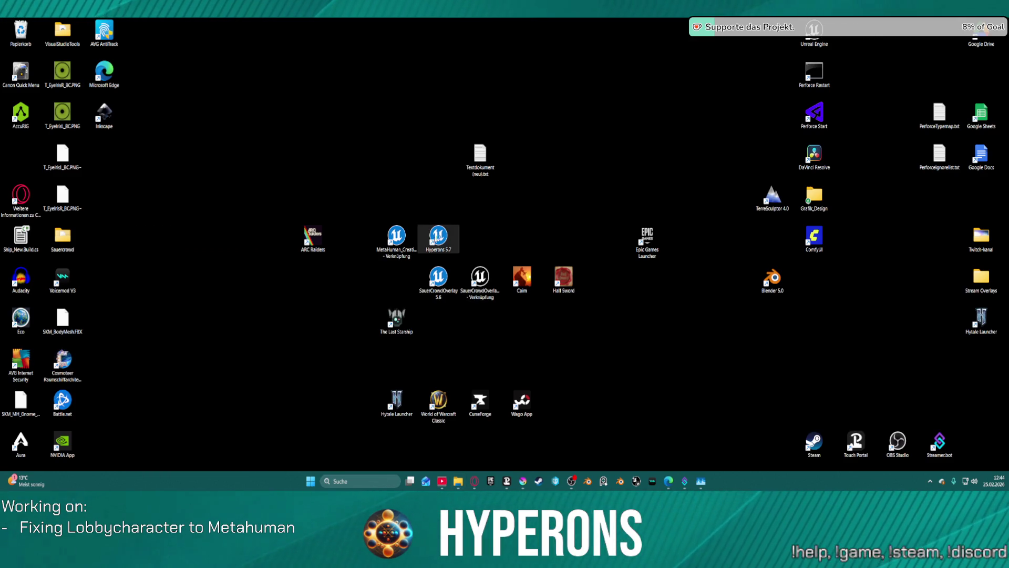
Step: Launch the Hyperons 5.7 desktop shortcut to reopen the project on LoadMap
{"action": "double_click", "coordinate": [425, 237]}
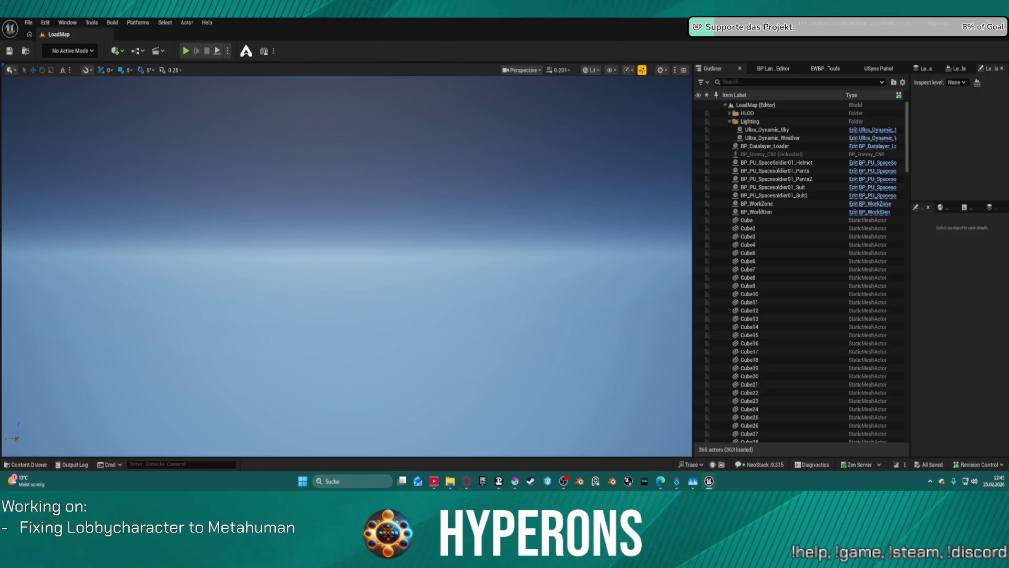
Step: Open the Map_Lobby0 level from the level editor's File > Recent Levels menu
{"action": "key", "text": "alt+Tab"}
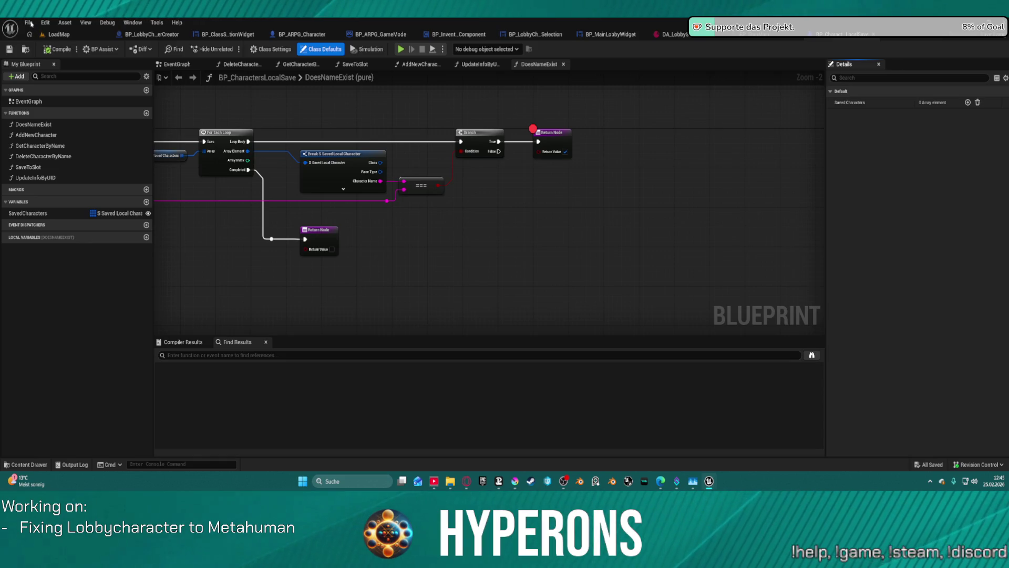
{"action": "left_click", "coordinate": [29, 22]}
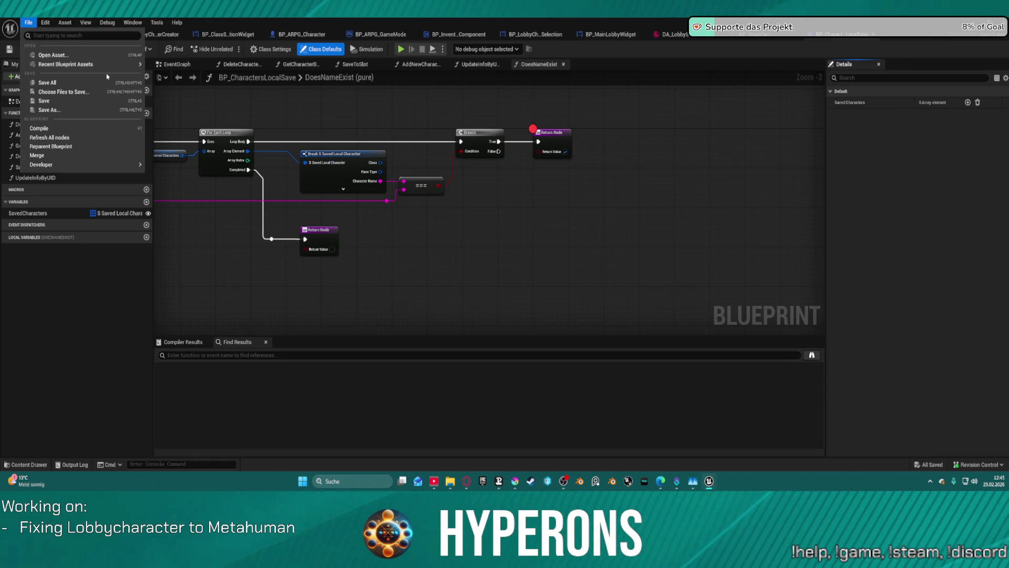
{"action": "key", "text": "alt+Tab"}
{"action": "left_click", "coordinate": [29, 22]}
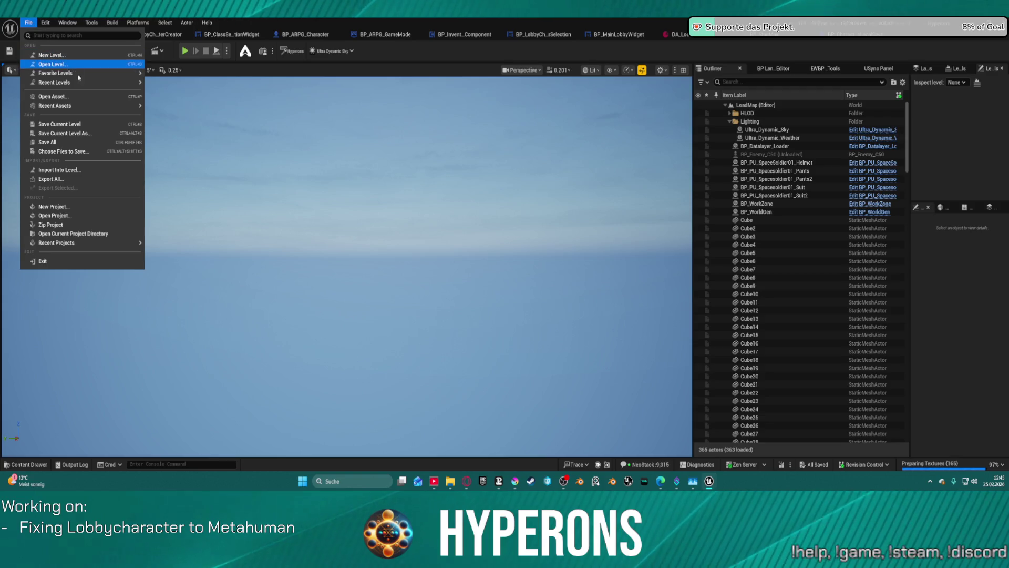
{"action": "mouse_move", "coordinate": [105, 82]}
{"action": "left_click", "coordinate": [177, 98]}
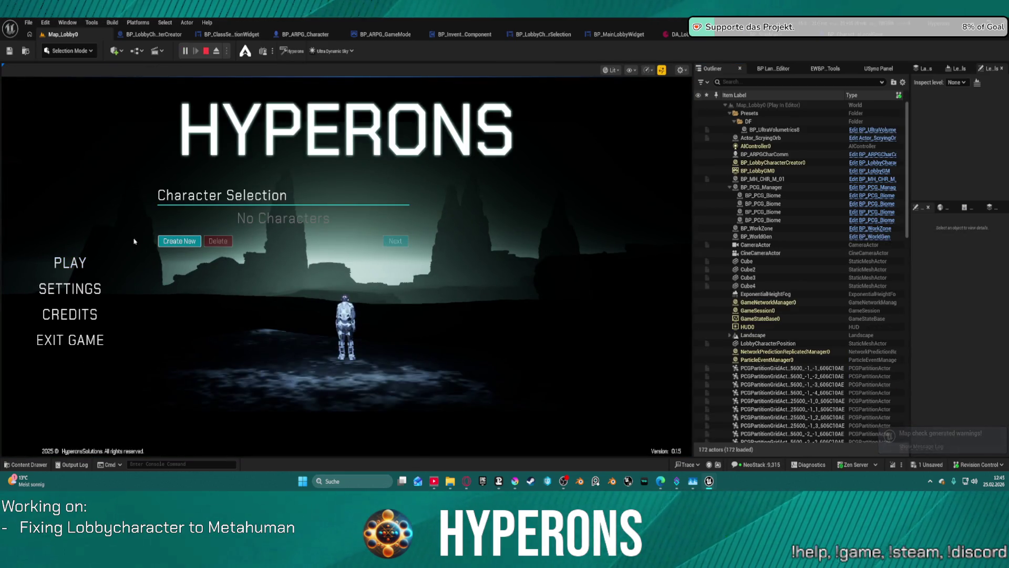
Step: Create a character to hit the breakpoint, remove the Add New Character breakpoint, and resume play
{"action": "left_click", "coordinate": [167, 243]}
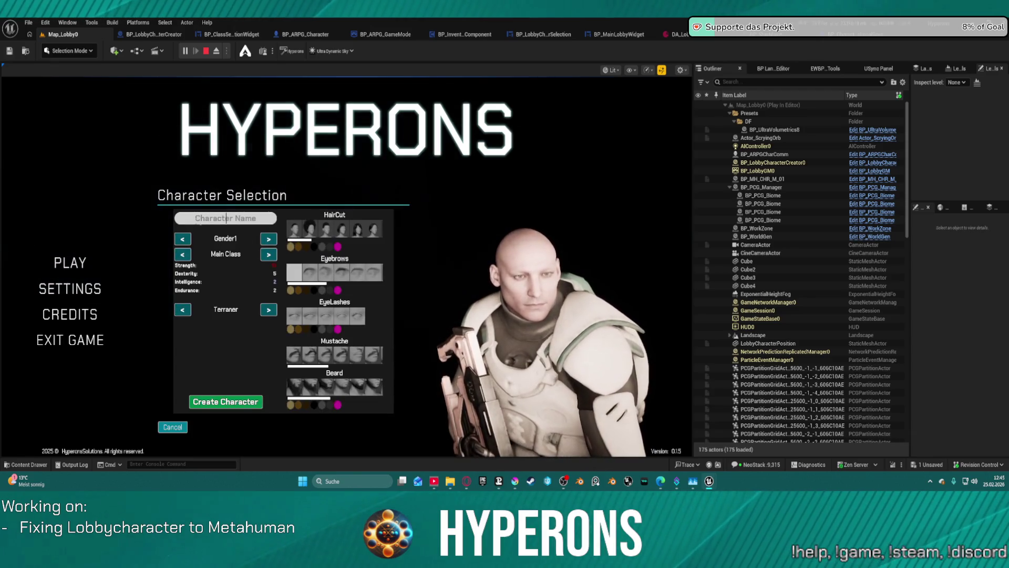
{"action": "left_click", "coordinate": [221, 401]}
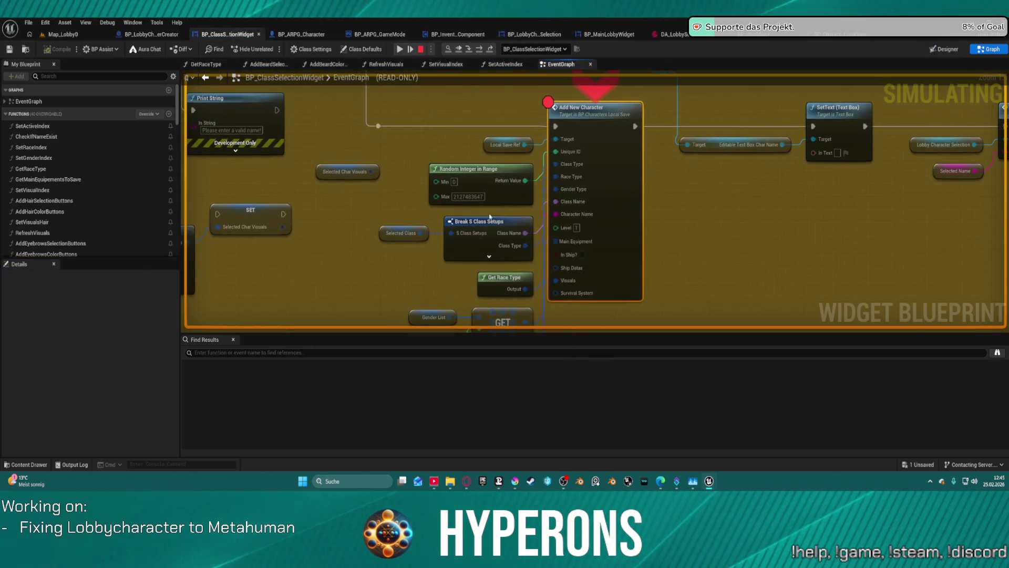
{"action": "right_click", "coordinate": [607, 126]}
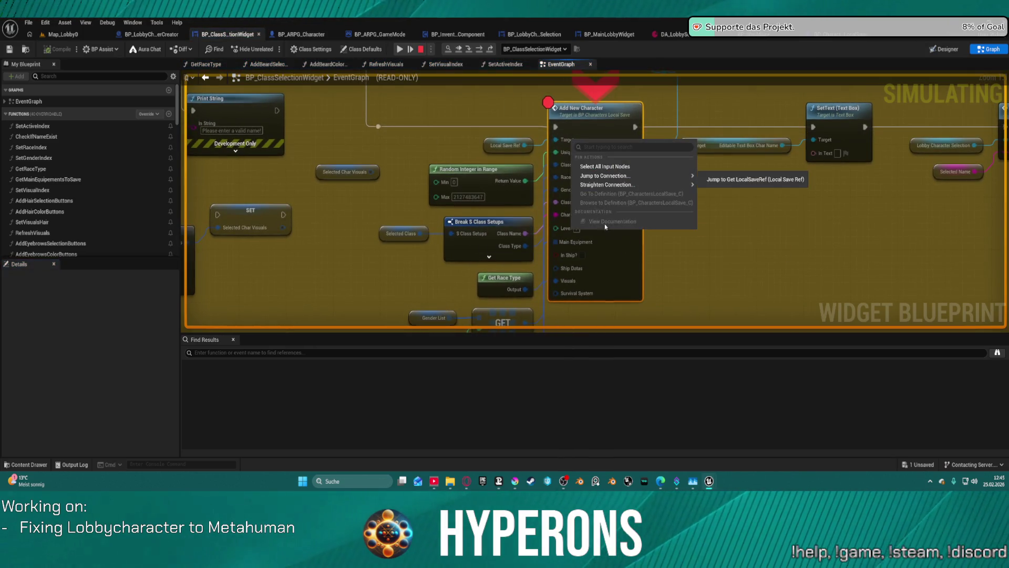
{"action": "left_click", "coordinate": [637, 225]}
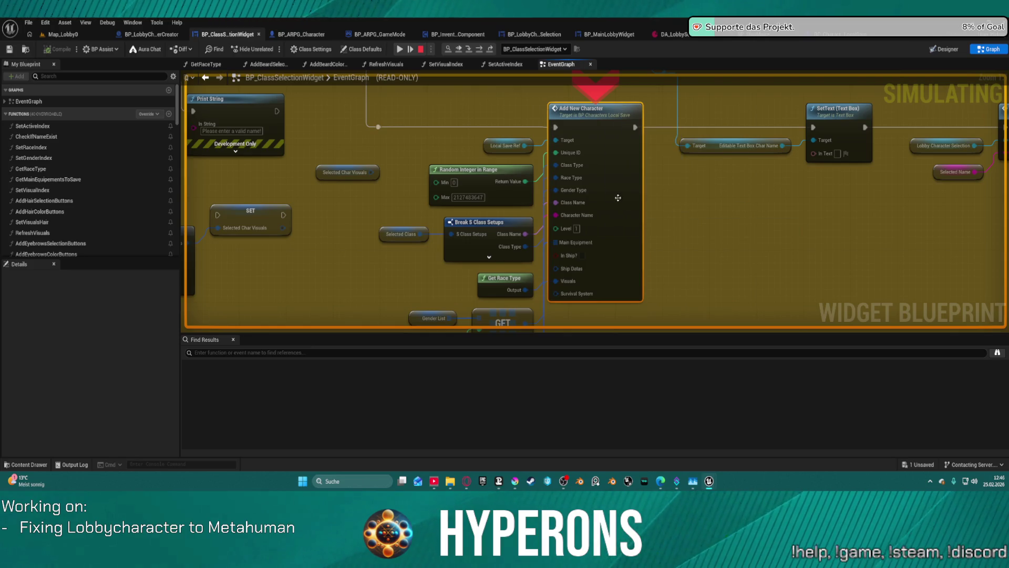
{"action": "left_click", "coordinate": [399, 50]}
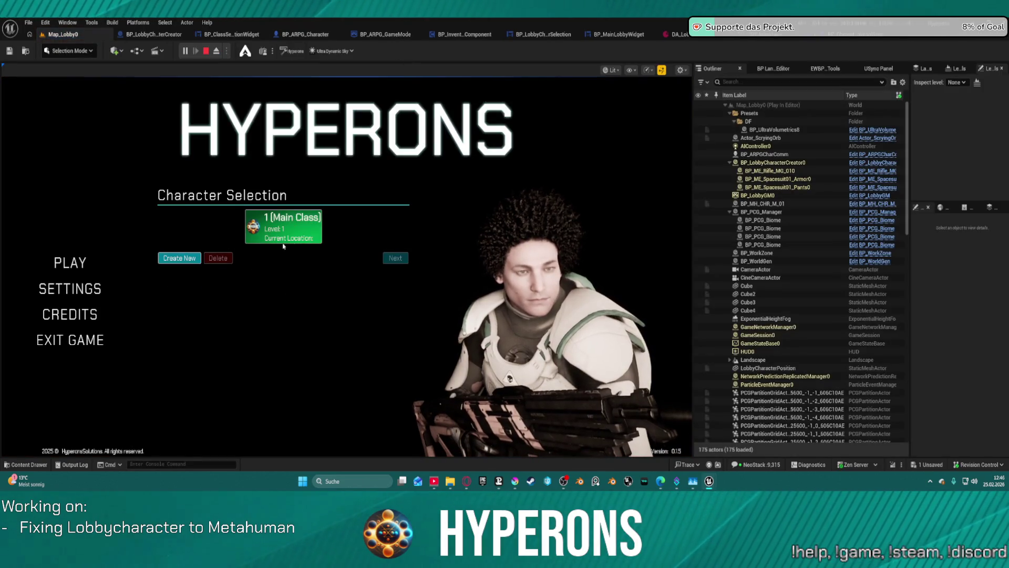
Step: Create characters named 2 and 3, then select character 3 and delete it
{"action": "left_click", "coordinate": [181, 258]}
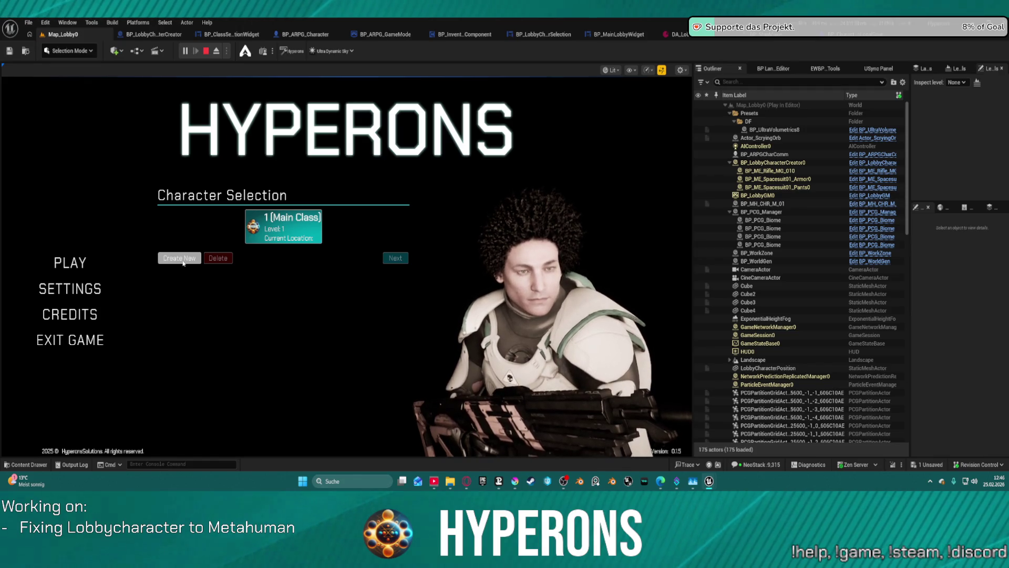
{"action": "type", "text": "2"}
{"action": "left_click", "coordinate": [246, 401]}
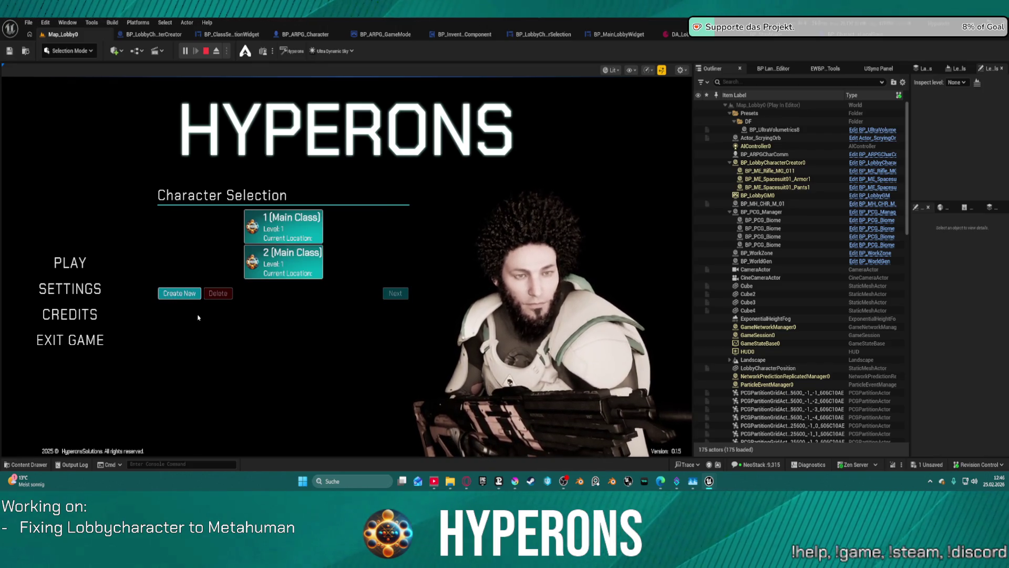
{"action": "left_click", "coordinate": [170, 293]}
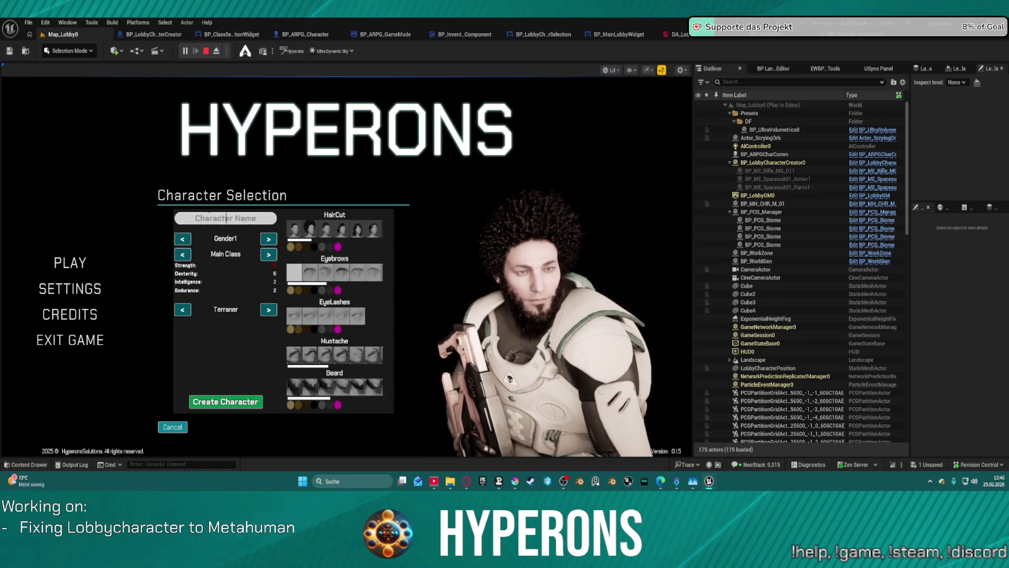
{"action": "type", "text": "3"}
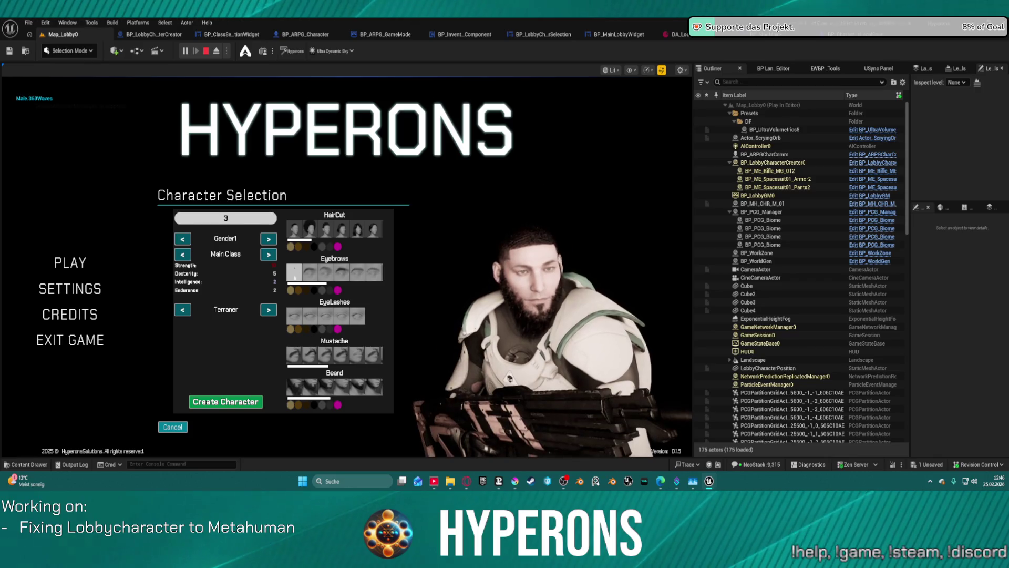
{"action": "left_click", "coordinate": [225, 402]}
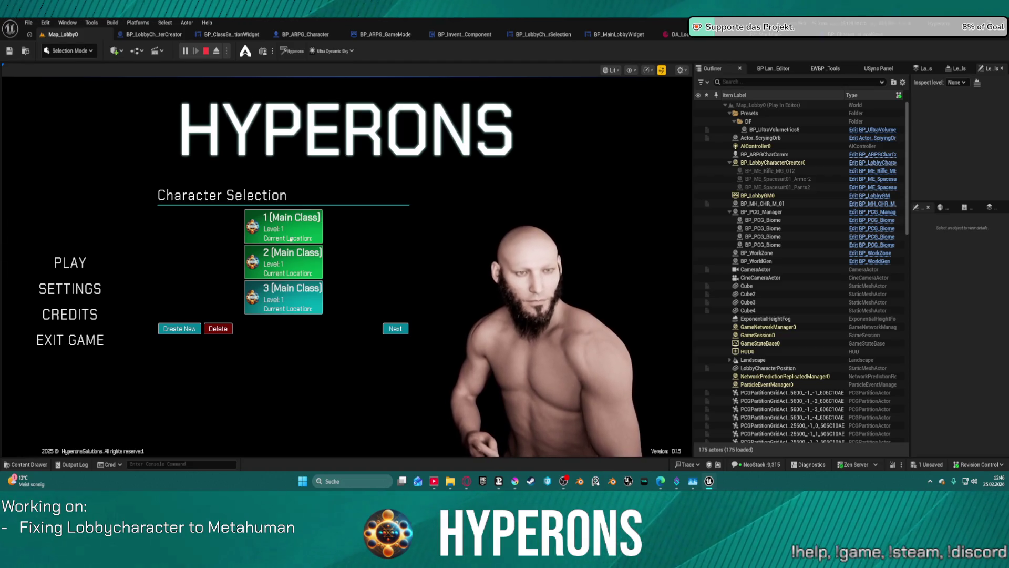
{"action": "left_click", "coordinate": [276, 302]}
{"action": "left_click", "coordinate": [218, 329]}
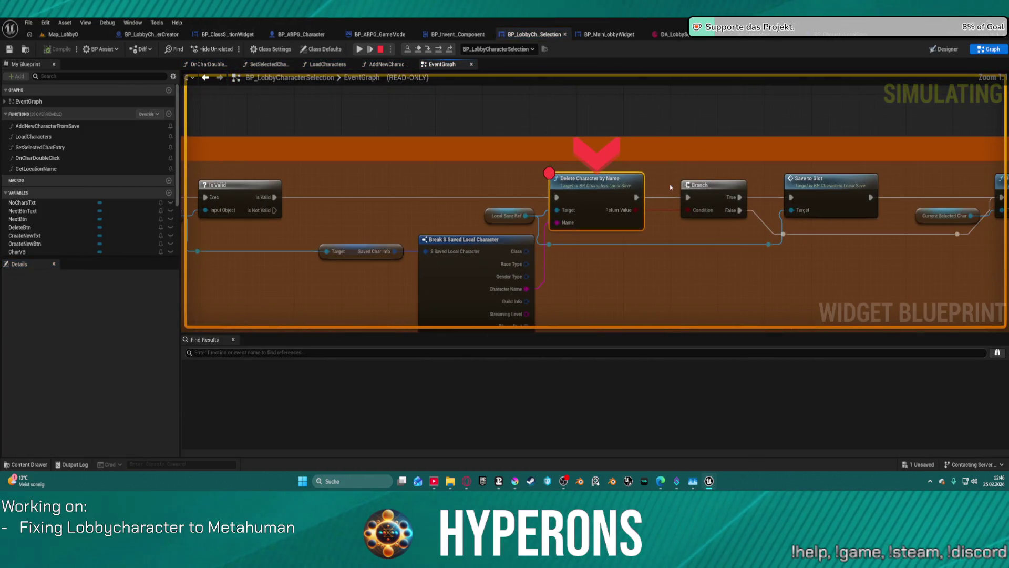
Step: Inspect Local Save Ref's three saved characters at the delete breakpoint, then stop the play session
{"action": "mouse_move", "coordinate": [509, 219]}
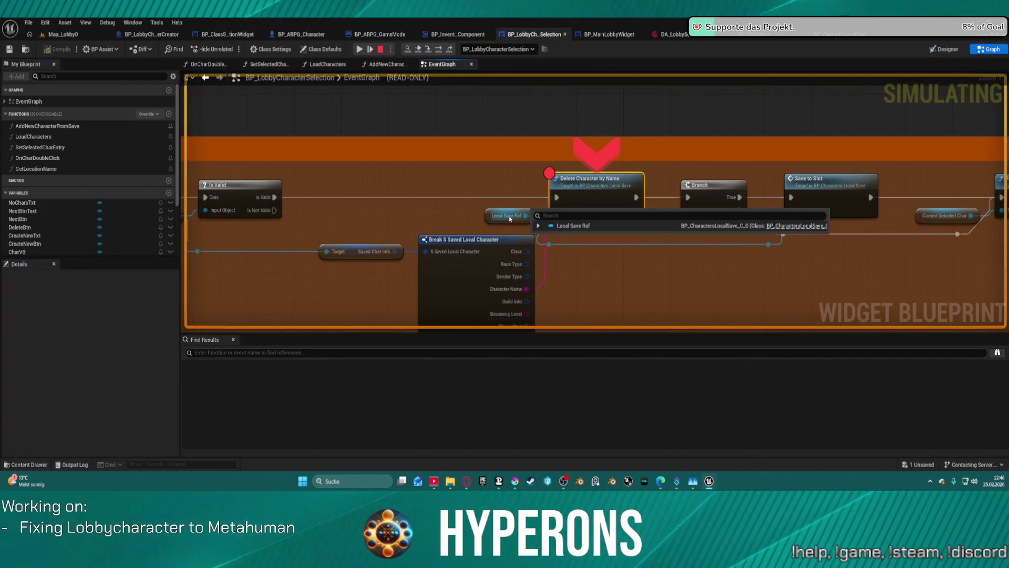
{"action": "left_click", "coordinate": [538, 225]}
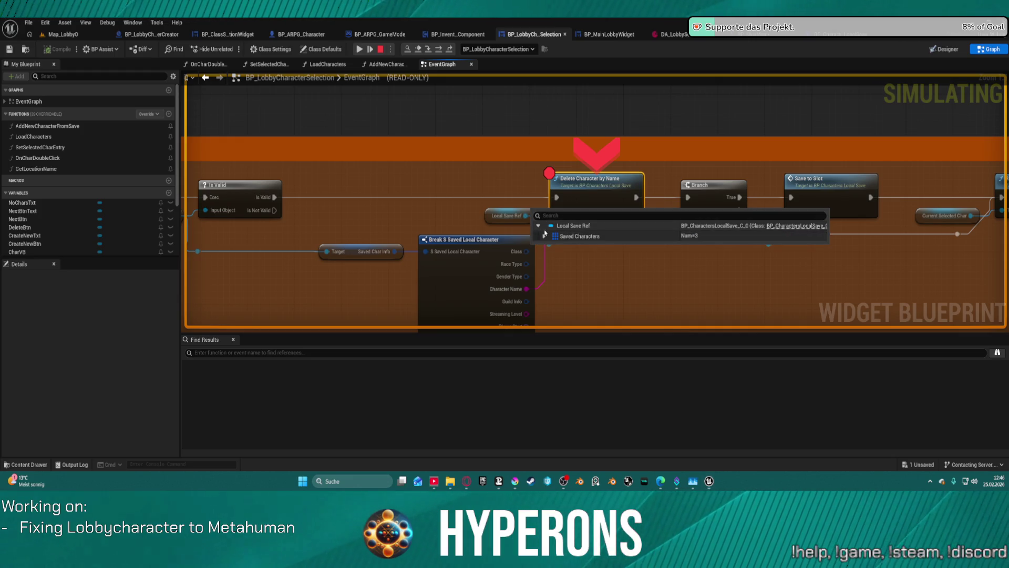
{"action": "left_click", "coordinate": [528, 237]}
{"action": "mouse_move", "coordinate": [398, 251]}
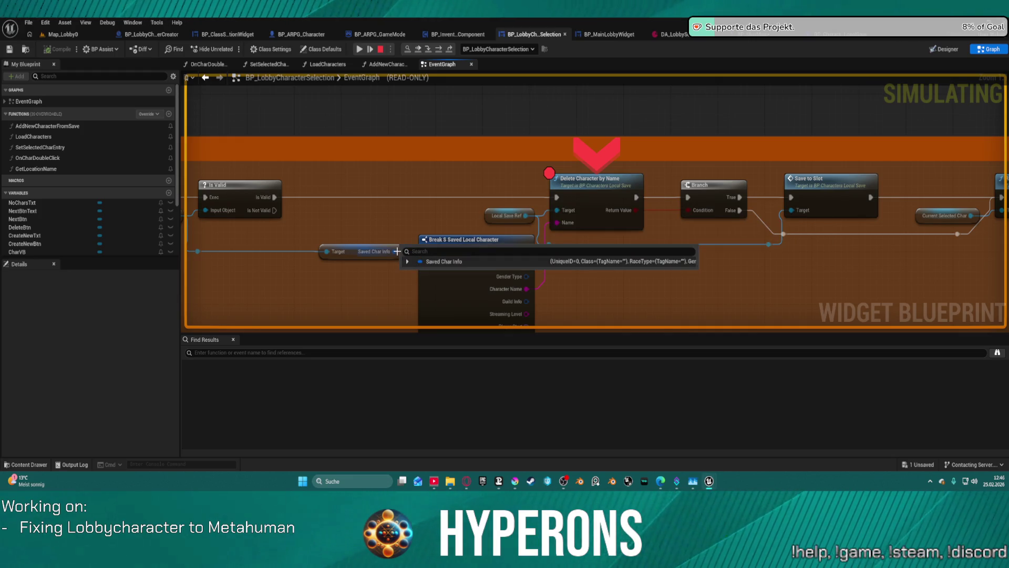
{"action": "left_click_drag", "start_coordinate": [480, 266], "coordinate": [574, 272]}
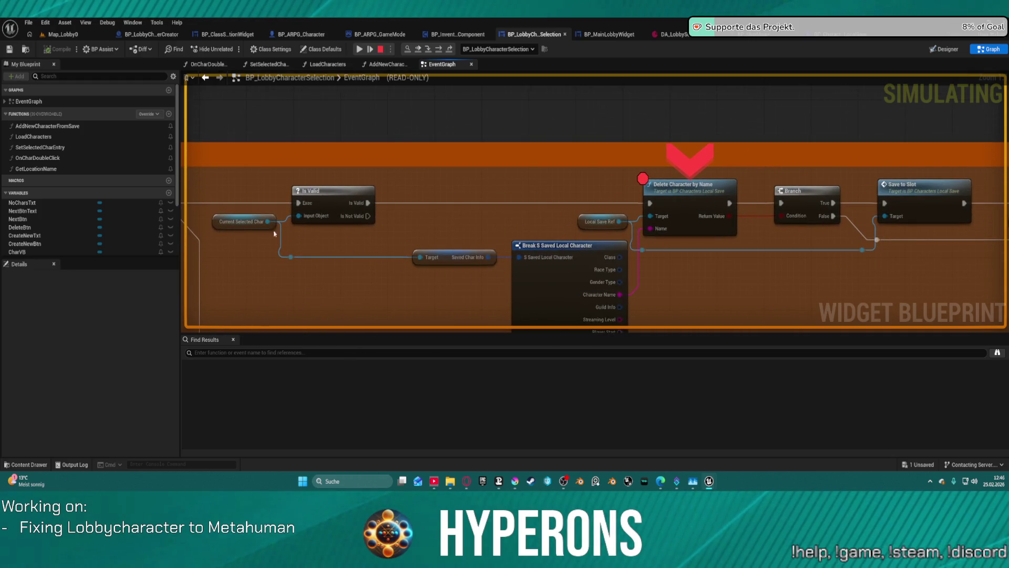
{"action": "mouse_move", "coordinate": [268, 222]}
{"action": "left_mouse_down"}
{"action": "mouse_move", "coordinate": [591, 235]}
{"action": "mouse_move", "coordinate": [616, 210]}
{"action": "left_mouse_up"}
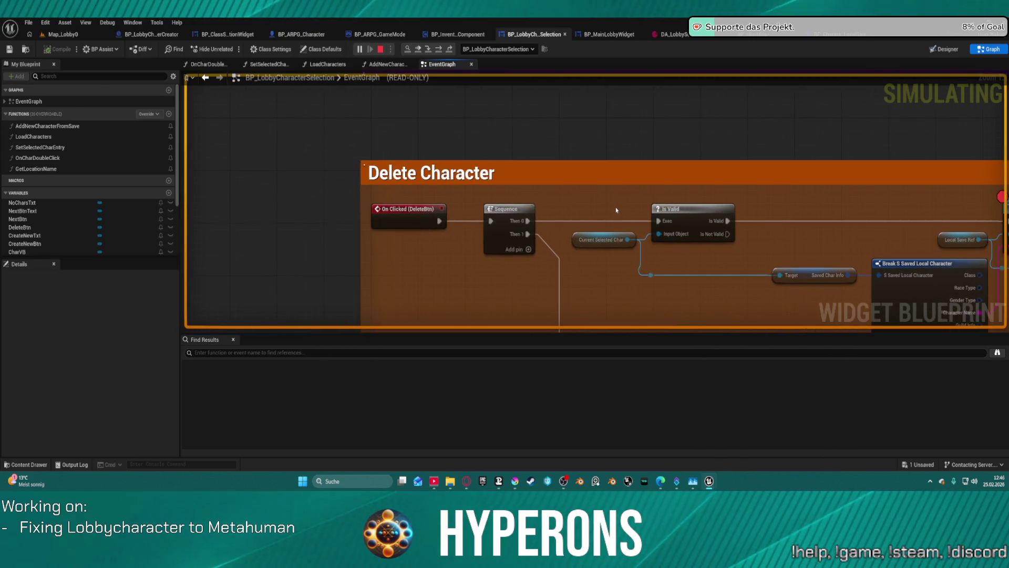
{"action": "key", "text": "Escape"}
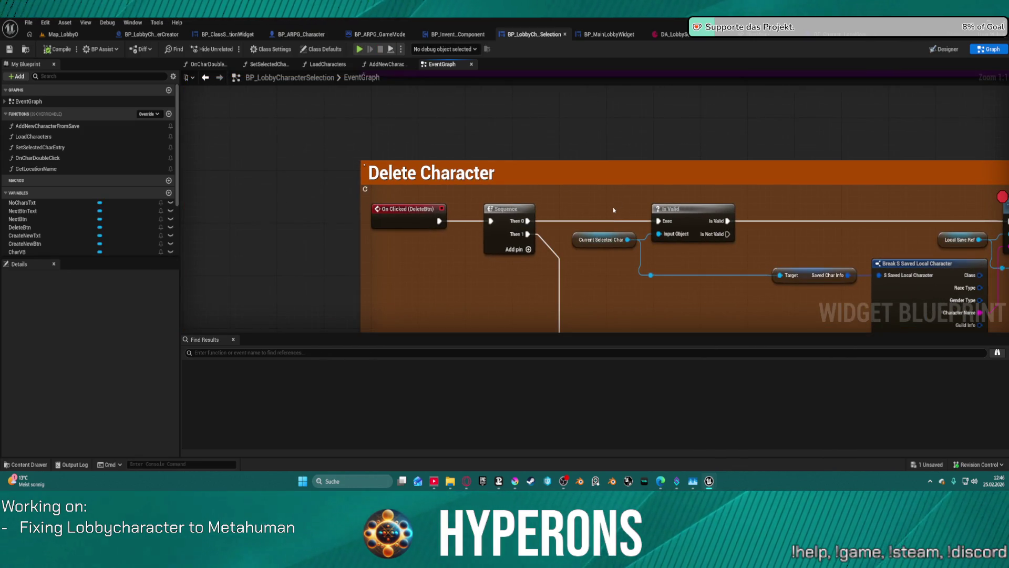
Step: Find the Clear Character node in the EventGraph and open its ClearCharacter function
{"action": "scroll", "coordinate": [401, 216], "scroll_direction": "down", "scroll_amount": 5}
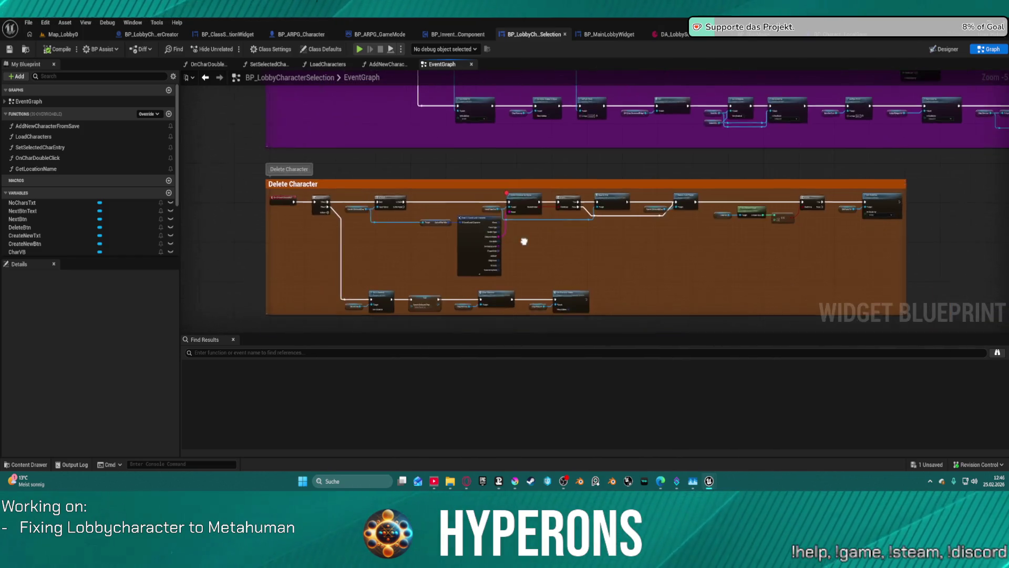
{"action": "left_click_drag", "start_coordinate": [524, 242], "coordinate": [517, 238]}
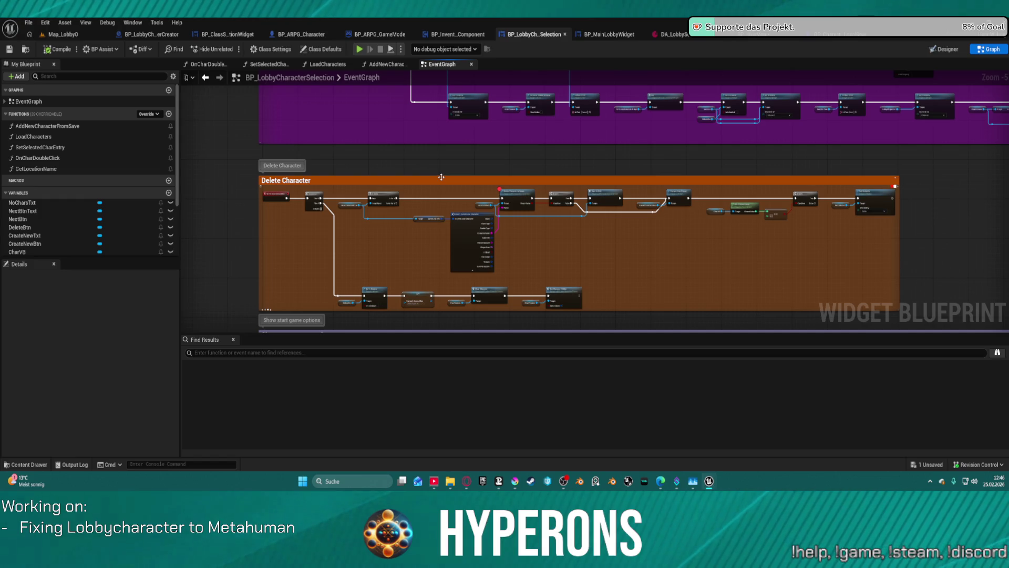
{"action": "mouse_move", "coordinate": [908, 228]}
{"action": "left_mouse_down"}
{"action": "mouse_move", "coordinate": [974, 397]}
{"action": "mouse_move", "coordinate": [862, 368]}
{"action": "mouse_move", "coordinate": [683, 391]}
{"action": "mouse_move", "coordinate": [450, 325]}
{"action": "left_mouse_up"}
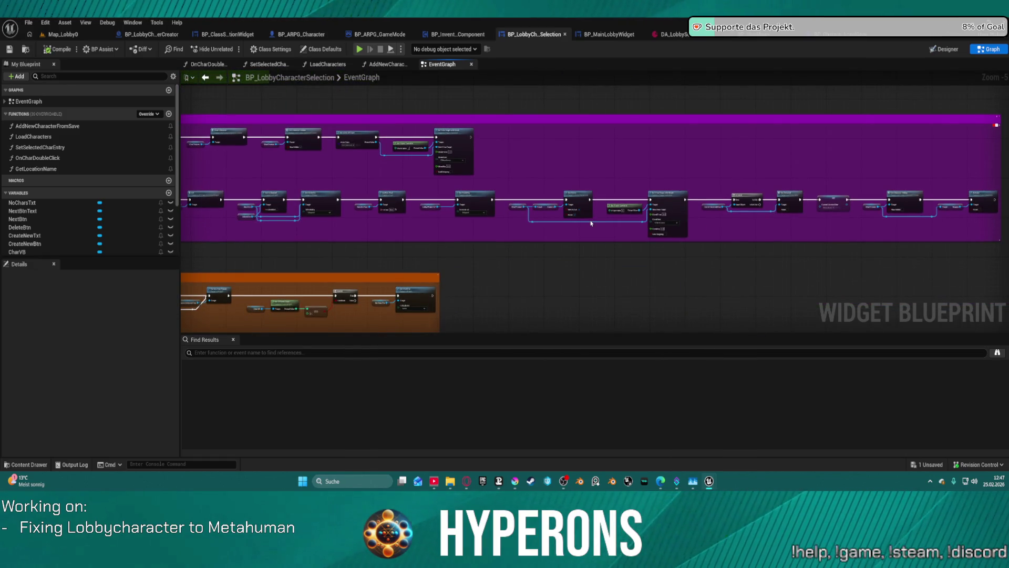
{"action": "scroll", "coordinate": [753, 140], "scroll_direction": "up", "scroll_amount": 3}
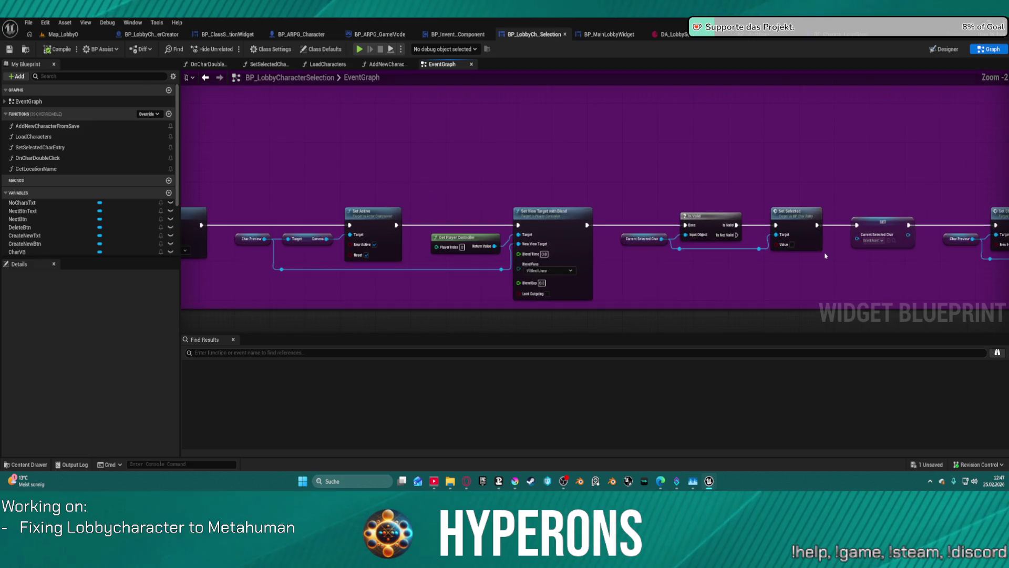
{"action": "mouse_move", "coordinate": [829, 256]}
{"action": "left_mouse_down"}
{"action": "mouse_move", "coordinate": [659, 208]}
{"action": "mouse_move", "coordinate": [525, 218]}
{"action": "mouse_move", "coordinate": [540, 237]}
{"action": "left_mouse_up"}
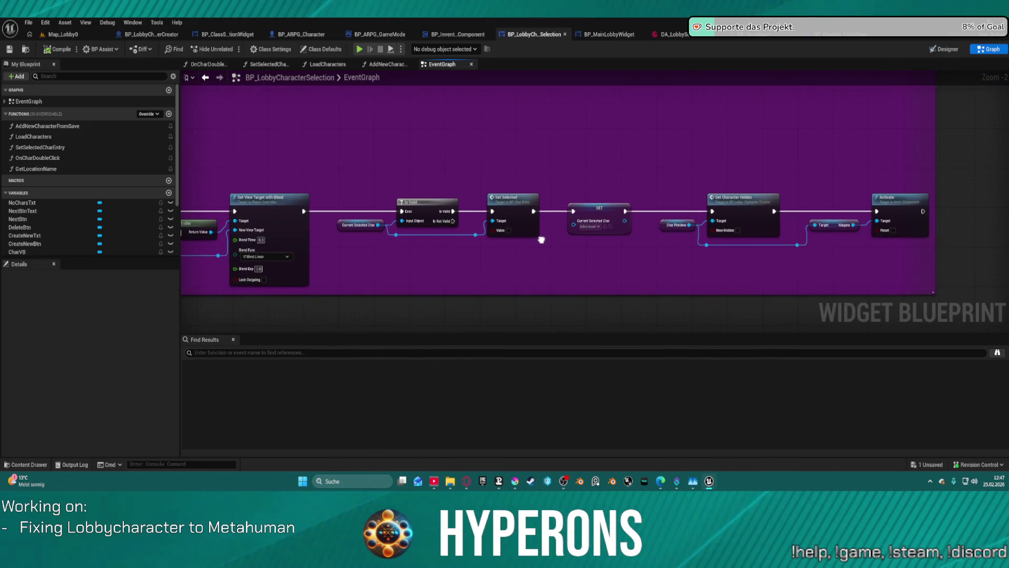
{"action": "scroll", "coordinate": [664, 258], "scroll_direction": "down", "scroll_amount": 4}
{"action": "left_click_drag", "start_coordinate": [664, 258], "coordinate": [618, 241]}
{"action": "scroll", "coordinate": [624, 244], "scroll_direction": "up", "scroll_amount": 4}
{"action": "scroll", "coordinate": [624, 243], "scroll_direction": "up", "scroll_amount": 1}
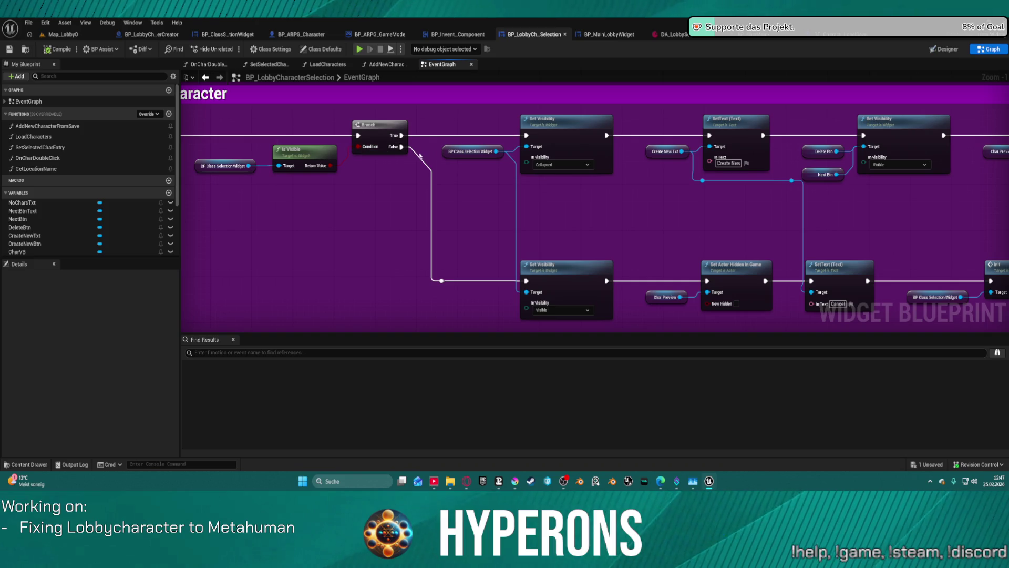
{"action": "left_click_drag", "start_coordinate": [842, 243], "coordinate": [279, 198]}
{"action": "left_click_drag", "start_coordinate": [788, 211], "coordinate": [205, 210]}
{"action": "mouse_move", "coordinate": [431, 308]}
{"action": "left_mouse_down"}
{"action": "mouse_move", "coordinate": [362, 314]}
{"action": "mouse_move", "coordinate": [522, 249]}
{"action": "mouse_move", "coordinate": [635, 263]}
{"action": "left_mouse_up"}
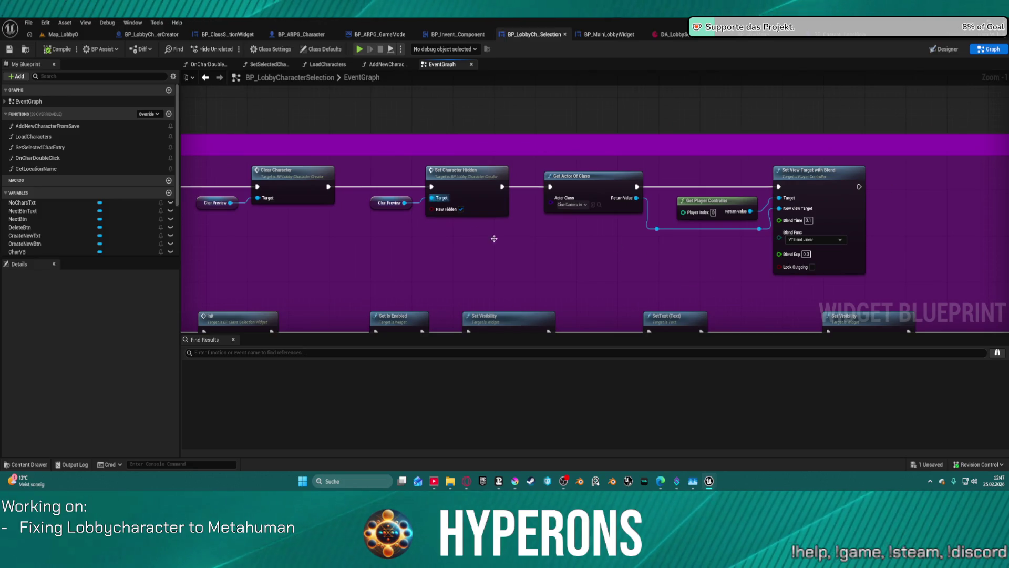
{"action": "mouse_move", "coordinate": [542, 253]}
{"action": "left_mouse_down"}
{"action": "mouse_move", "coordinate": [667, 241]}
{"action": "mouse_move", "coordinate": [739, 256]}
{"action": "mouse_move", "coordinate": [1008, 259]}
{"action": "mouse_move", "coordinate": [870, 258]}
{"action": "left_mouse_up"}
{"action": "left_click", "coordinate": [789, 193]}
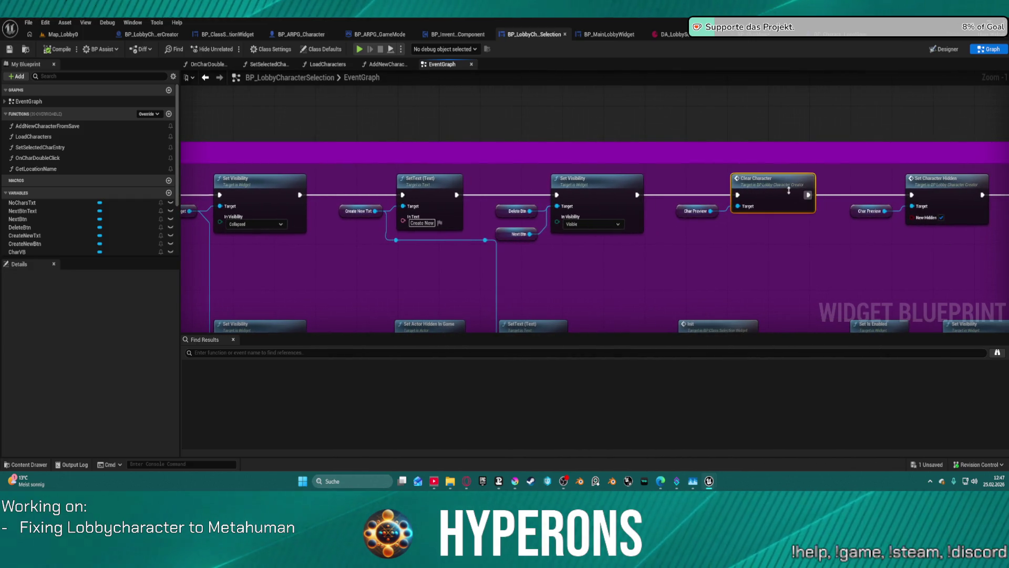
{"action": "double_click", "coordinate": [789, 193]}
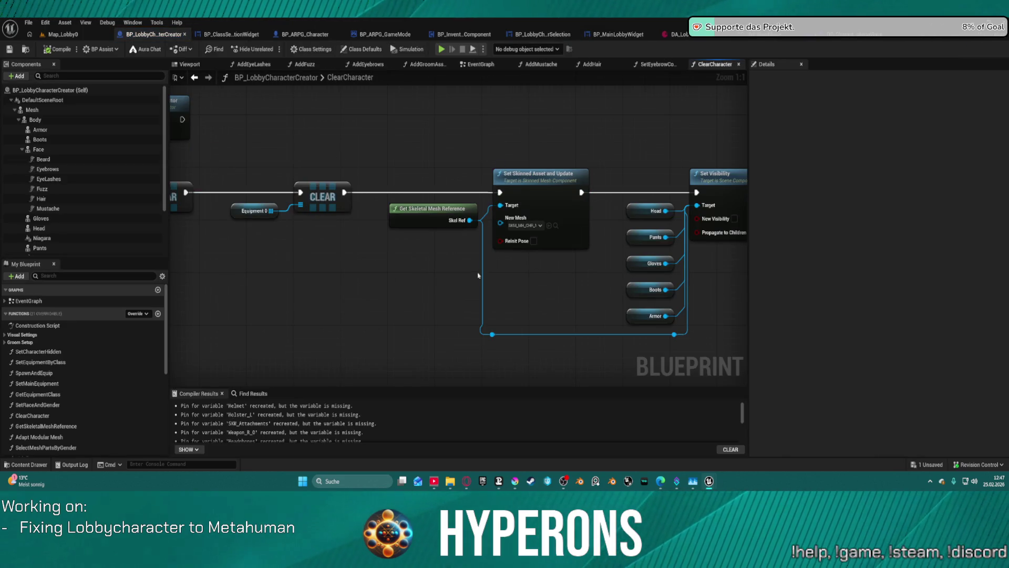
Step: Inspect the Cast and Enable Master Pose nodes, then close the AddEyeLashes, AddFuzz and AddEyebrows graphs
{"action": "left_click_drag", "start_coordinate": [585, 246], "coordinate": [894, 288]}
{"action": "mouse_move", "coordinate": [683, 252]}
{"action": "left_mouse_down"}
{"action": "mouse_move", "coordinate": [237, 247]}
{"action": "mouse_move", "coordinate": [220, 224]}
{"action": "mouse_move", "coordinate": [113, 224]}
{"action": "left_mouse_up"}
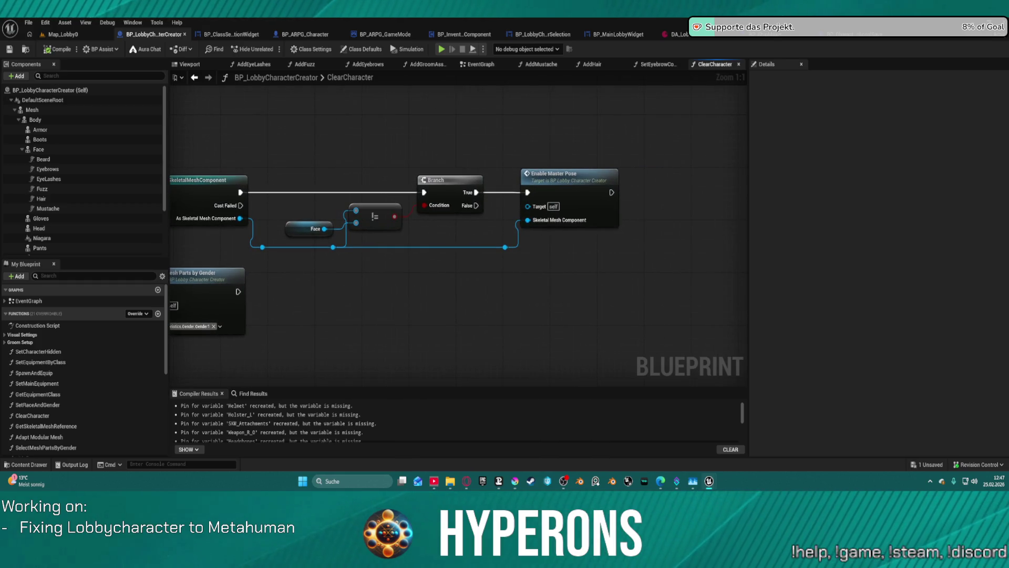
{"action": "left_click_drag", "start_coordinate": [151, 267], "coordinate": [176, 264]}
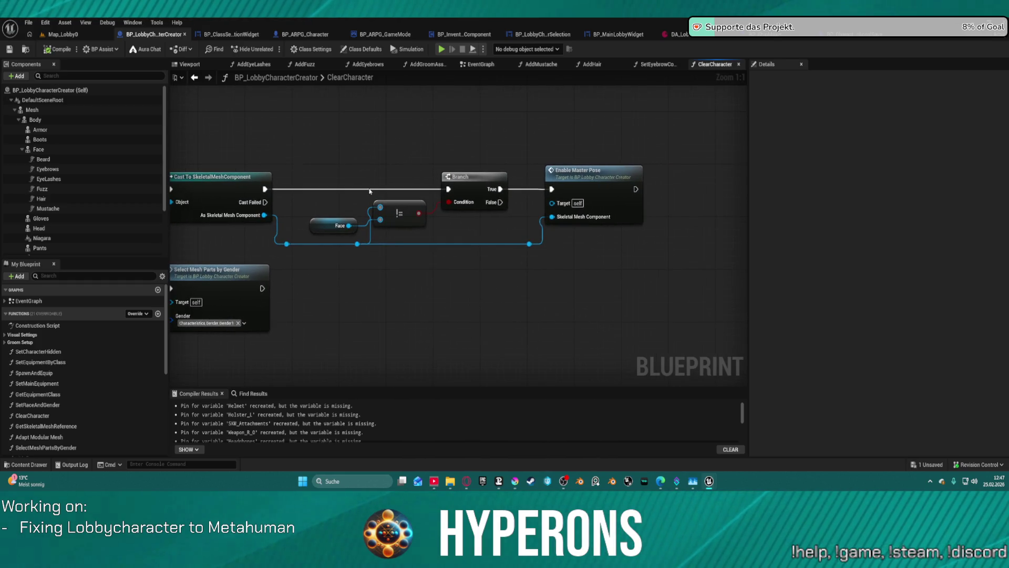
{"action": "left_click", "coordinate": [262, 69]}
{"action": "middle_click", "coordinate": [255, 66]}
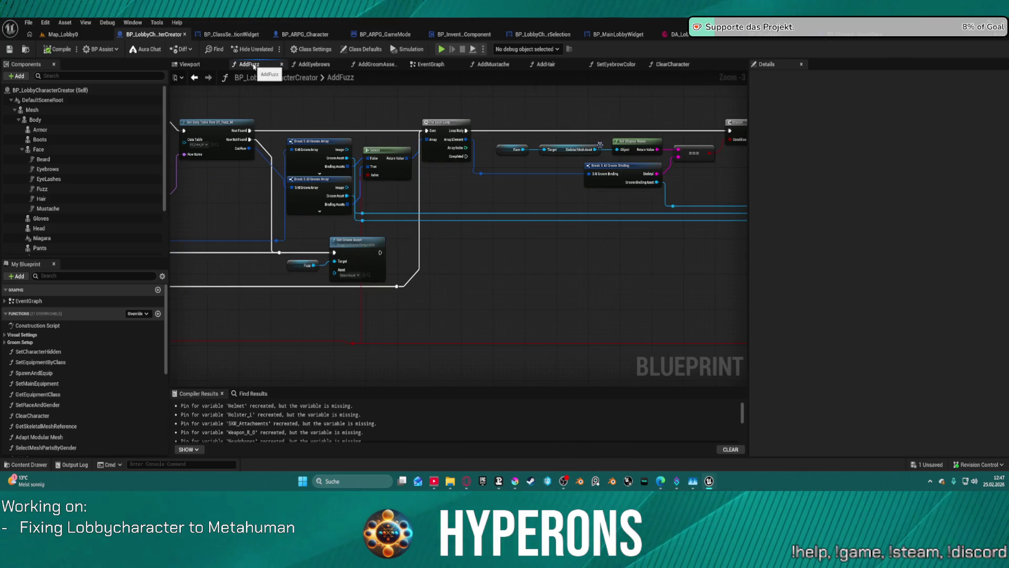
{"action": "middle_click", "coordinate": [254, 66]}
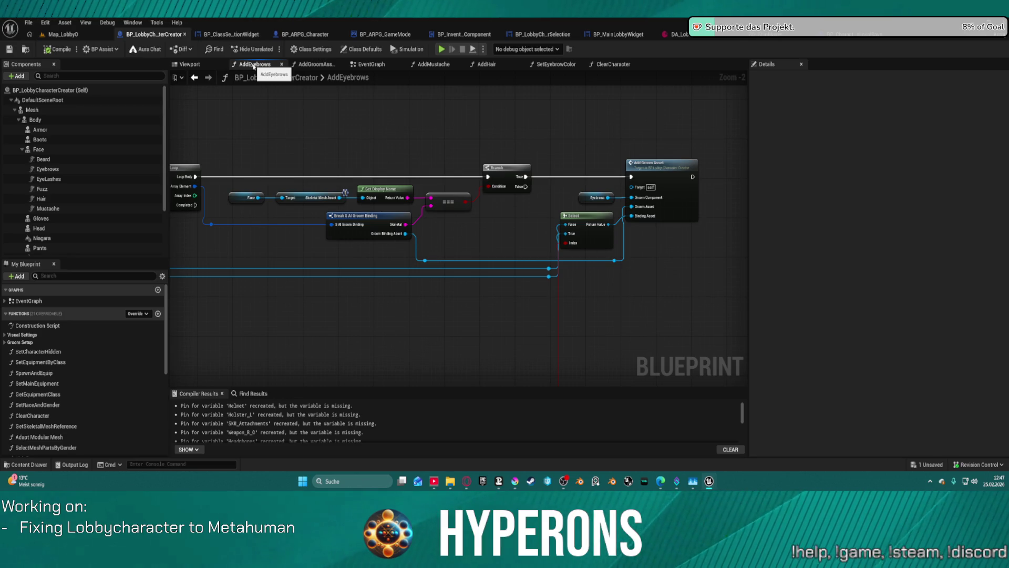
{"action": "middle_click", "coordinate": [254, 66]}
Step: Close the AddGroomAssets, AddMustache, AddHair, SetEyebrowColor and ClearCharacter function graphs
{"action": "key", "text": "Home"}
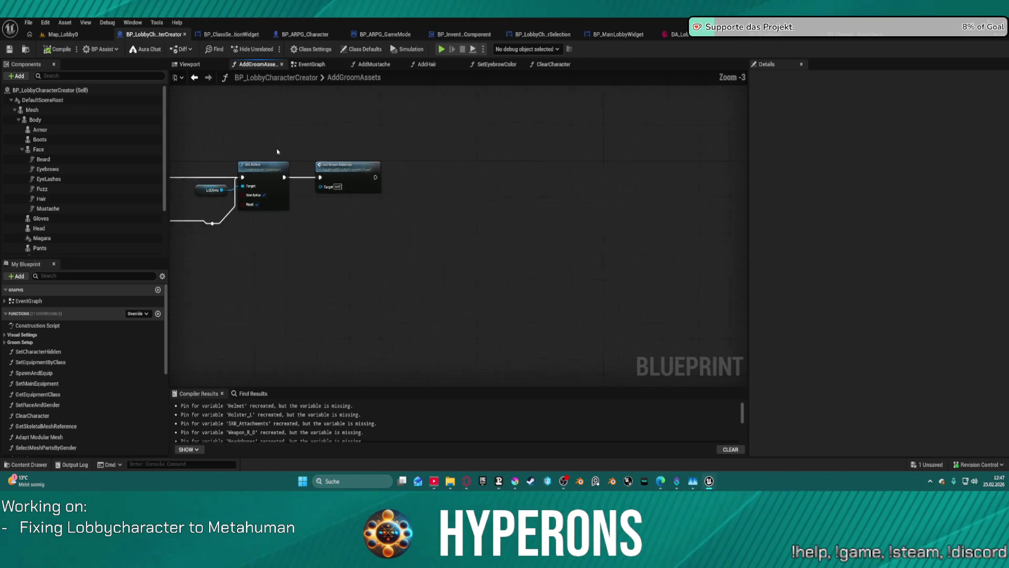
{"action": "left_click_drag", "start_coordinate": [591, 59], "coordinate": [387, 90]}
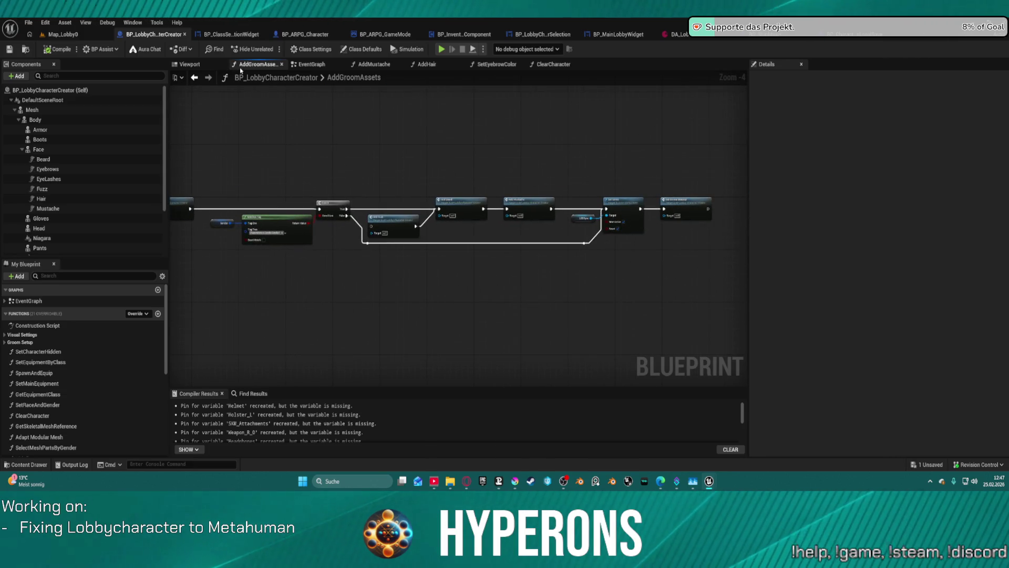
{"action": "middle_click", "coordinate": [257, 65]}
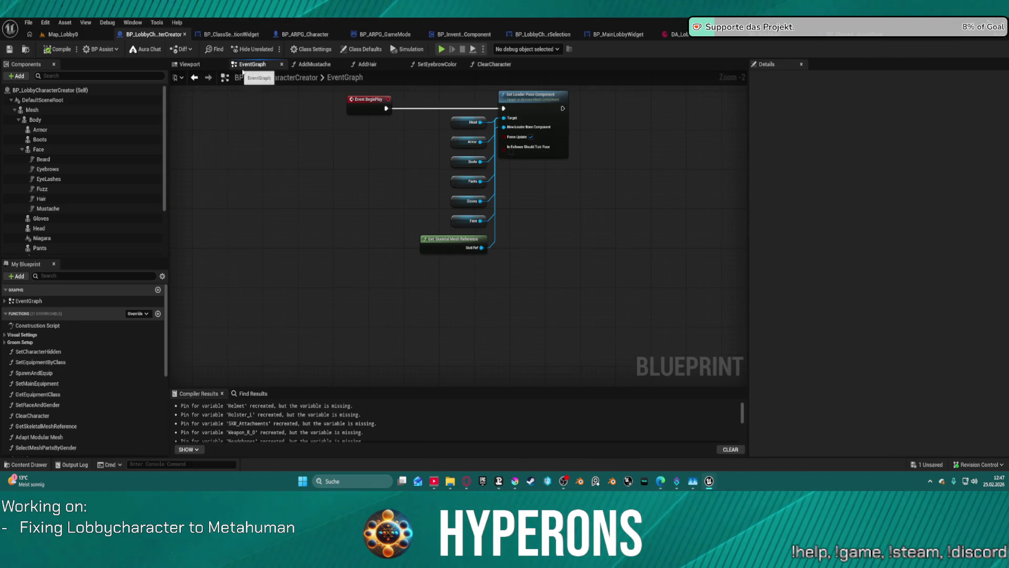
{"action": "middle_click", "coordinate": [317, 67]}
{"action": "middle_click", "coordinate": [317, 67]}
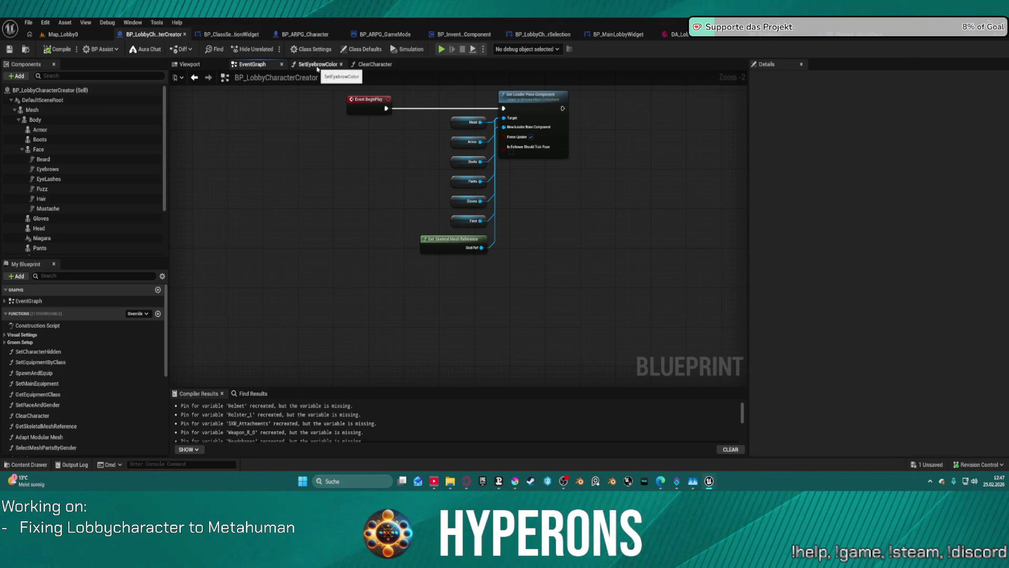
{"action": "middle_click", "coordinate": [317, 68]}
{"action": "middle_click", "coordinate": [318, 67]}
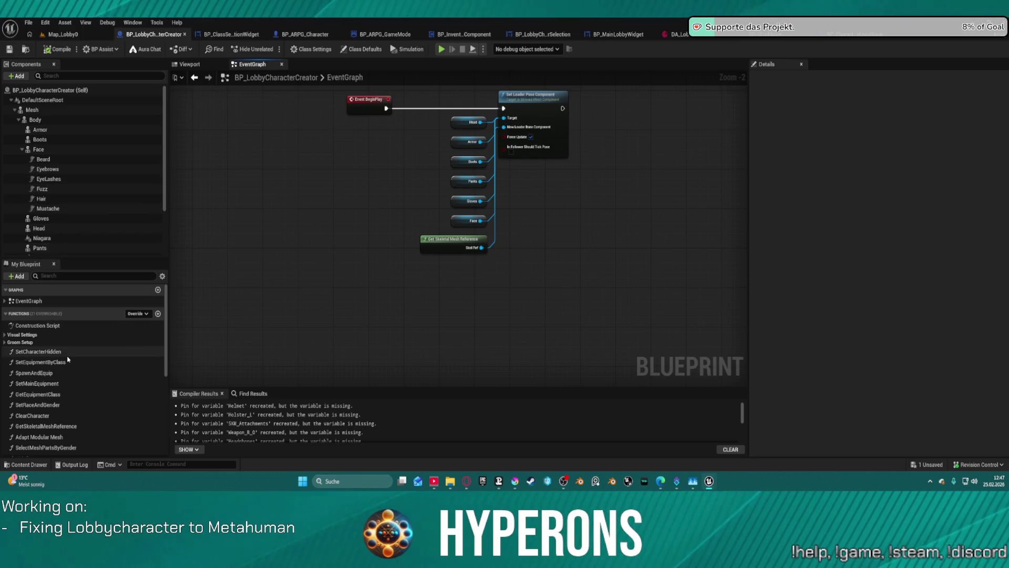
{"action": "scroll", "coordinate": [67, 357], "scroll_direction": "down", "scroll_amount": 5}
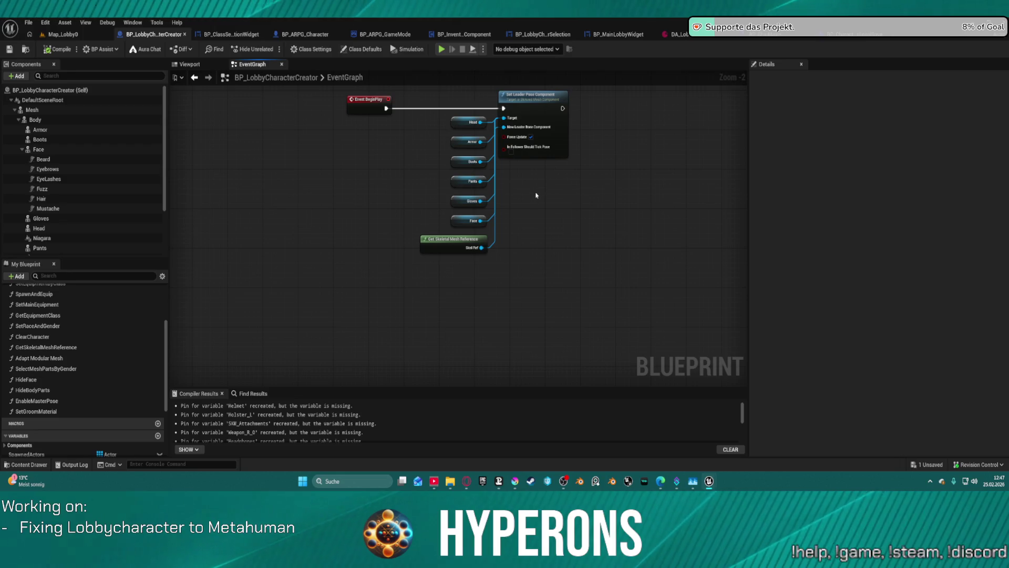
Step: In BP_ClassSelectionWidget's SetActiveIndex graph, drag the Set Equipment by Class node further right
{"action": "left_click", "coordinate": [240, 34]}
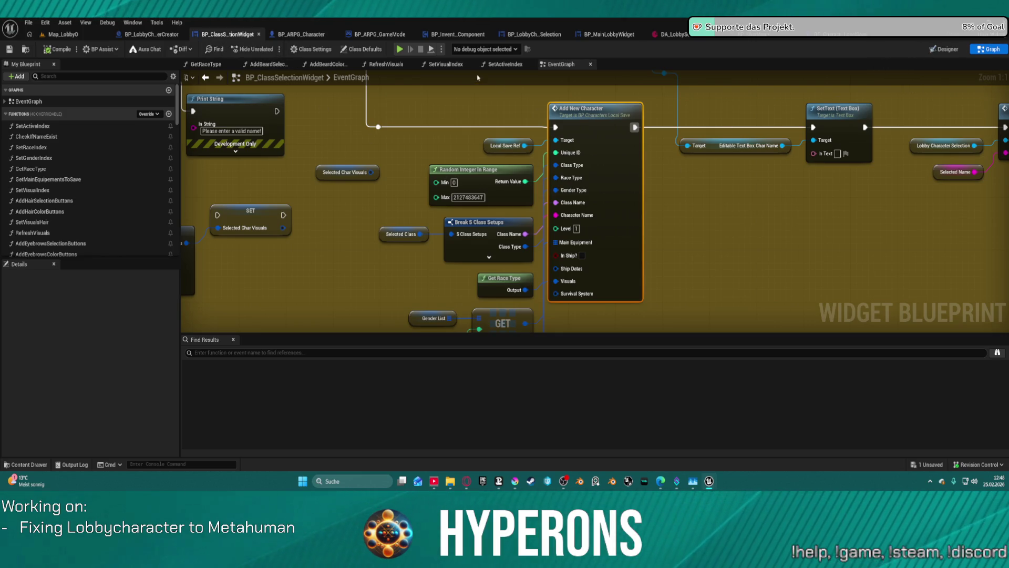
{"action": "left_click", "coordinate": [457, 65]}
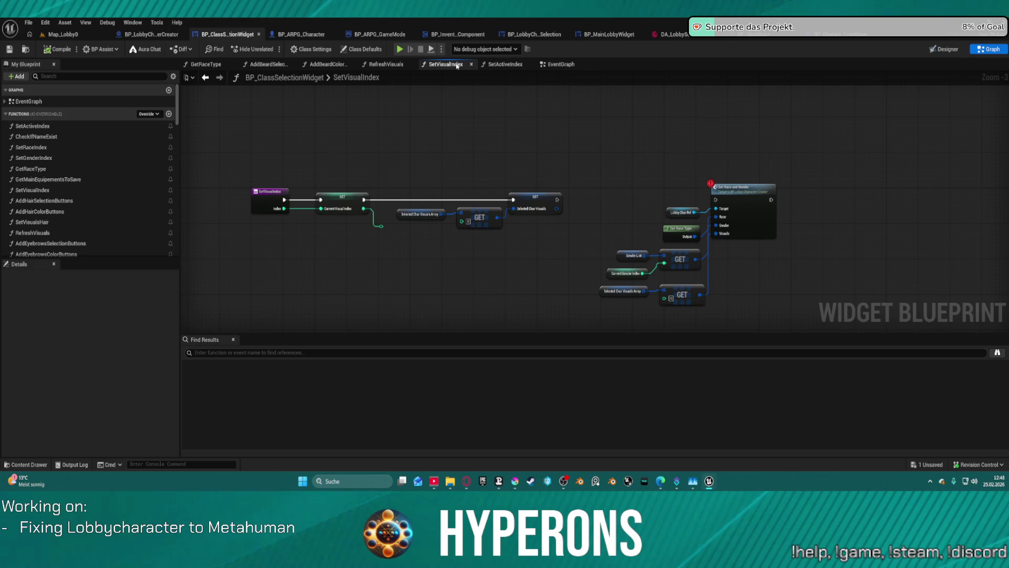
{"action": "left_click", "coordinate": [498, 65]}
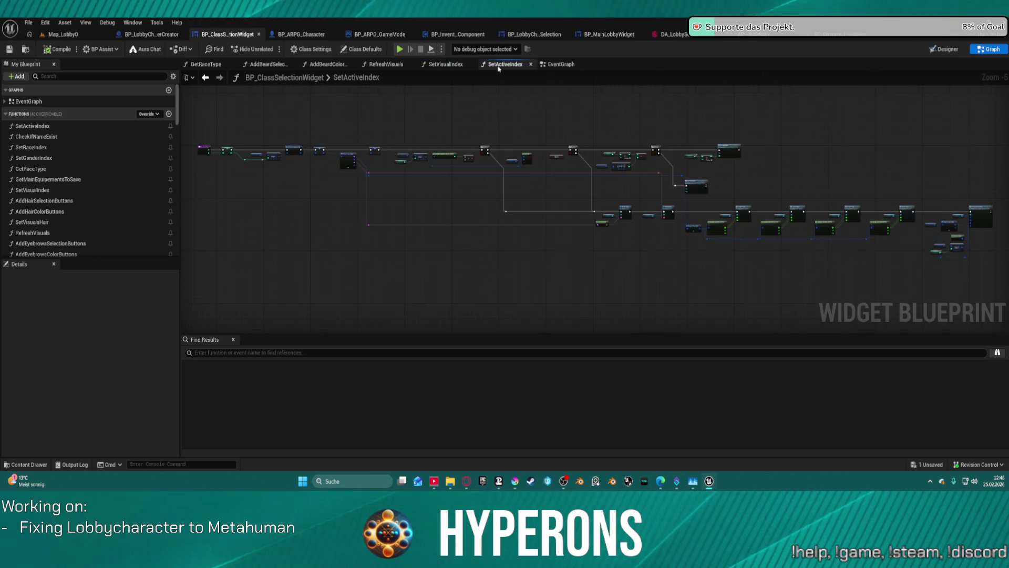
{"action": "scroll", "coordinate": [952, 230], "scroll_direction": "up", "scroll_amount": 7}
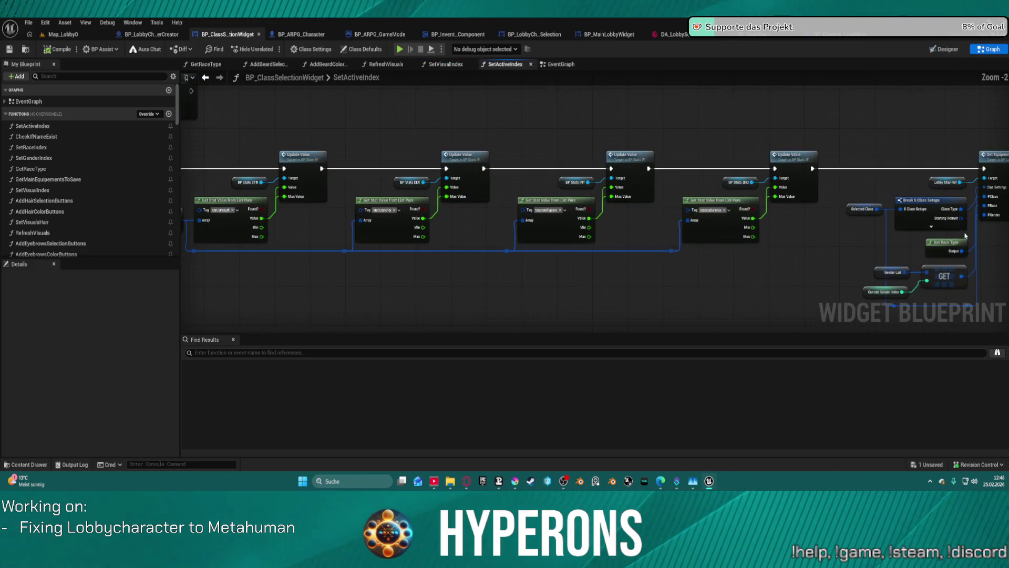
{"action": "left_click_drag", "start_coordinate": [680, 132], "coordinate": [614, 156]}
{"action": "left_click_drag", "start_coordinate": [751, 148], "coordinate": [846, 158]}
Step: Add a breakpoint on the SetEquipmentByClass entry node, then open the in-game Character Selection list
{"action": "double_click", "coordinate": [846, 158]}
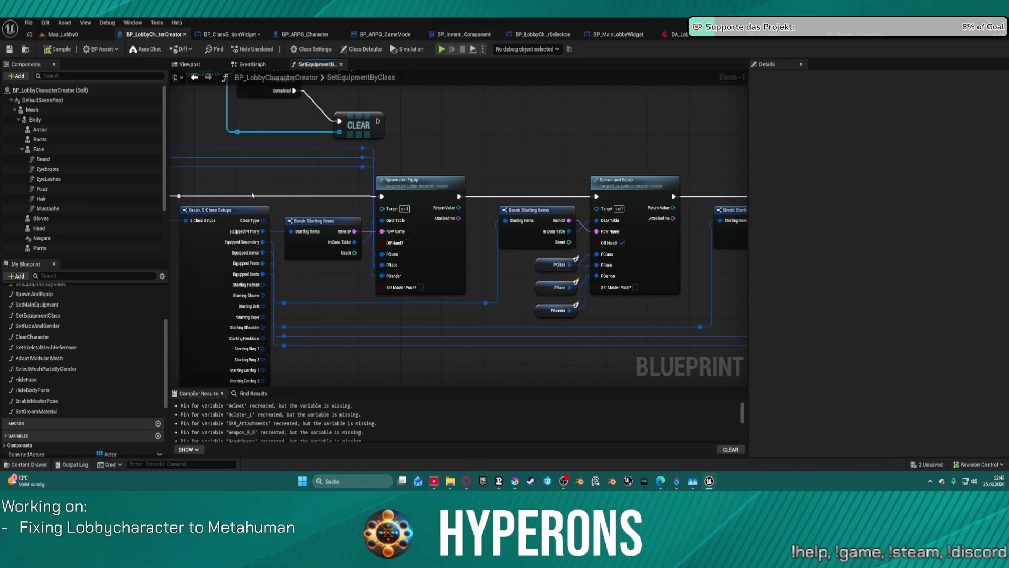
{"action": "scroll", "coordinate": [281, 210], "scroll_direction": "down", "scroll_amount": 2}
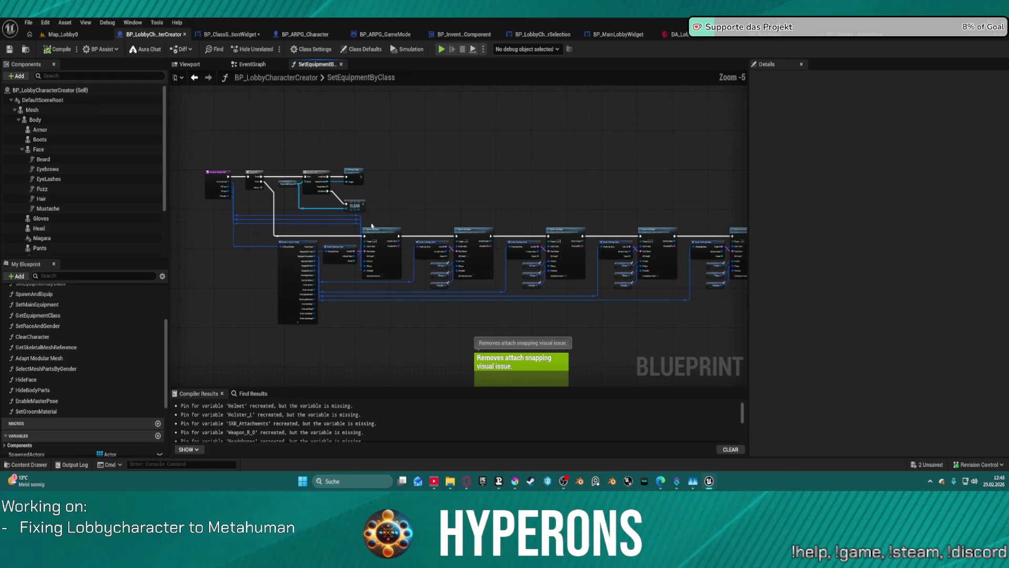
{"action": "scroll", "coordinate": [378, 223], "scroll_direction": "up", "scroll_amount": 3}
{"action": "scroll", "coordinate": [378, 224], "scroll_direction": "down", "scroll_amount": 2}
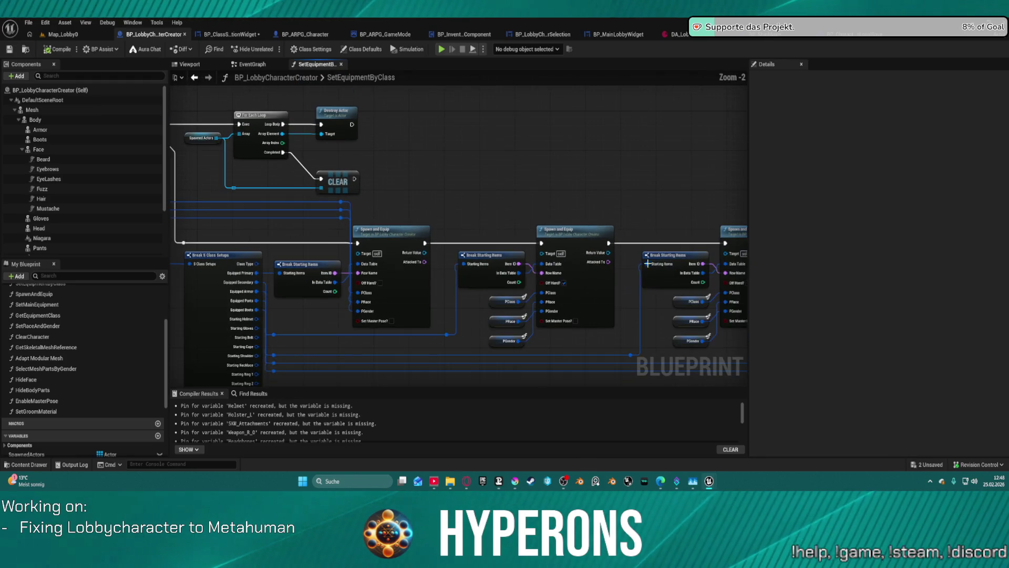
{"action": "mouse_move", "coordinate": [390, 265]}
{"action": "left_mouse_down"}
{"action": "mouse_move", "coordinate": [322, 236]}
{"action": "mouse_move", "coordinate": [384, 240]}
{"action": "mouse_move", "coordinate": [638, 332]}
{"action": "left_mouse_up"}
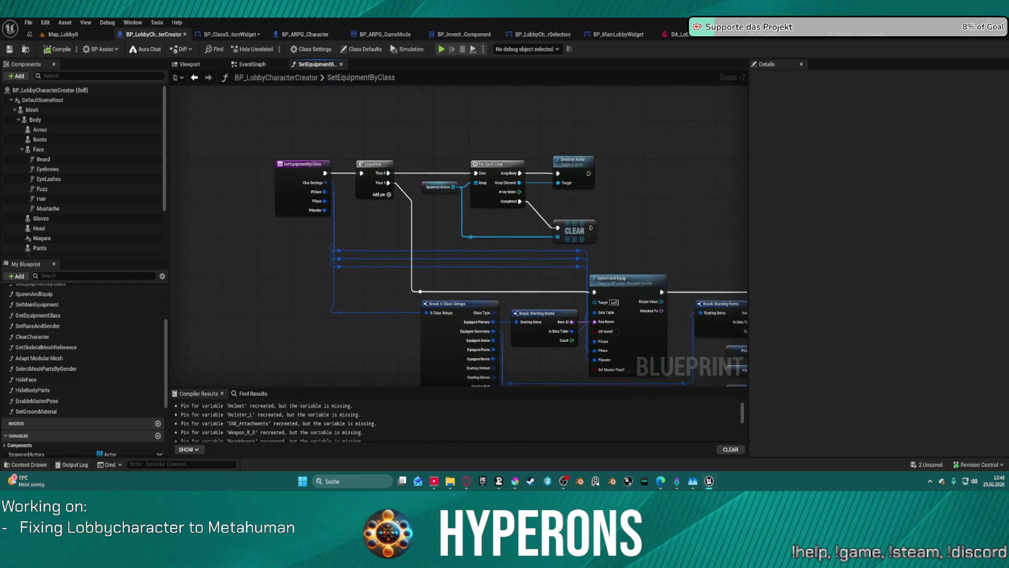
{"action": "left_click_drag", "start_coordinate": [553, 279], "coordinate": [550, 282]}
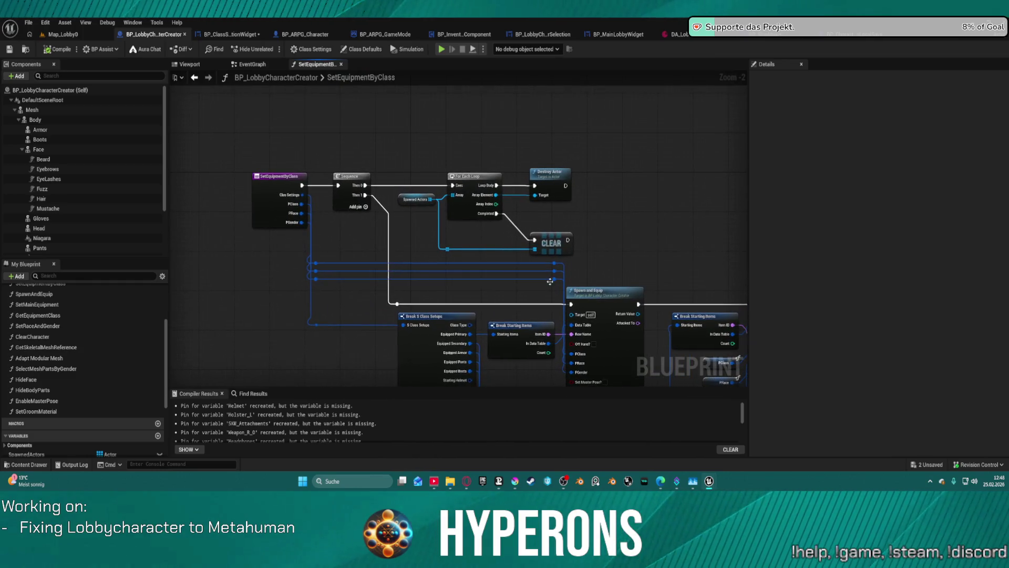
{"action": "right_click", "coordinate": [283, 191]}
{"action": "left_click", "coordinate": [308, 413]}
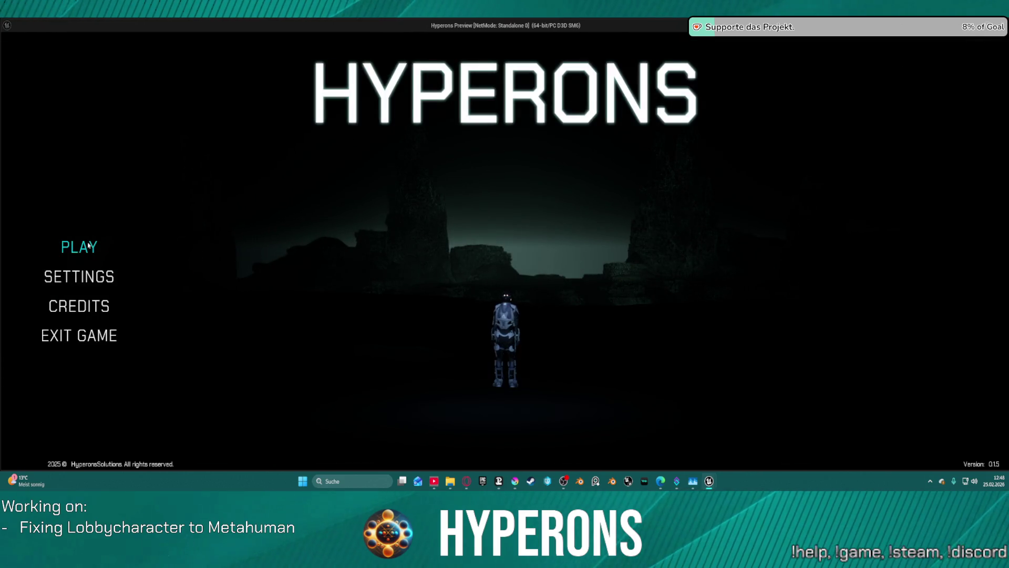
{"action": "left_click", "coordinate": [79, 246]}
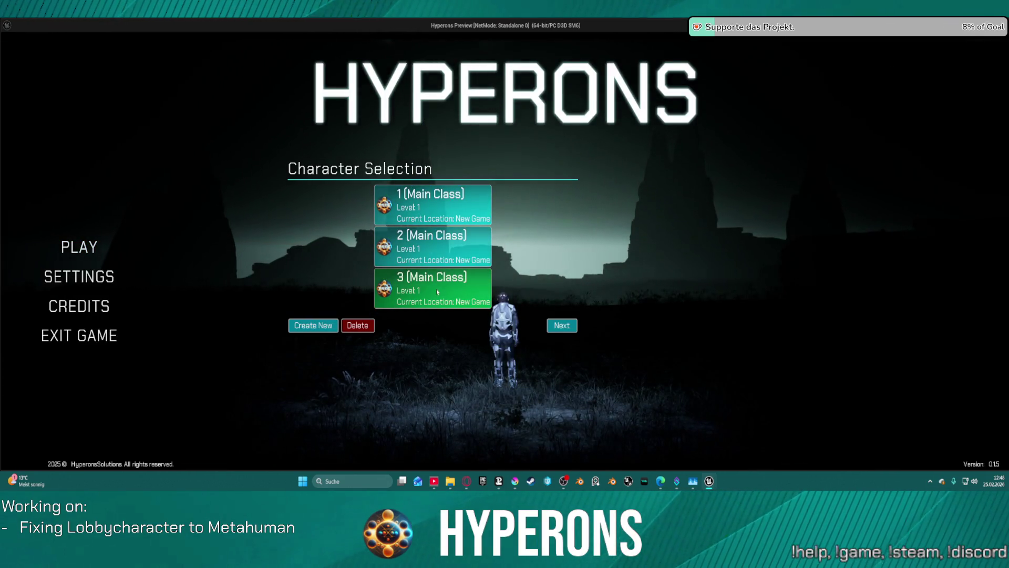
Step: In the game, select the first then the third saved character and continue
{"action": "left_click", "coordinate": [434, 210]}
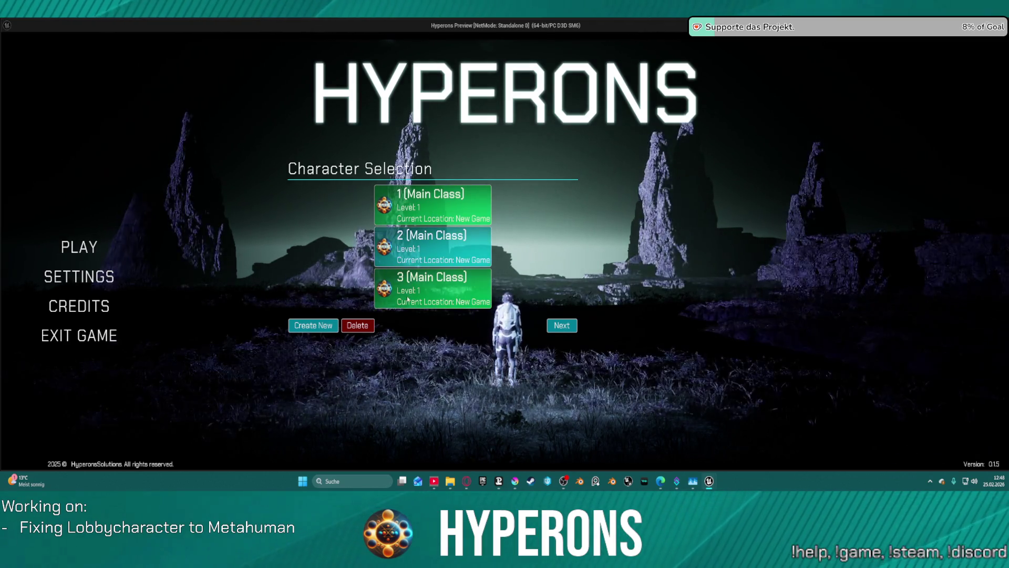
{"action": "left_click", "coordinate": [408, 299]}
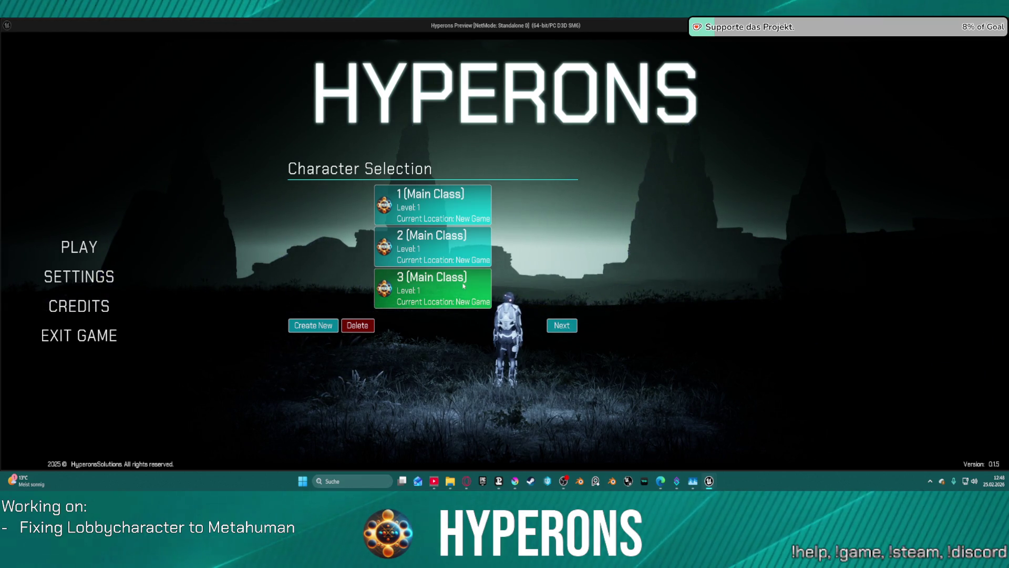
{"action": "left_click", "coordinate": [561, 328]}
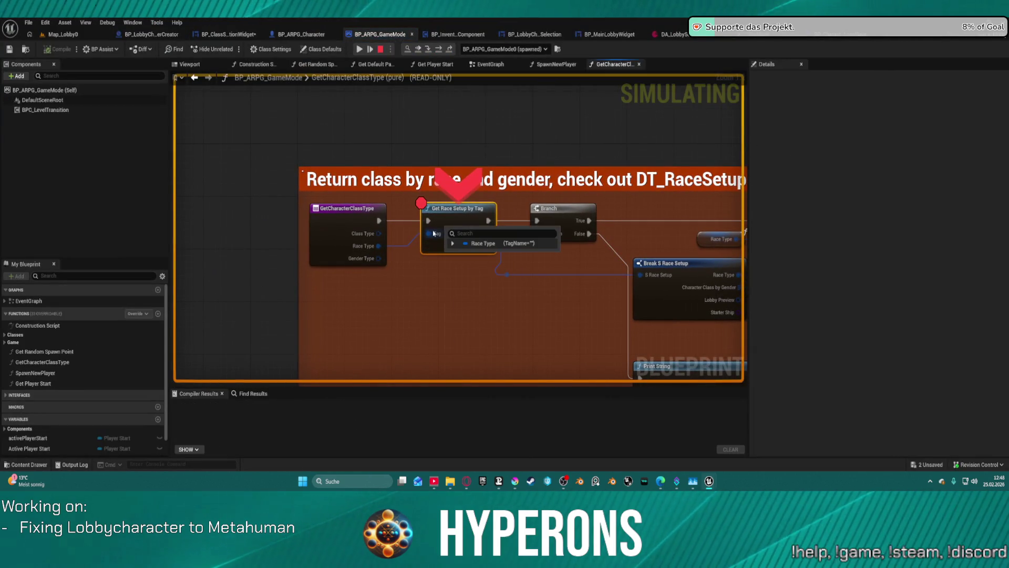
Step: Stop play and inspect the SpawnActor inputs in BP_ARPG_GameMode's SpawnNewPlayer graph
{"action": "key", "text": "Escape"}
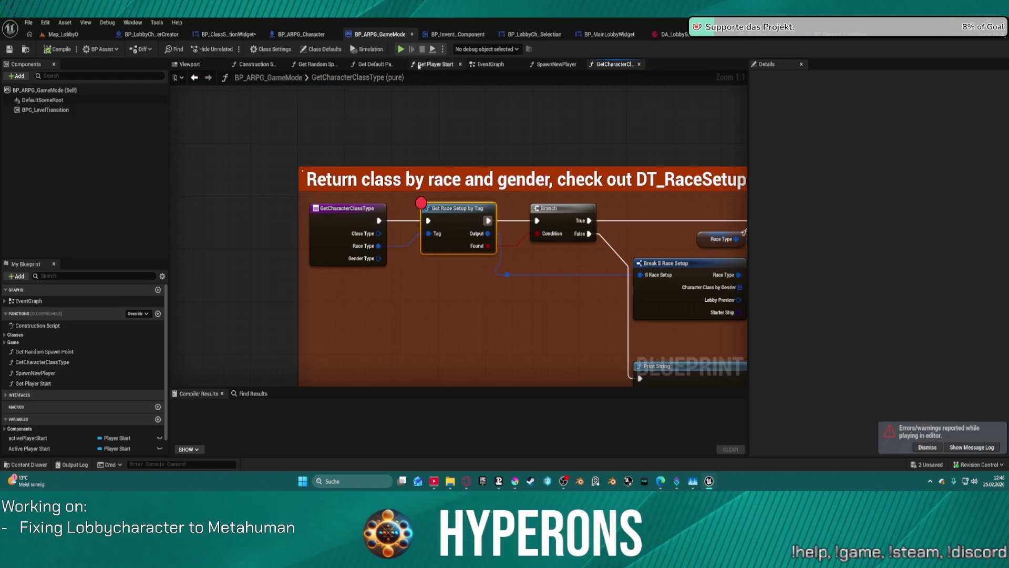
{"action": "left_click", "coordinate": [495, 64]}
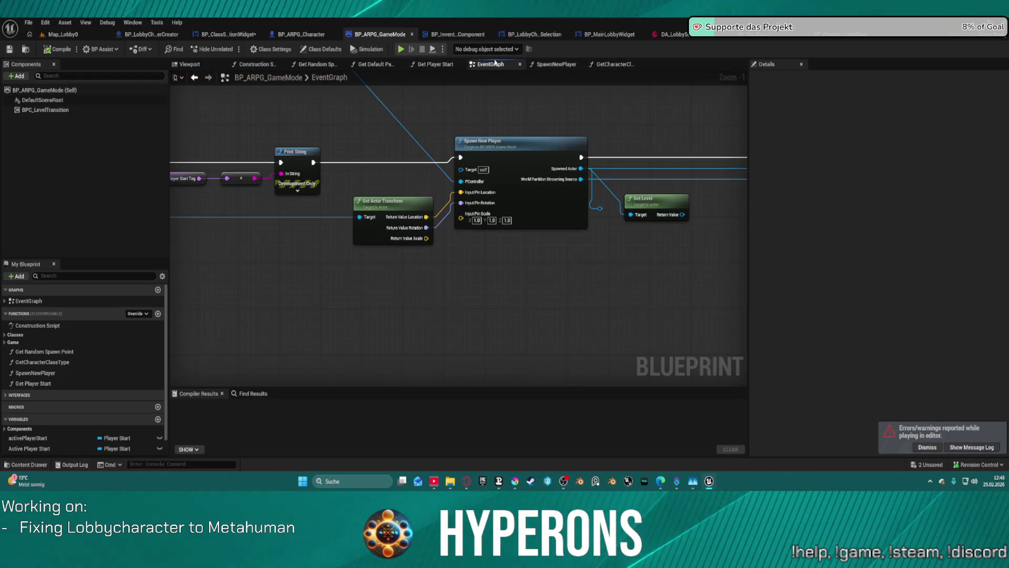
{"action": "left_click", "coordinate": [556, 64]}
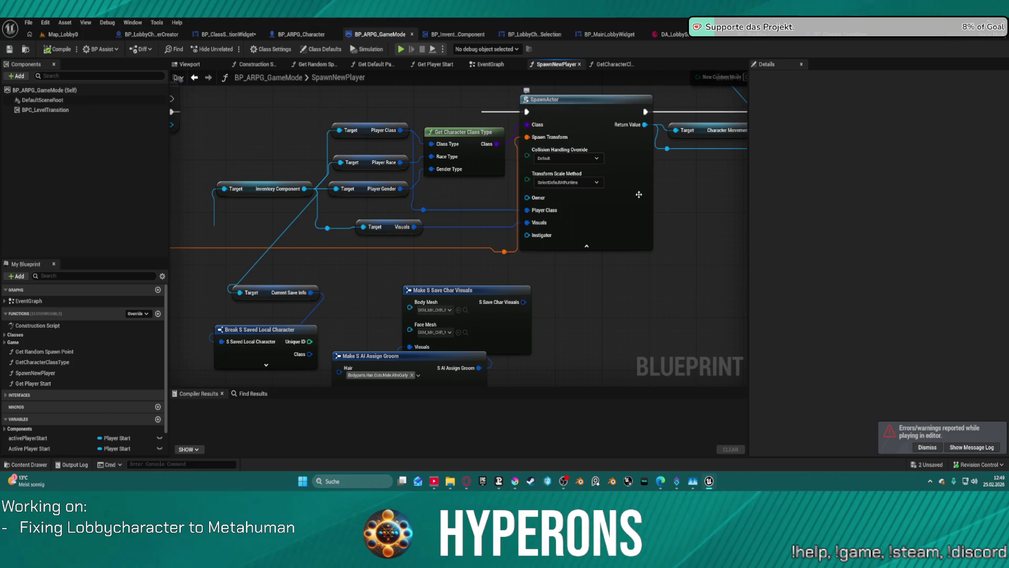
{"action": "mouse_move", "coordinate": [457, 277]}
{"action": "left_mouse_down"}
{"action": "mouse_move", "coordinate": [504, 253]}
{"action": "mouse_move", "coordinate": [528, 160]}
{"action": "mouse_move", "coordinate": [478, 241]}
{"action": "left_mouse_up"}
Step: Look through BP_ARPG_Character's eyebrow, beard and fuzz colour nodes, then return to BP_ClassSelectionWidget
{"action": "left_click", "coordinate": [287, 37]}
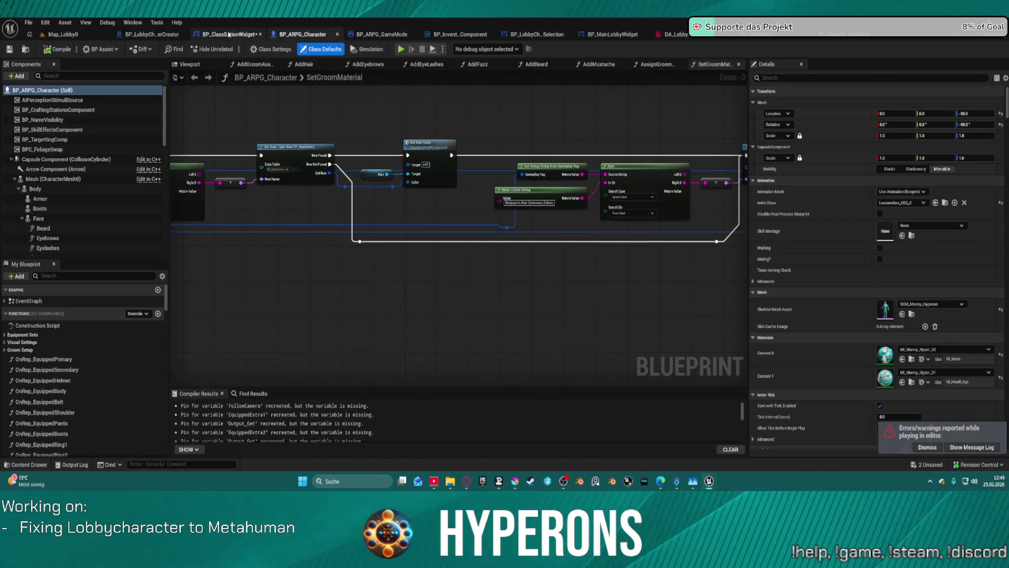
{"action": "mouse_move", "coordinate": [221, 226]}
{"action": "left_mouse_down"}
{"action": "mouse_move", "coordinate": [236, 231]}
{"action": "mouse_move", "coordinate": [168, 247]}
{"action": "mouse_move", "coordinate": [173, 256]}
{"action": "left_mouse_up"}
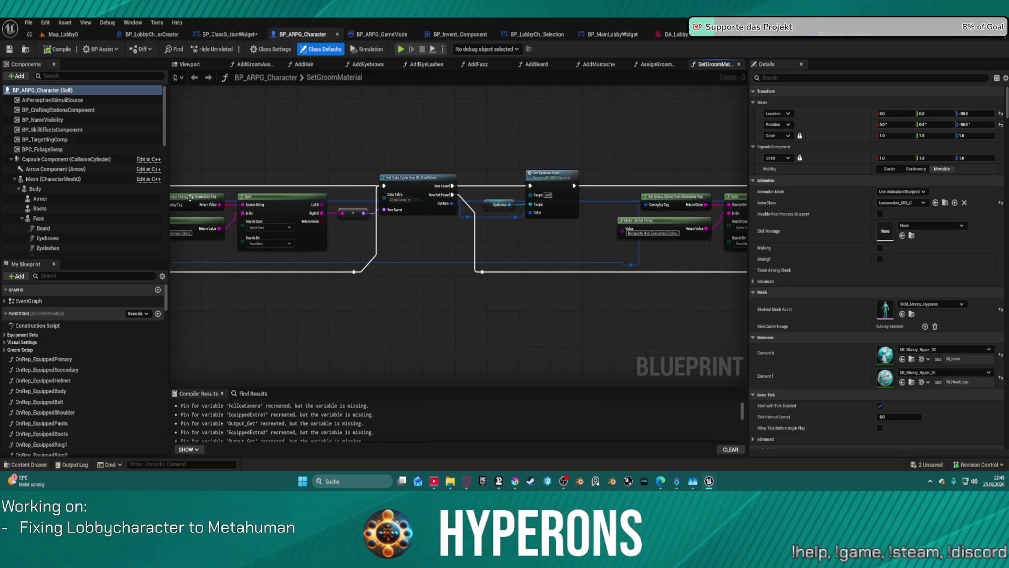
{"action": "left_click_drag", "start_coordinate": [544, 167], "coordinate": [226, 176]}
{"action": "left_click_drag", "start_coordinate": [683, 173], "coordinate": [274, 182]}
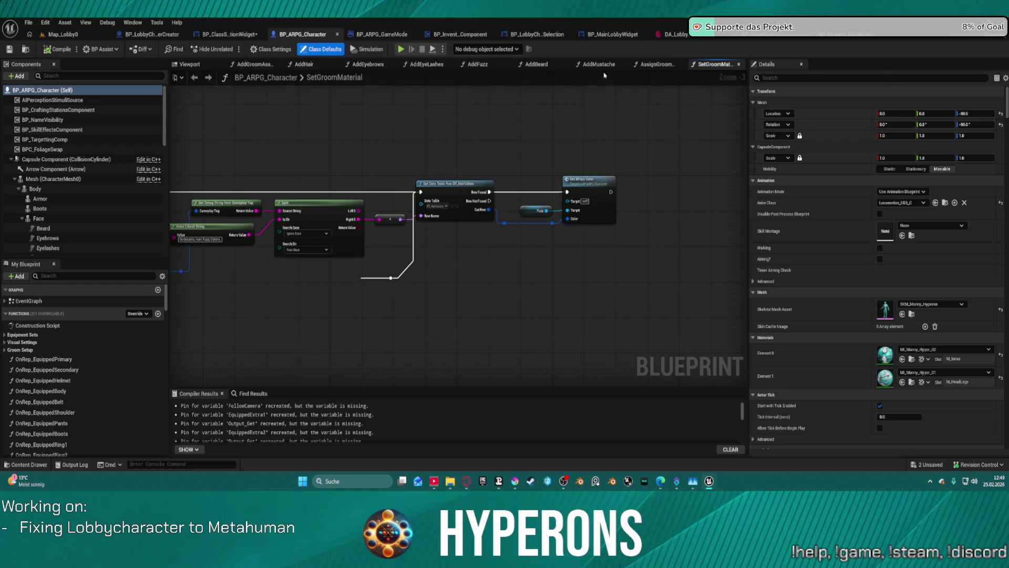
{"action": "left_click", "coordinate": [245, 37]}
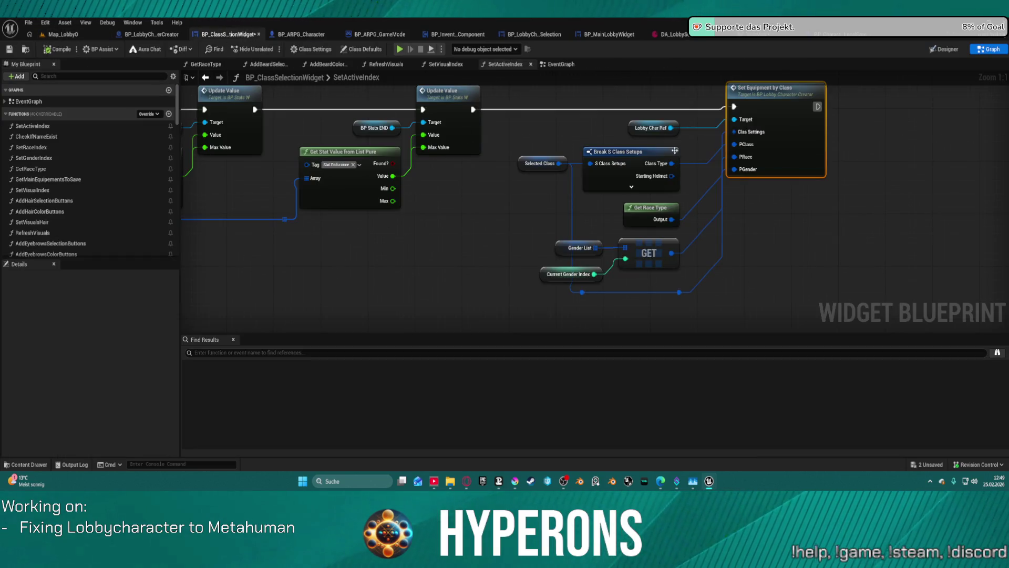
Step: In the widget's EventGraph, shift Break S Class Setups left and unwire its Class Name from Add New Character
{"action": "left_click", "coordinate": [568, 69]}
{"action": "scroll", "coordinate": [520, 185], "scroll_direction": "down", "scroll_amount": 3}
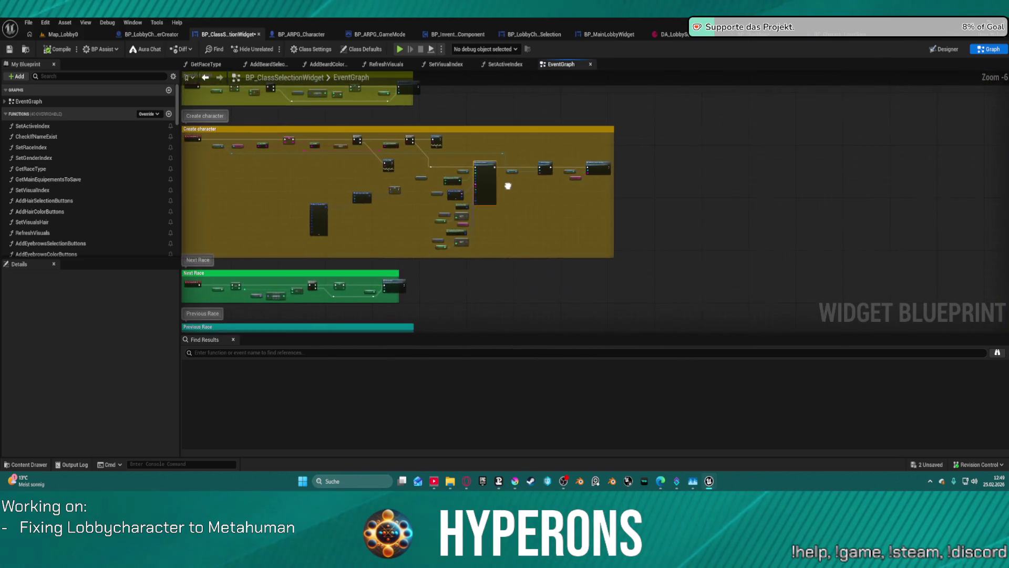
{"action": "scroll", "coordinate": [520, 185], "scroll_direction": "up", "scroll_amount": 3}
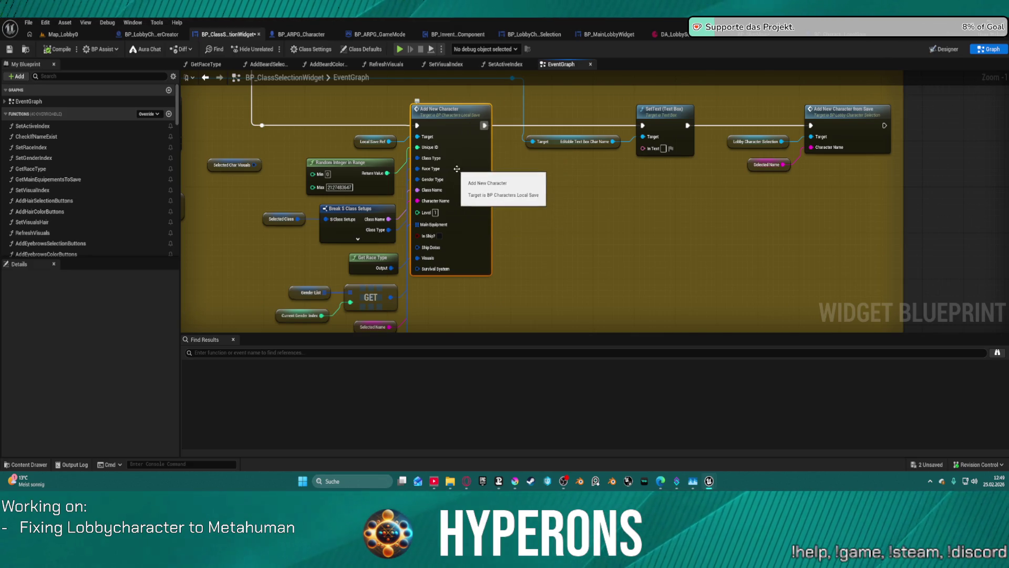
{"action": "scroll", "coordinate": [462, 175], "scroll_direction": "up", "scroll_amount": 1}
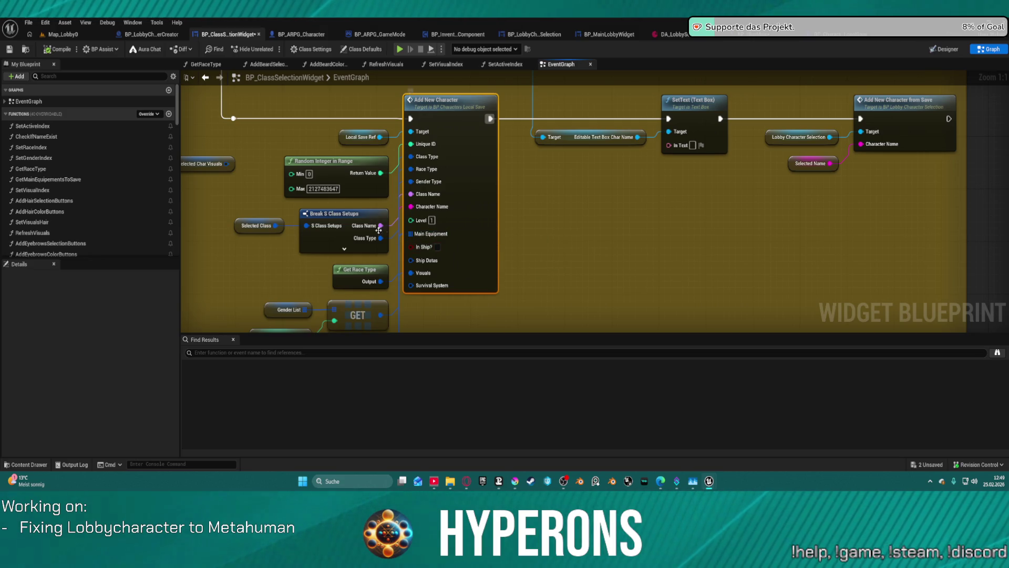
{"action": "mouse_move", "coordinate": [236, 206]}
{"action": "left_mouse_down"}
{"action": "mouse_move", "coordinate": [317, 236]}
{"action": "mouse_move", "coordinate": [229, 237]}
{"action": "left_mouse_up"}
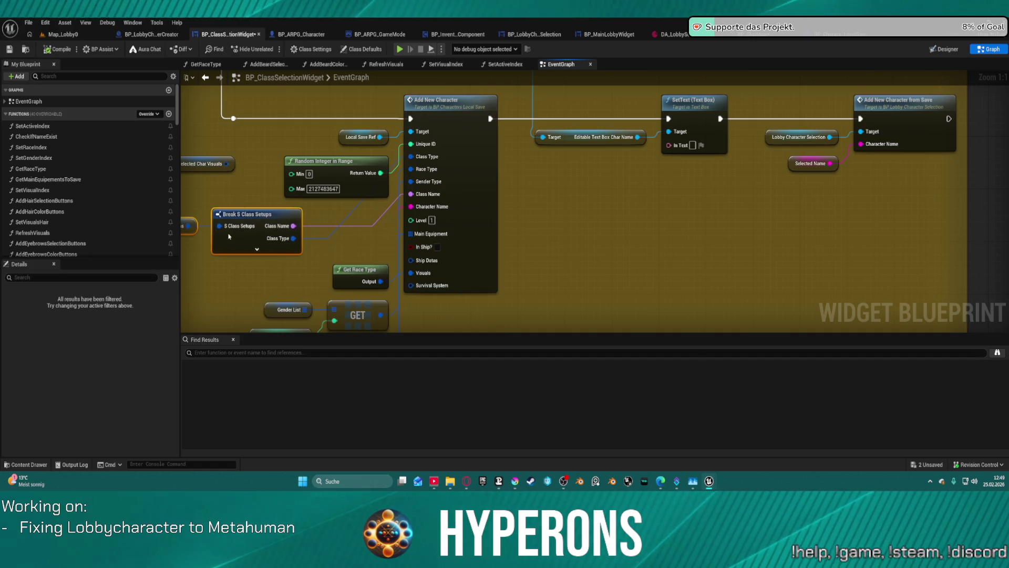
{"action": "left_click", "coordinate": [310, 228]}
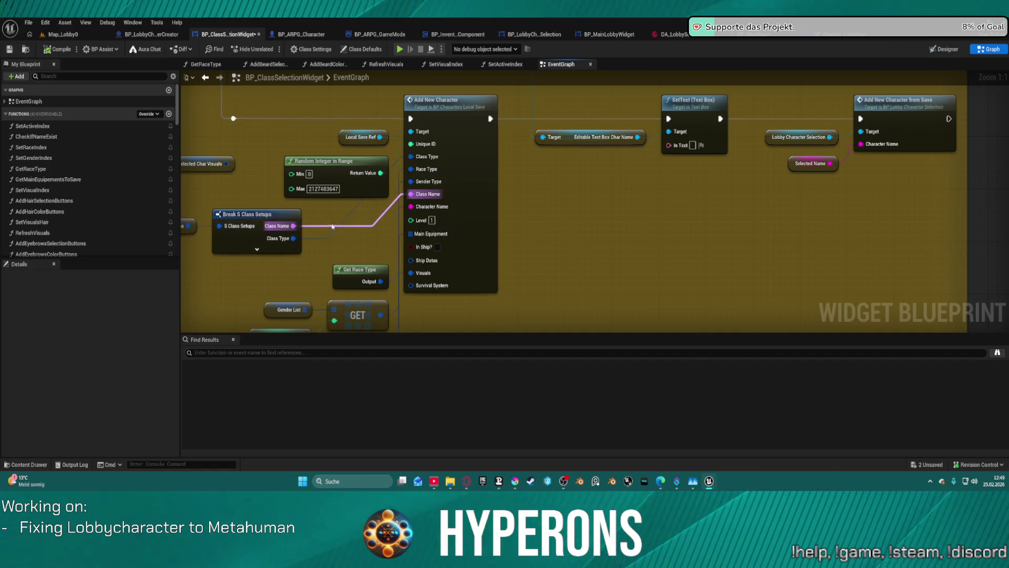
{"action": "left_click", "coordinate": [308, 227], "text": "alt"}
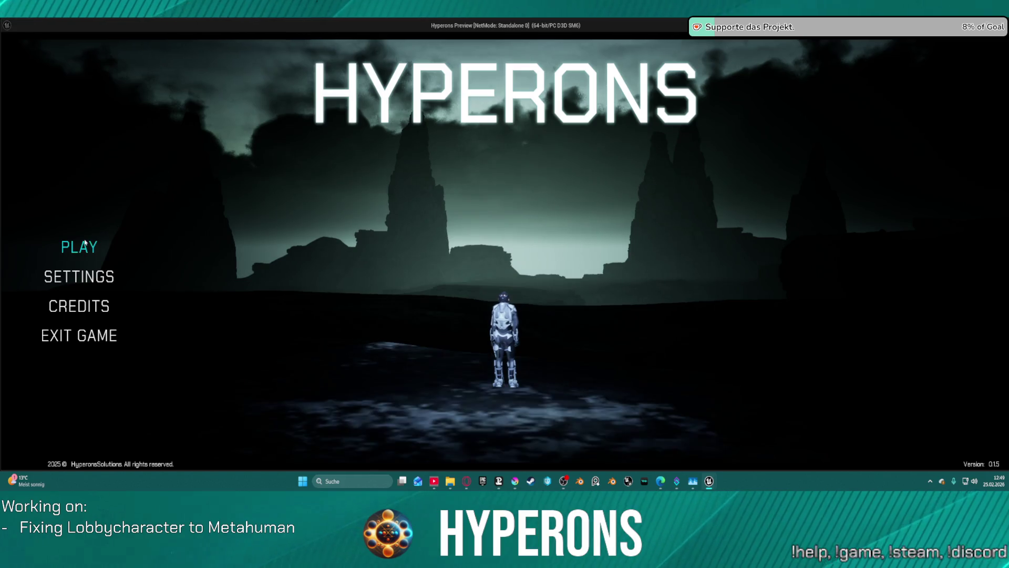
Step: Create character 12345677, resuming past the breakpoint, then select it to trigger SetEquipmentByClass's breakpoint
{"action": "left_click", "coordinate": [79, 247]}
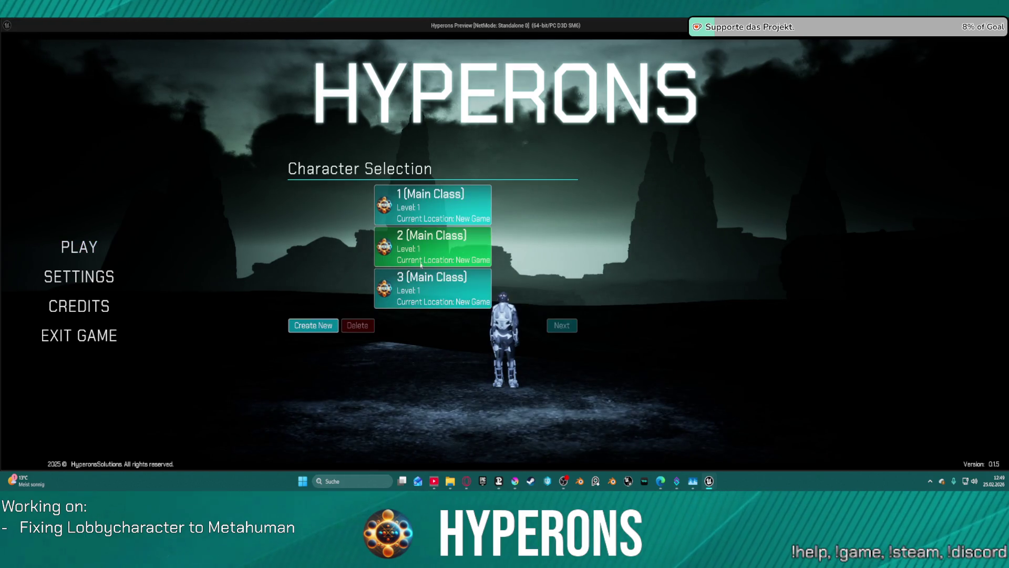
{"action": "left_click", "coordinate": [319, 329]}
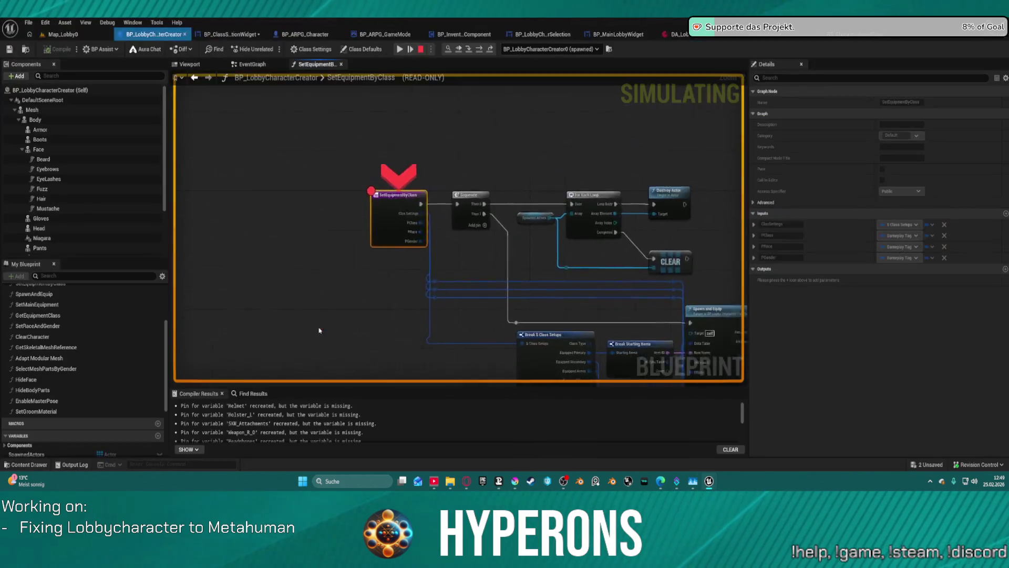
{"action": "left_click", "coordinate": [399, 50]}
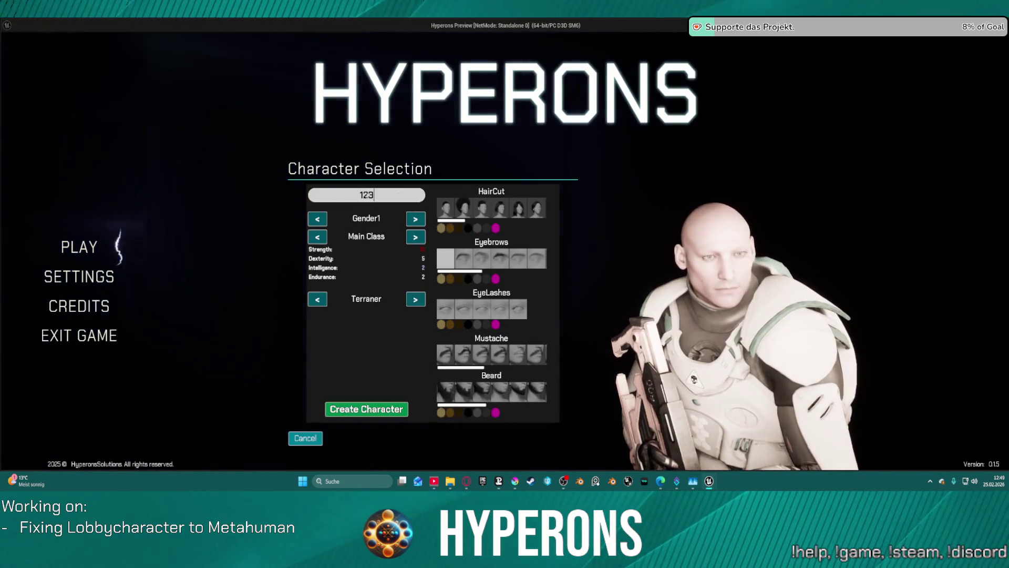
{"action": "type", "text": "45677"}
{"action": "left_click", "coordinate": [351, 404]}
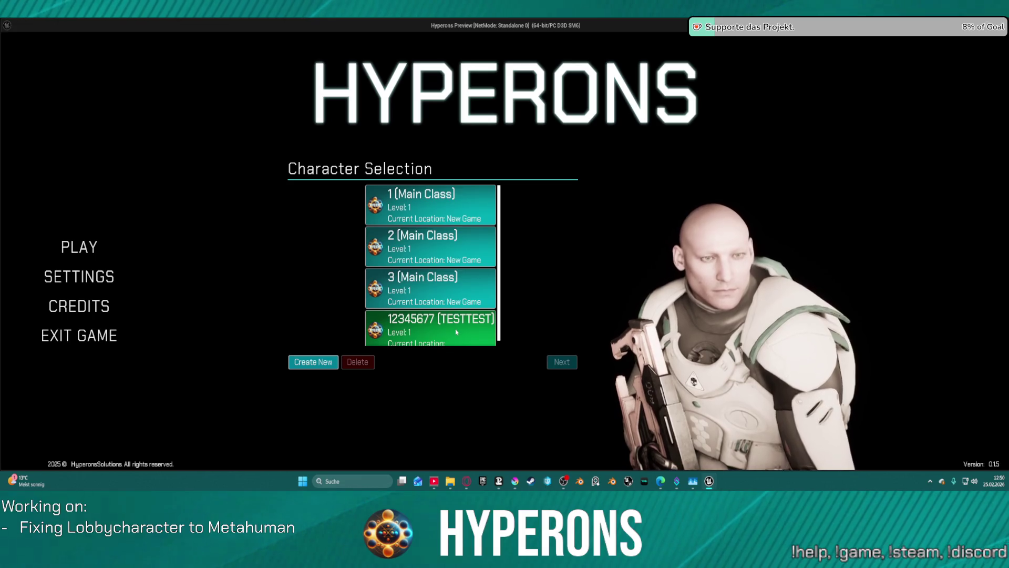
{"action": "left_click", "coordinate": [457, 332]}
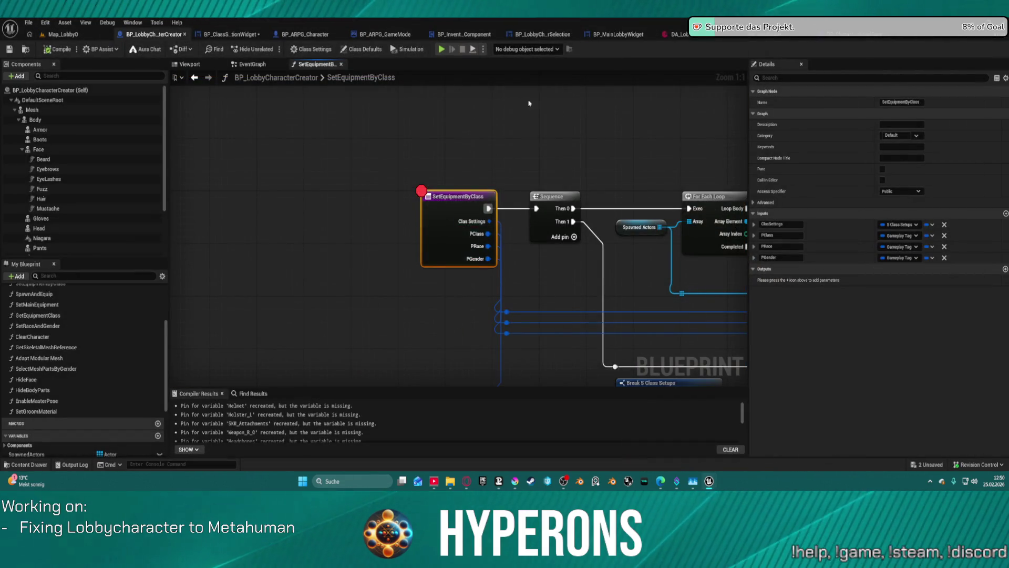
Step: Review SetEquipmentByClass's Spawn and Equip, attach snapping and Adapt Modular Mesh nodes, then view the EventGraph's BeginPlay
{"action": "left_click_drag", "start_coordinate": [529, 103], "coordinate": [416, 109]}
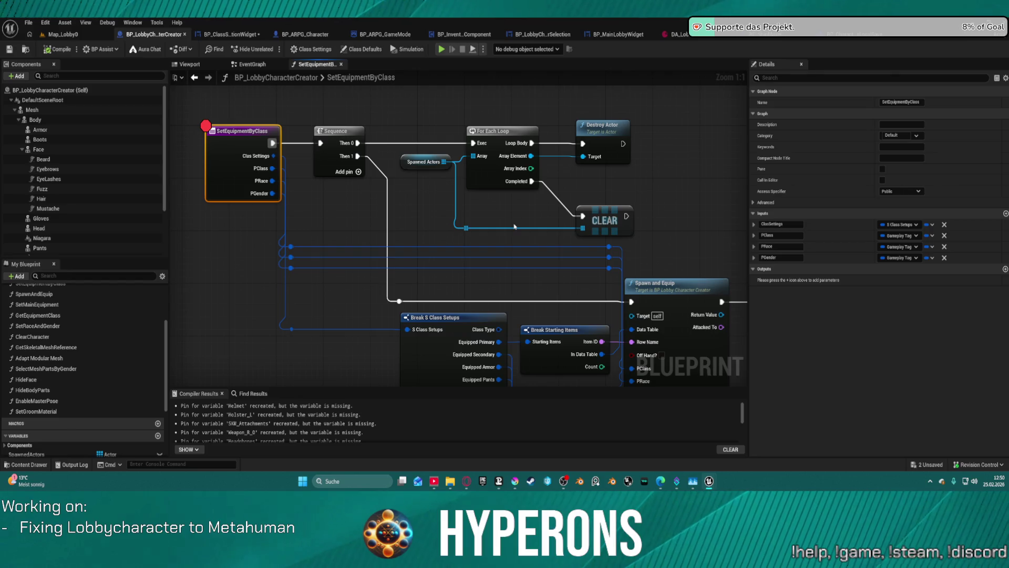
{"action": "mouse_move", "coordinate": [539, 261]}
{"action": "left_mouse_down"}
{"action": "mouse_move", "coordinate": [385, 102]}
{"action": "mouse_move", "coordinate": [173, 95]}
{"action": "mouse_move", "coordinate": [285, 67]}
{"action": "left_mouse_up"}
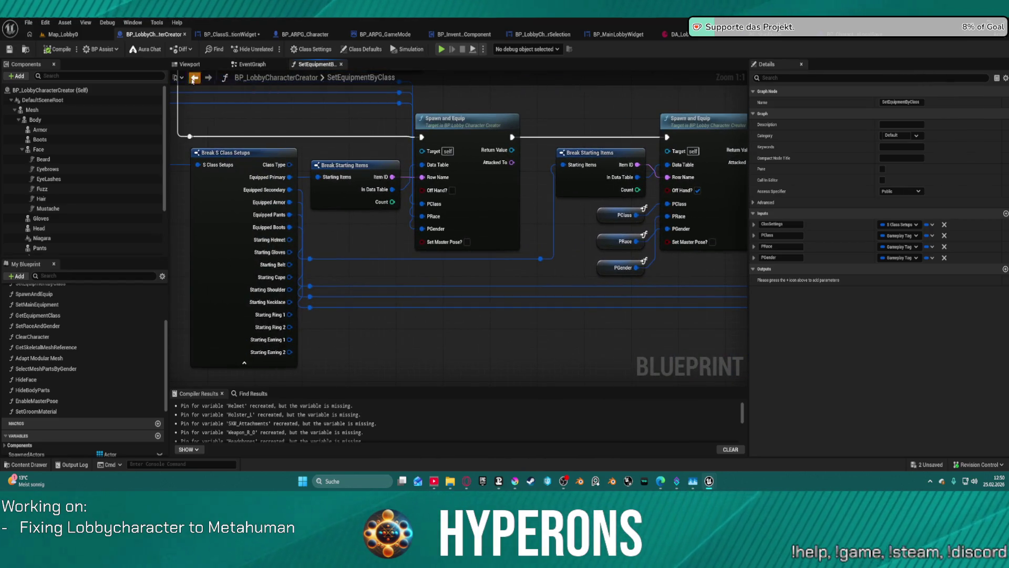
{"action": "left_click", "coordinate": [193, 78]}
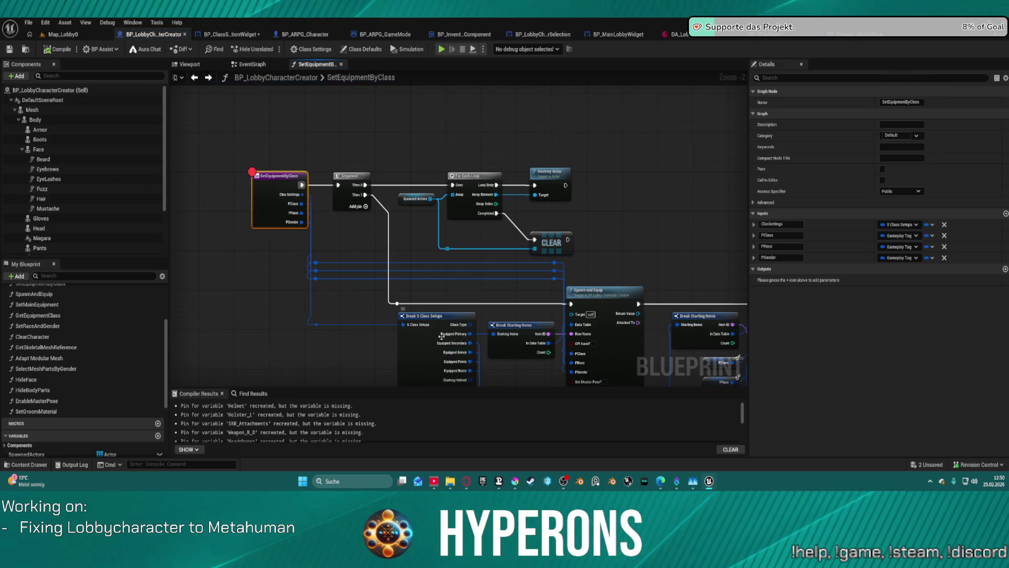
{"action": "left_click_drag", "start_coordinate": [442, 336], "coordinate": [165, 49]}
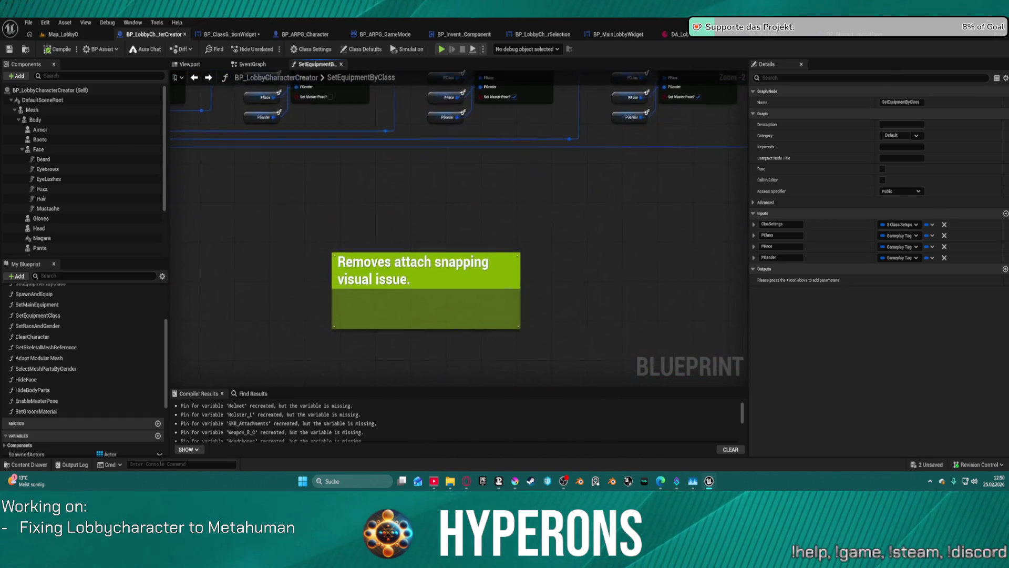
{"action": "mouse_move", "coordinate": [473, 158]}
{"action": "left_mouse_down"}
{"action": "mouse_move", "coordinate": [337, 175]}
{"action": "mouse_move", "coordinate": [294, 290]}
{"action": "left_mouse_up"}
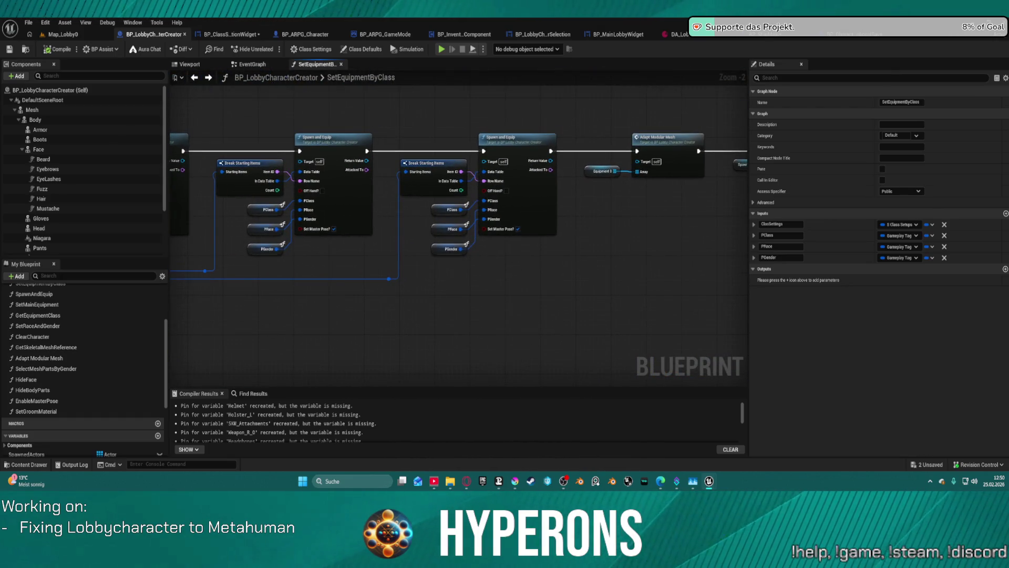
{"action": "mouse_move", "coordinate": [734, 255]}
{"action": "left_mouse_down"}
{"action": "mouse_move", "coordinate": [465, 290]}
{"action": "mouse_move", "coordinate": [661, 283]}
{"action": "mouse_move", "coordinate": [500, 279]}
{"action": "left_mouse_up"}
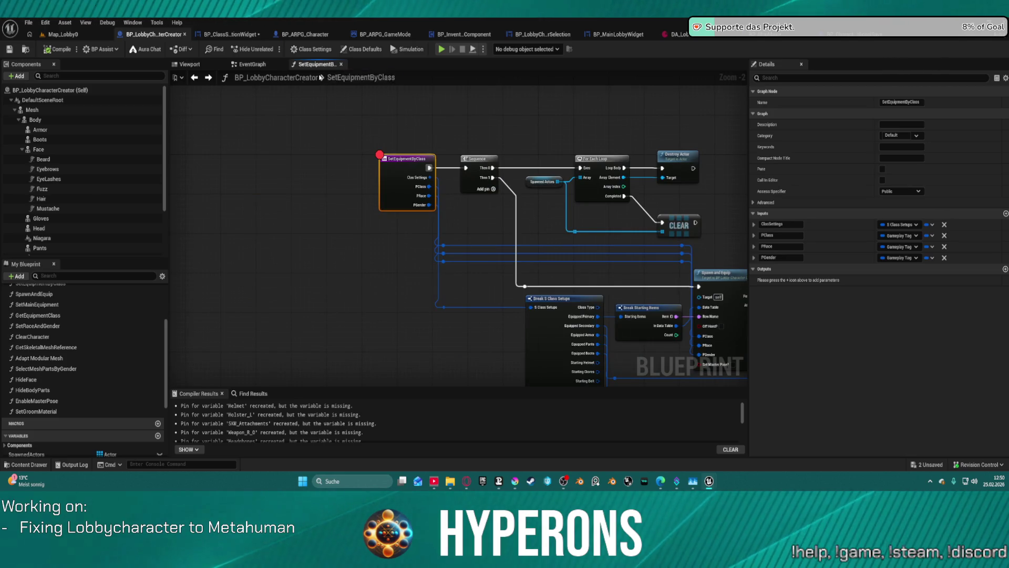
{"action": "left_click", "coordinate": [250, 65]}
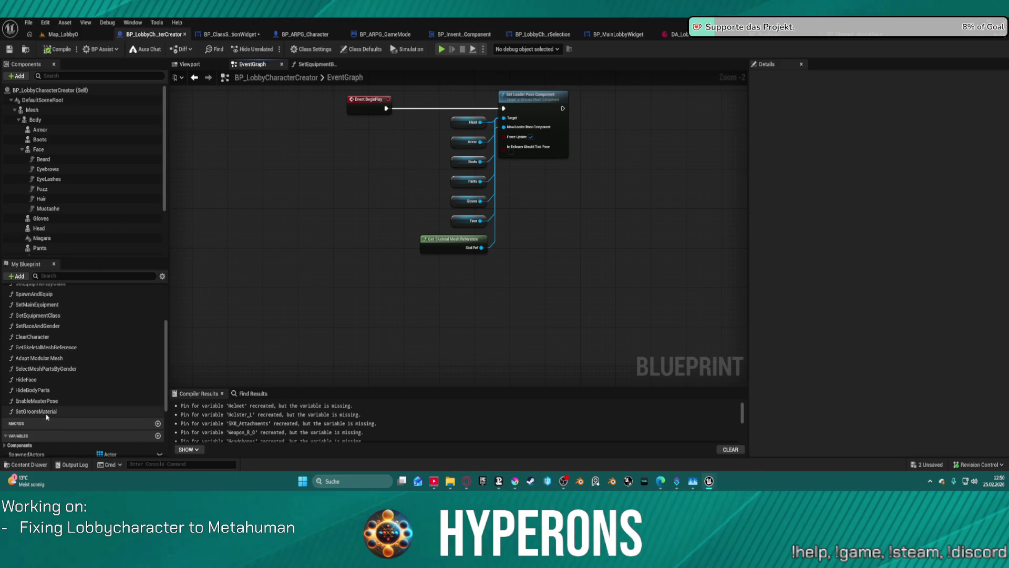
{"action": "scroll", "coordinate": [45, 410], "scroll_direction": "up", "scroll_amount": 3}
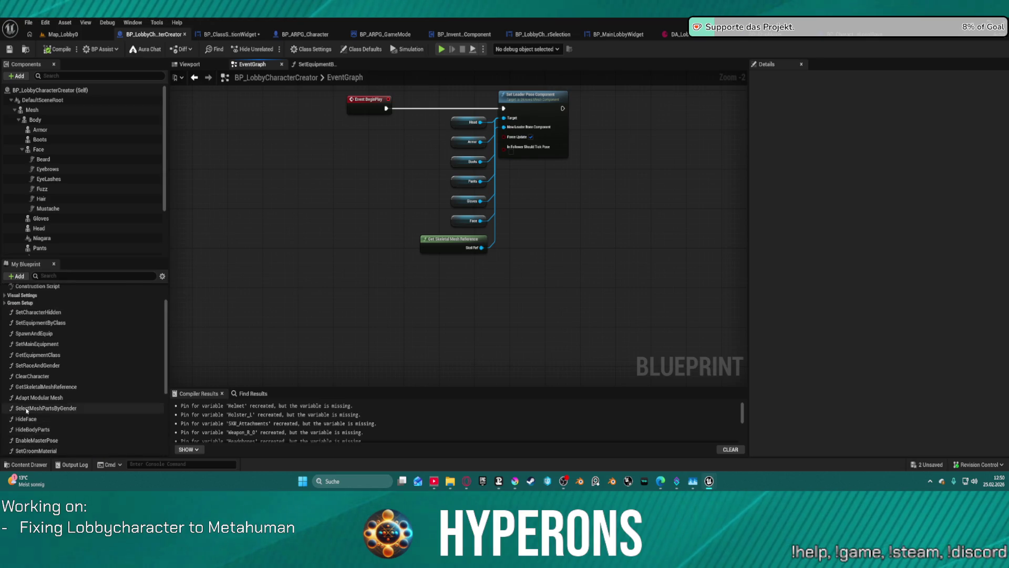
{"action": "scroll", "coordinate": [53, 347], "scroll_direction": "up", "scroll_amount": 2}
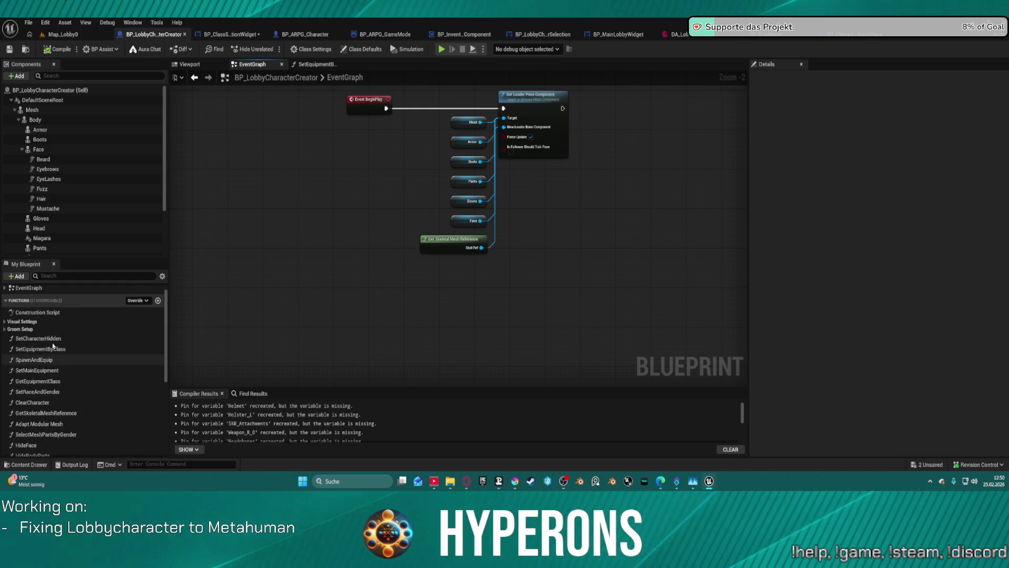
{"action": "double_click", "coordinate": [37, 325]}
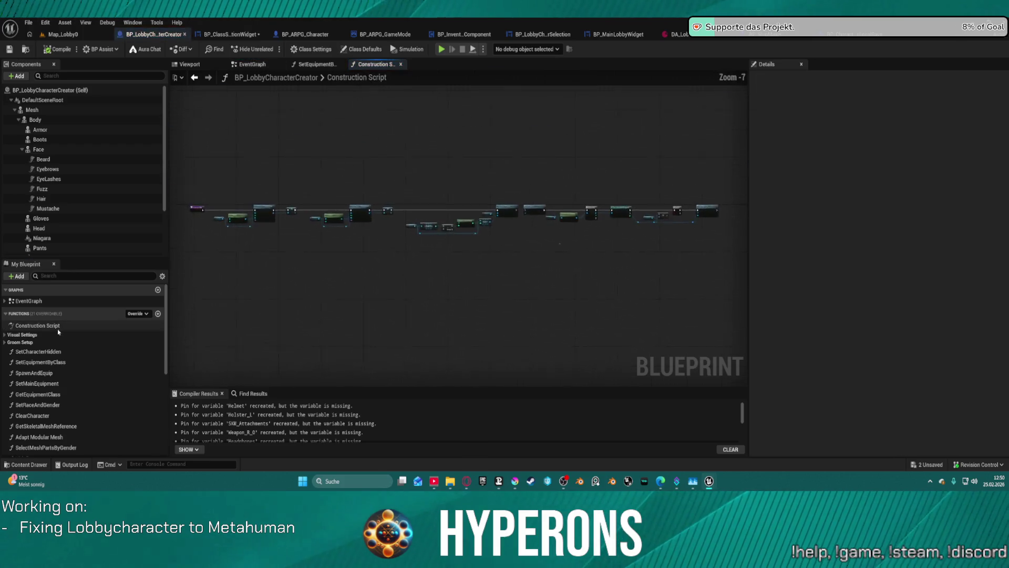
{"action": "scroll", "coordinate": [363, 246], "scroll_direction": "up", "scroll_amount": 5}
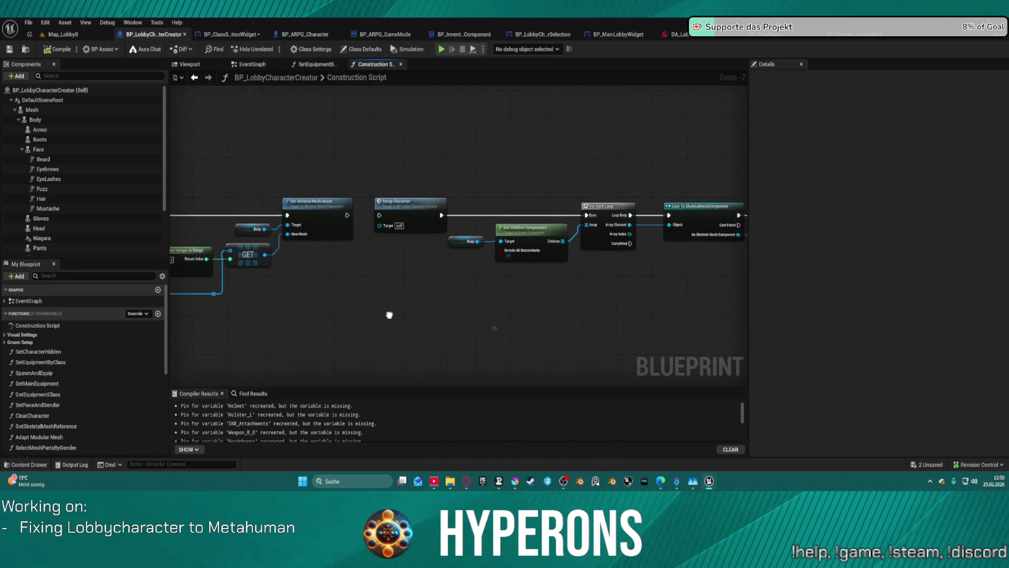
{"action": "mouse_move", "coordinate": [225, 338]}
{"action": "left_mouse_down"}
{"action": "mouse_move", "coordinate": [701, 315]}
{"action": "mouse_move", "coordinate": [678, 329]}
{"action": "mouse_move", "coordinate": [421, 345]}
{"action": "left_mouse_up"}
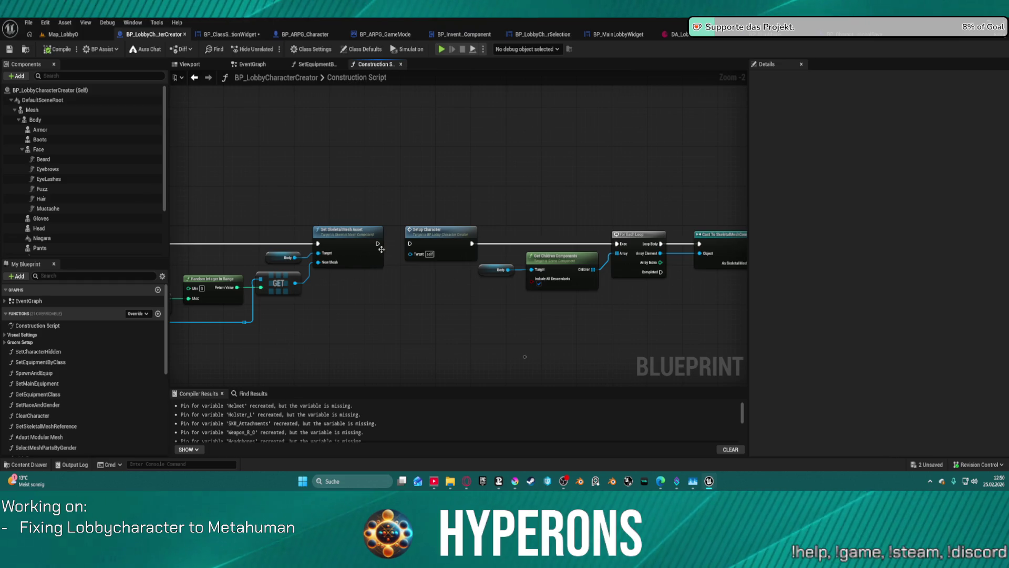
{"action": "mouse_move", "coordinate": [278, 261]}
{"action": "left_mouse_down"}
{"action": "mouse_move", "coordinate": [254, 222]}
{"action": "mouse_move", "coordinate": [158, 232]}
{"action": "mouse_move", "coordinate": [385, 235]}
{"action": "mouse_move", "coordinate": [401, 324]}
{"action": "left_mouse_up"}
{"action": "scroll", "coordinate": [722, 263], "scroll_direction": "down", "scroll_amount": 4}
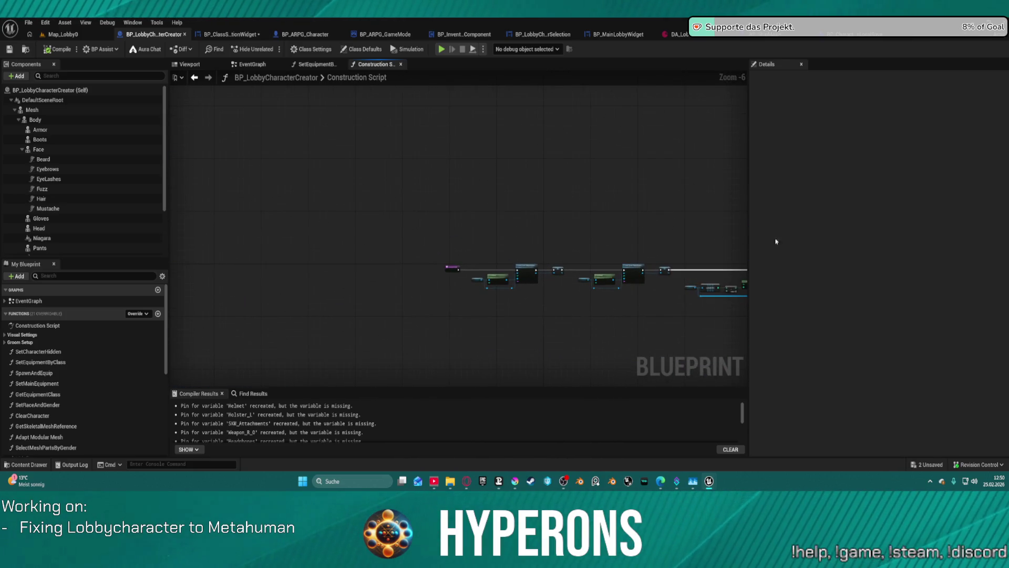
{"action": "left_click", "coordinate": [255, 66]}
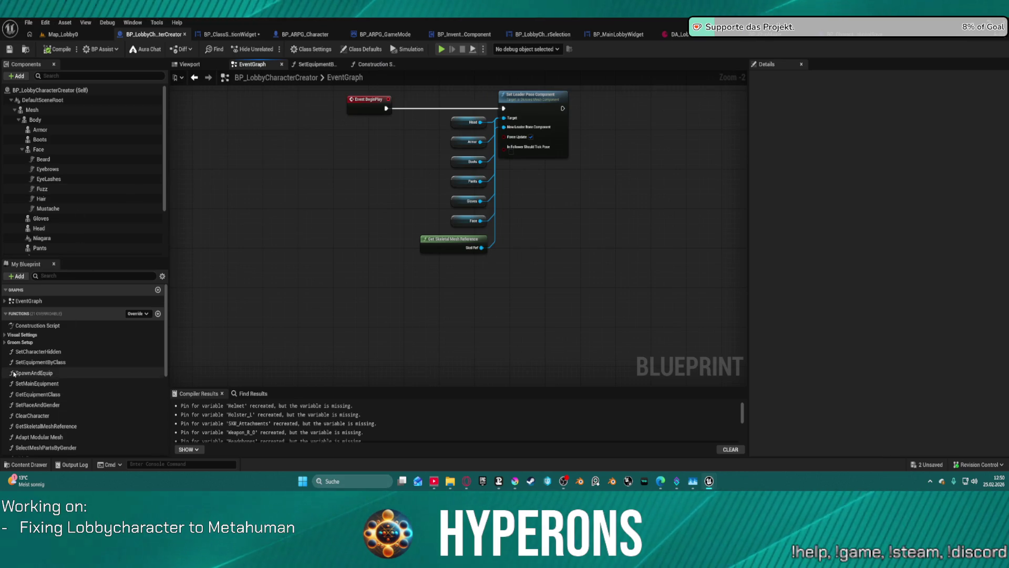
{"action": "scroll", "coordinate": [46, 377], "scroll_direction": "down", "scroll_amount": 3}
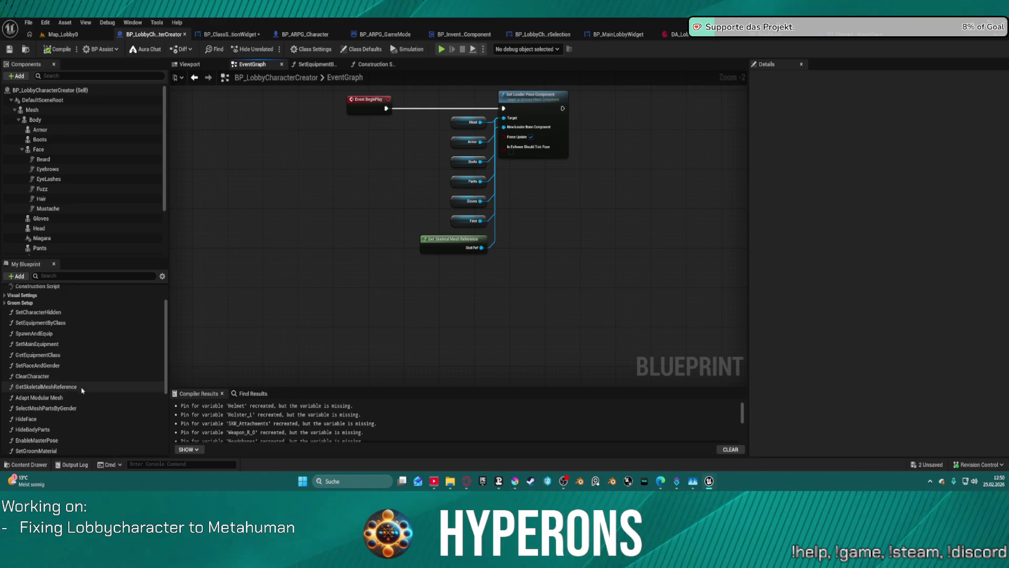
{"action": "scroll", "coordinate": [50, 383], "scroll_direction": "down", "scroll_amount": 2}
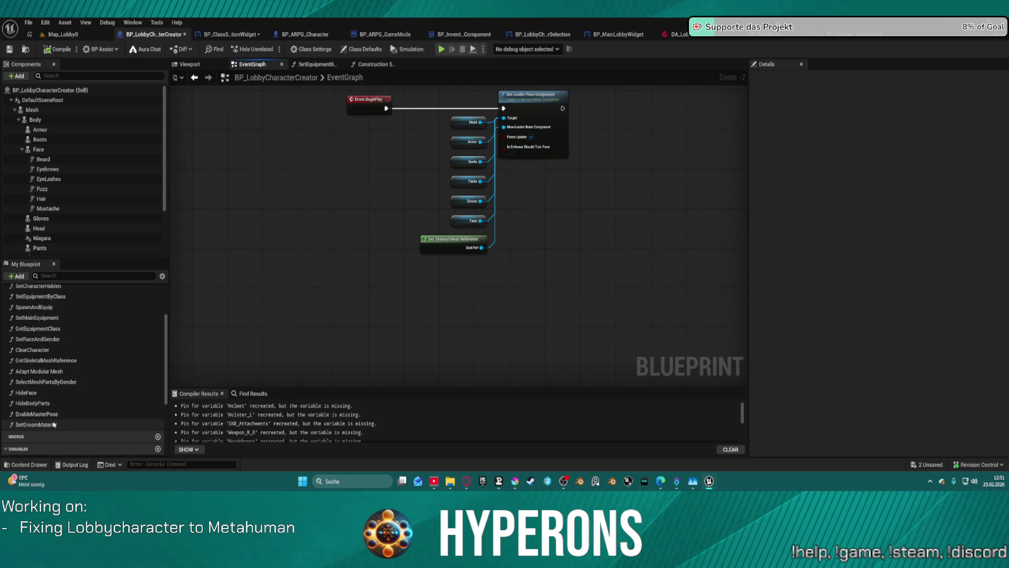
{"action": "scroll", "coordinate": [42, 314], "scroll_direction": "up", "scroll_amount": 1}
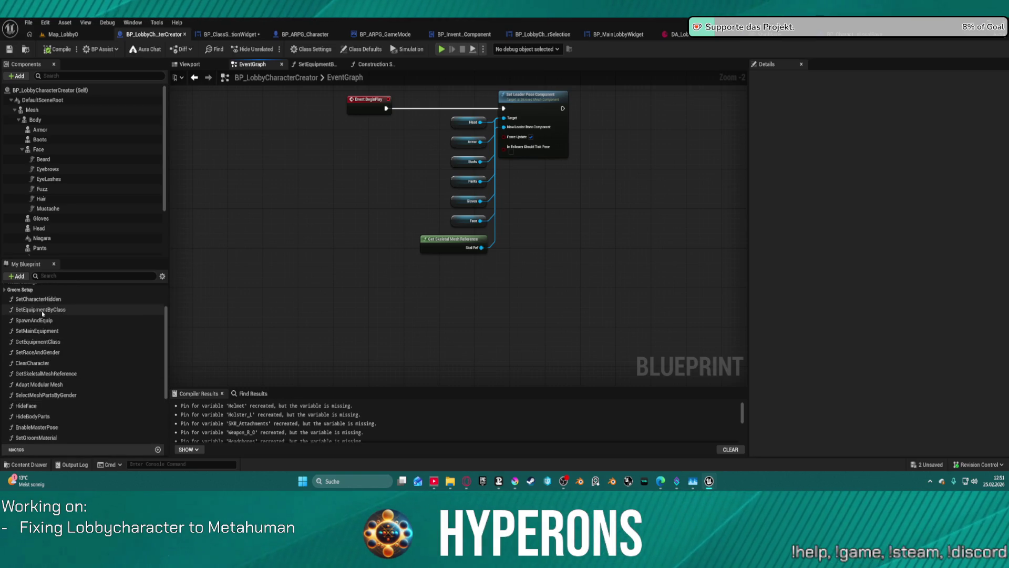
{"action": "scroll", "coordinate": [44, 317], "scroll_direction": "up", "scroll_amount": 2}
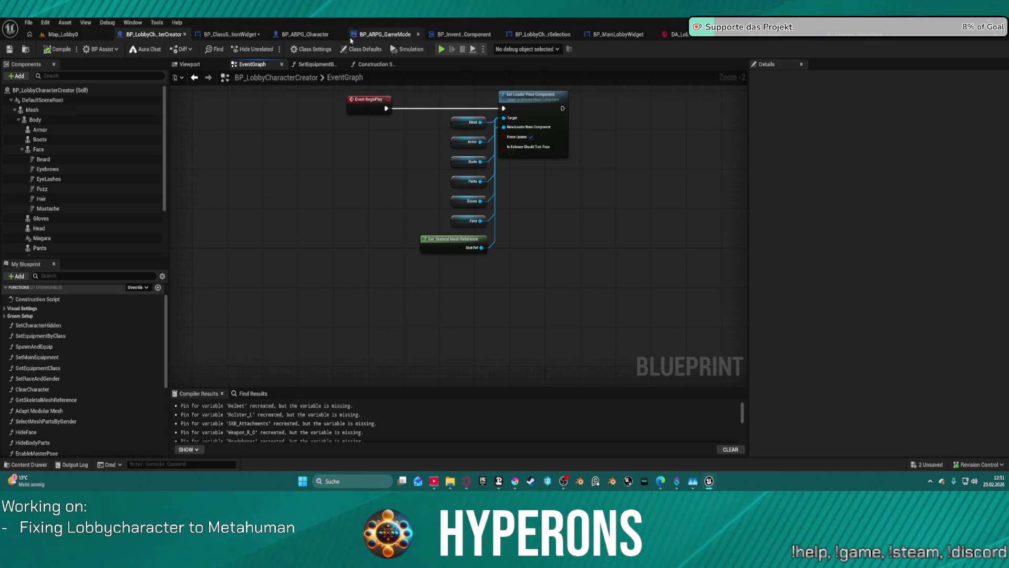
Step: Open the Add New Character from Save function in the class selection widget Blueprint
{"action": "key", "text": "ctrl+Tab"}
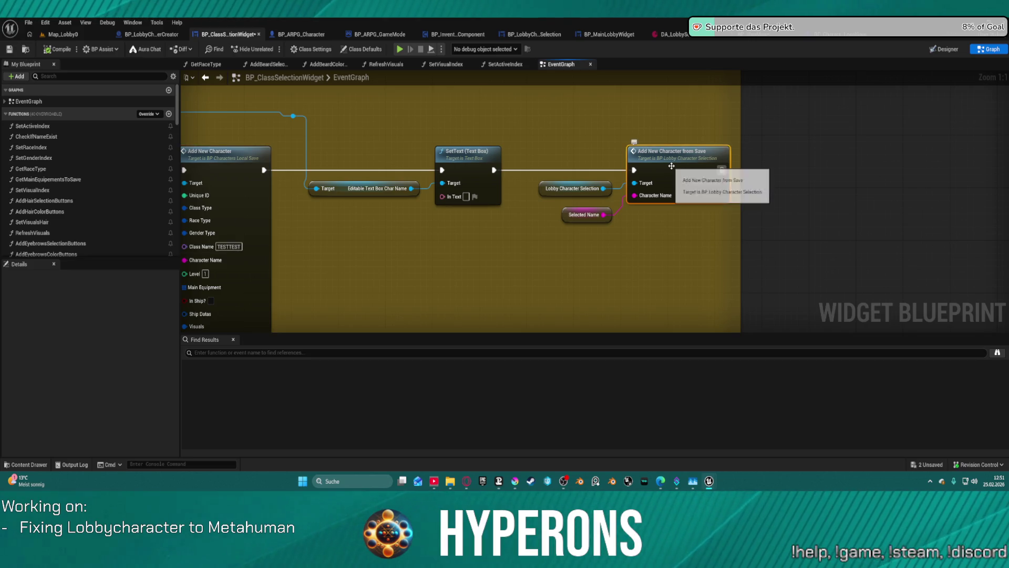
{"action": "double_click", "coordinate": [671, 167]}
{"action": "scroll", "coordinate": [360, 168], "scroll_direction": "up", "scroll_amount": 4}
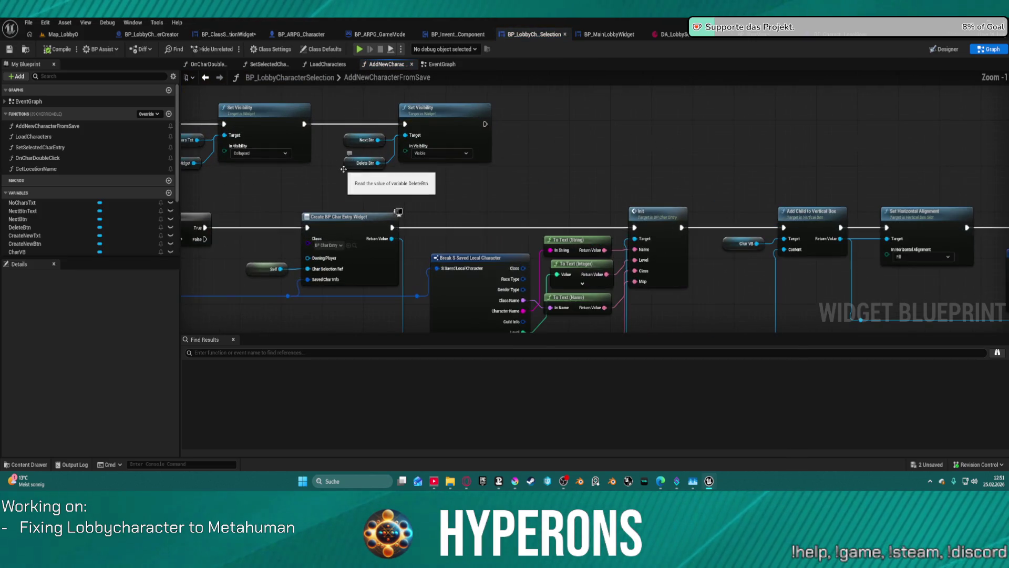
{"action": "scroll", "coordinate": [618, 99], "scroll_direction": "up", "scroll_amount": 1}
{"action": "left_click_drag", "start_coordinate": [618, 99], "coordinate": [599, 87]}
Step: Add a breakpoint on the Init node and start the game in play mode
{"action": "left_click", "coordinate": [559, 137]}
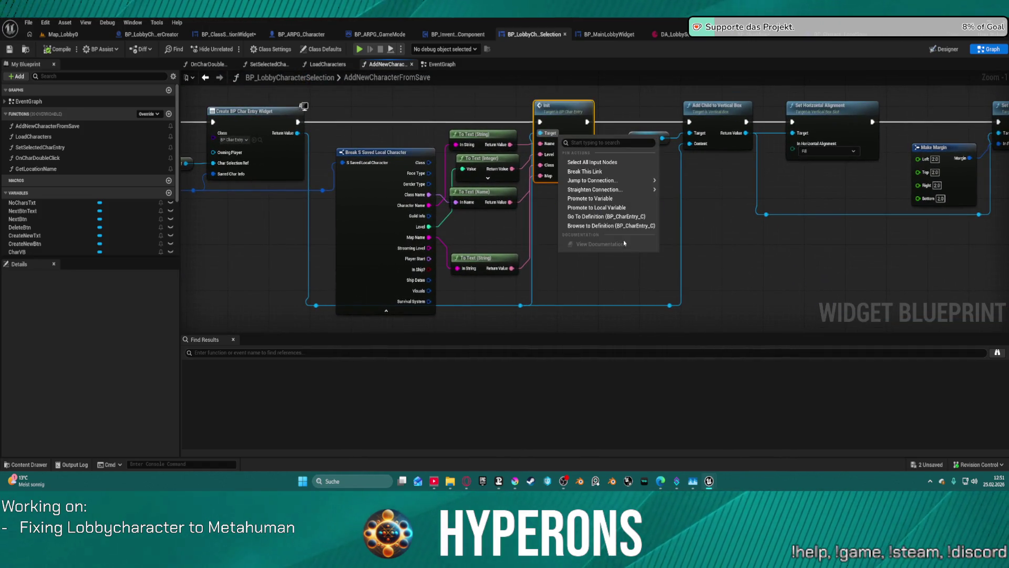
{"action": "left_click", "coordinate": [562, 111]}
{"action": "right_click", "coordinate": [563, 110]}
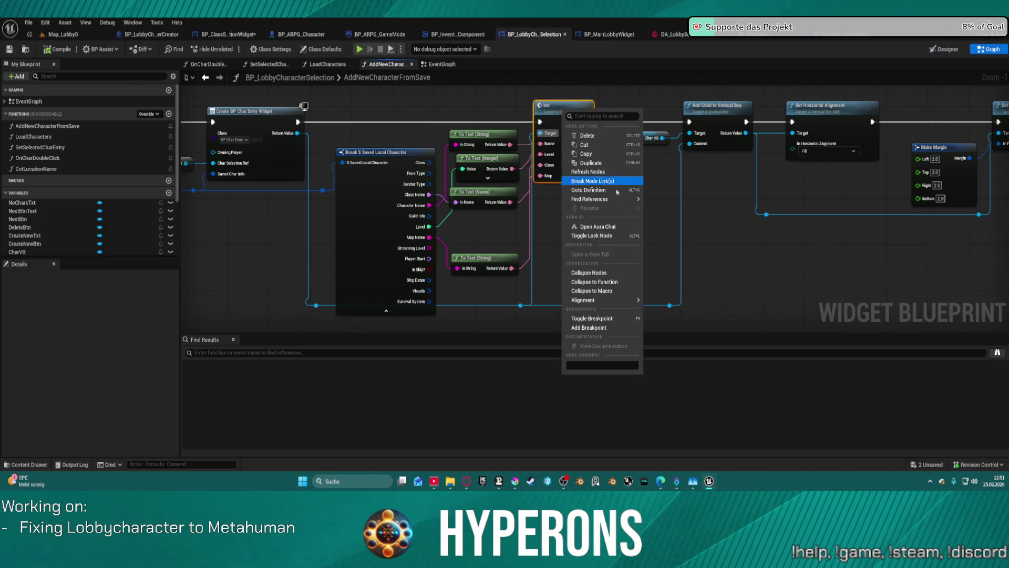
{"action": "left_click", "coordinate": [591, 328]}
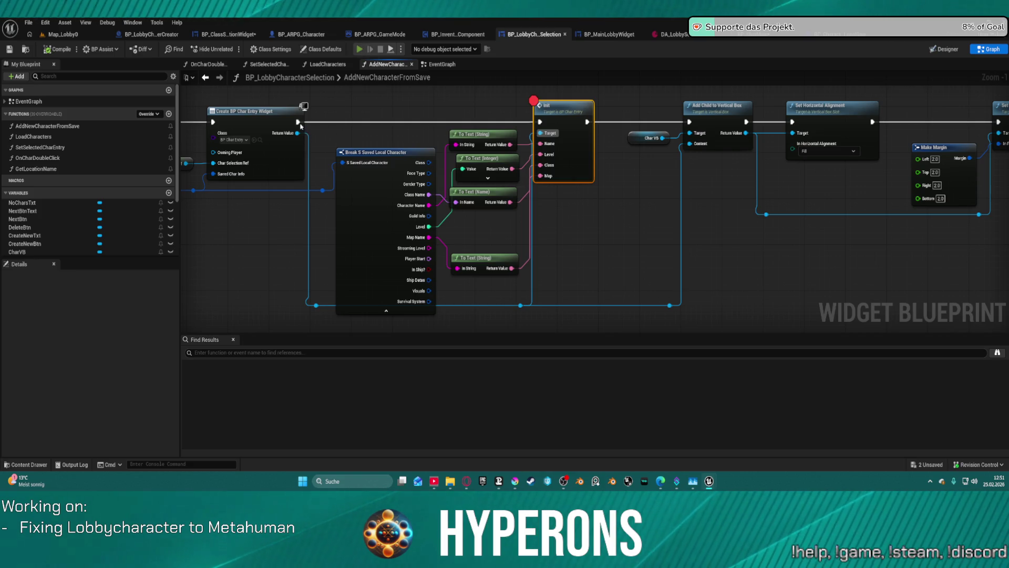
{"action": "key", "text": "alt+p"}
Step: Start a new character, resume past the SetEquipmentByClass break, and create it to halt at Init
{"action": "left_click", "coordinate": [59, 246]}
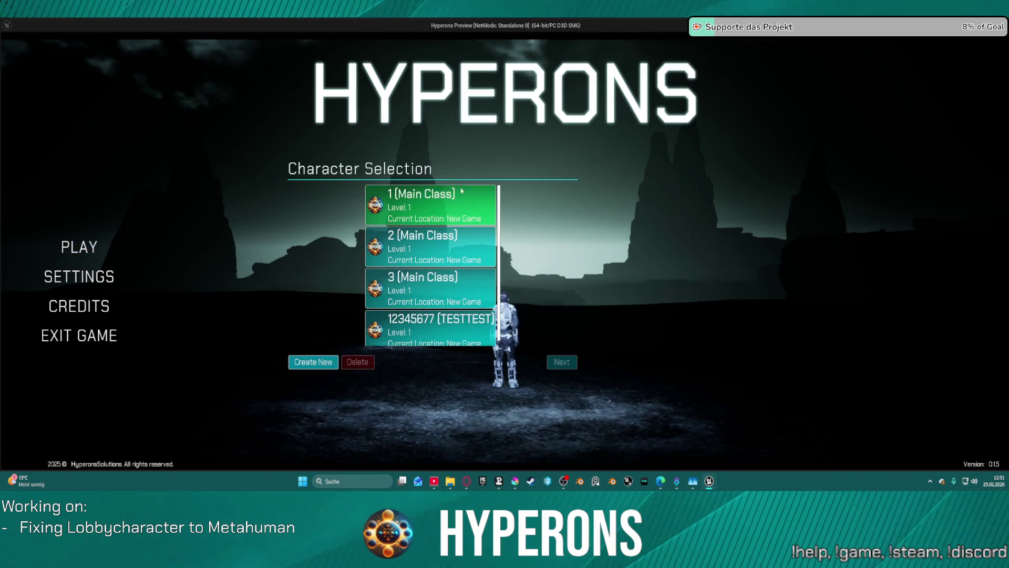
{"action": "left_click", "coordinate": [313, 361]}
{"action": "scroll", "coordinate": [422, 222], "scroll_direction": "up", "scroll_amount": 2}
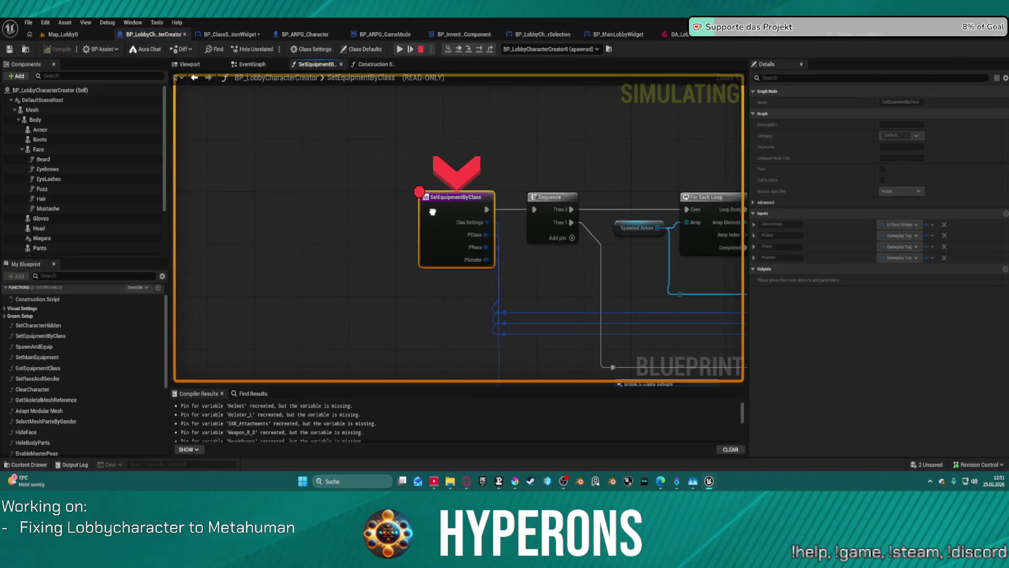
{"action": "right_click", "coordinate": [421, 221]}
{"action": "left_click", "coordinate": [455, 302]}
{"action": "mouse_move", "coordinate": [491, 238]}
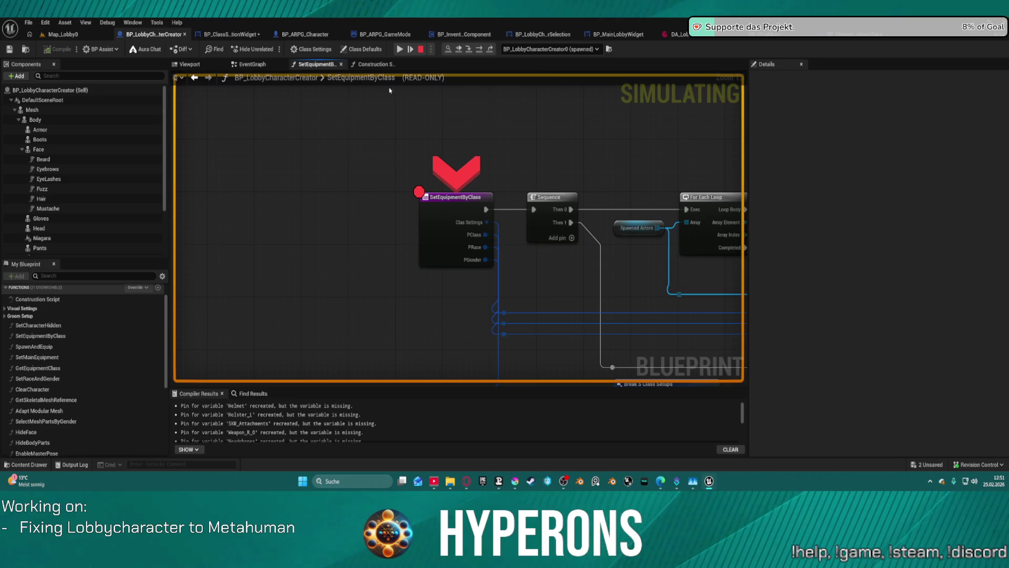
{"action": "left_click", "coordinate": [402, 49]}
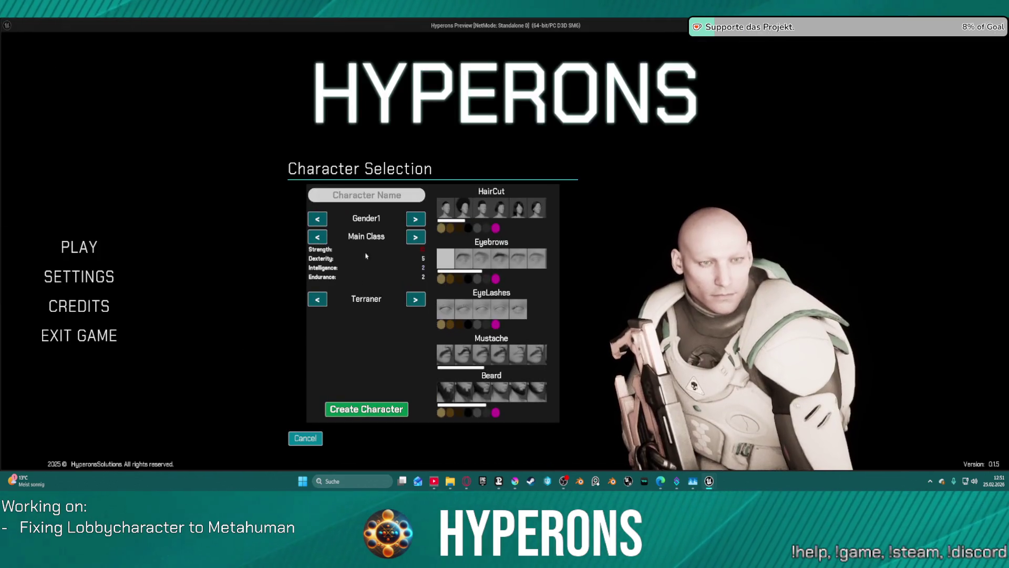
{"action": "left_click", "coordinate": [367, 409]}
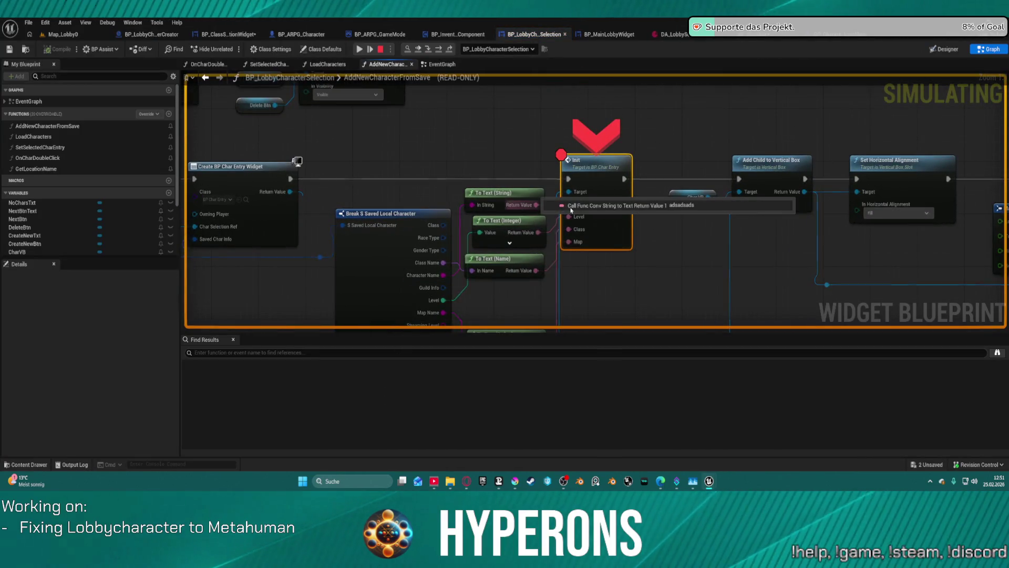
Step: At the breakpoint, expand the Saved Char Info debug value down to its nested Visuals hair and face entries
{"action": "mouse_move", "coordinate": [575, 219]}
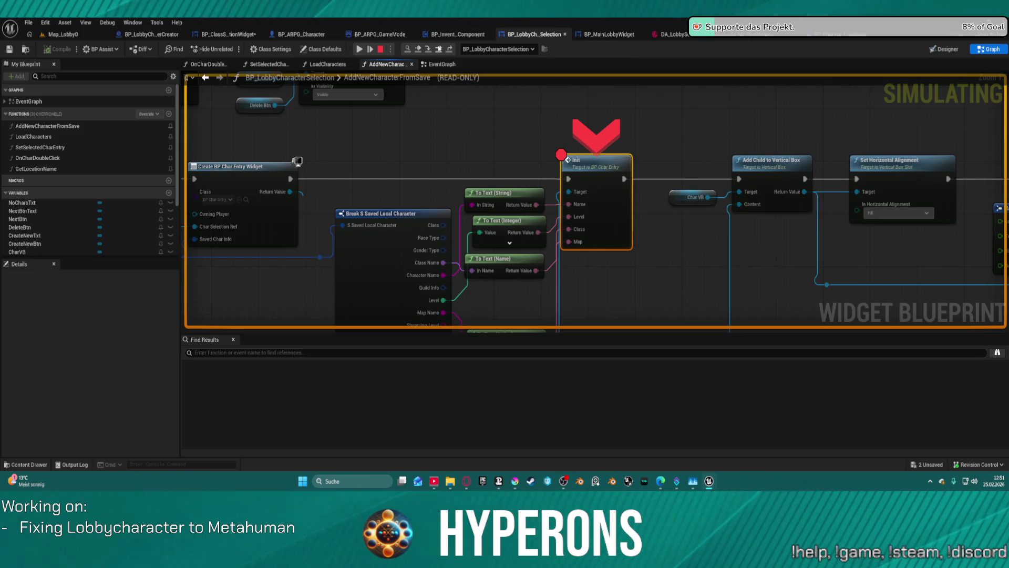
{"action": "mouse_move", "coordinate": [351, 156]}
{"action": "left_mouse_down"}
{"action": "mouse_move", "coordinate": [618, 132]}
{"action": "mouse_move", "coordinate": [639, 110]}
{"action": "left_mouse_up"}
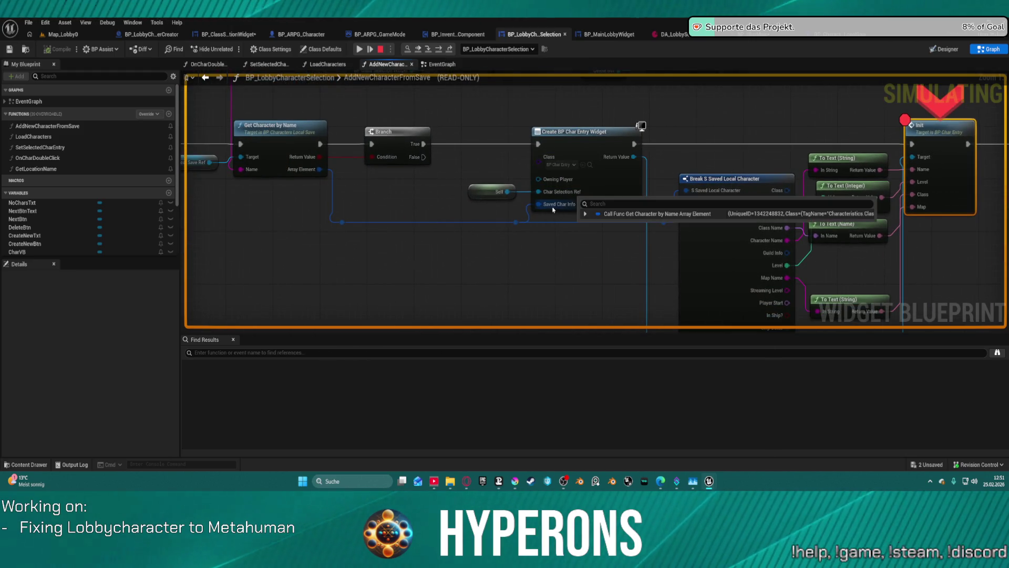
{"action": "left_click", "coordinate": [585, 214]}
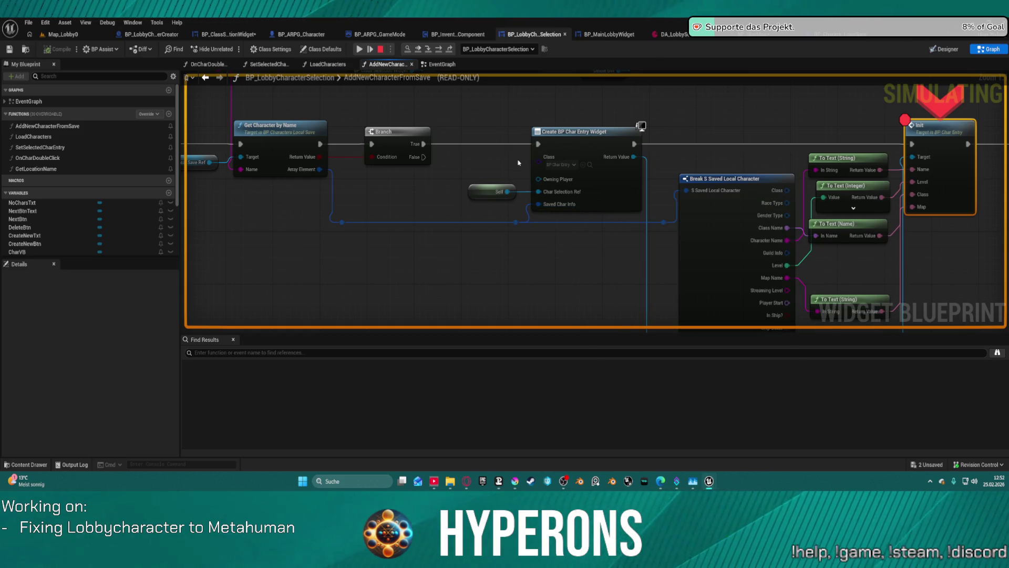
{"action": "mouse_move", "coordinate": [536, 203]}
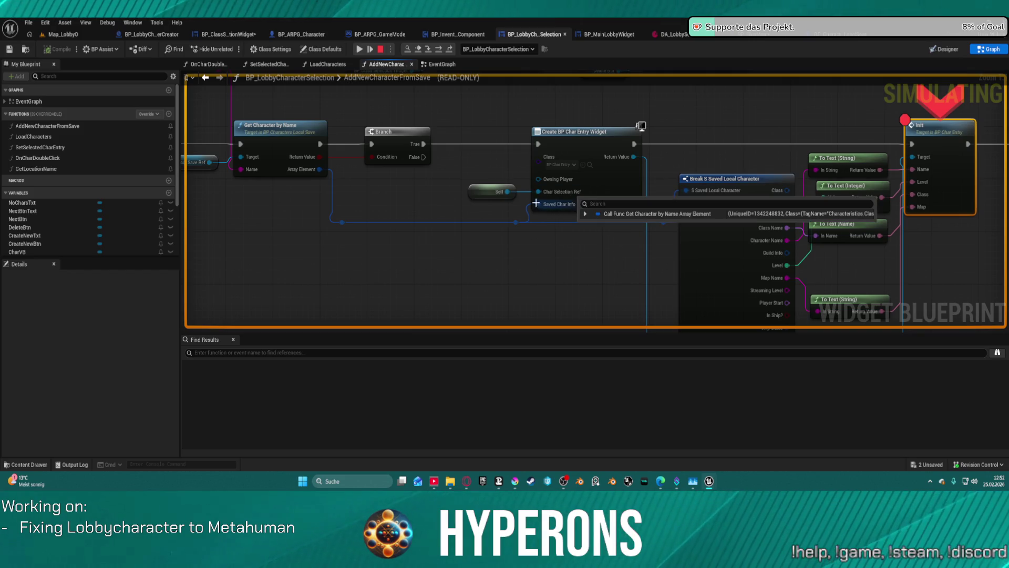
{"action": "left_click", "coordinate": [585, 214]}
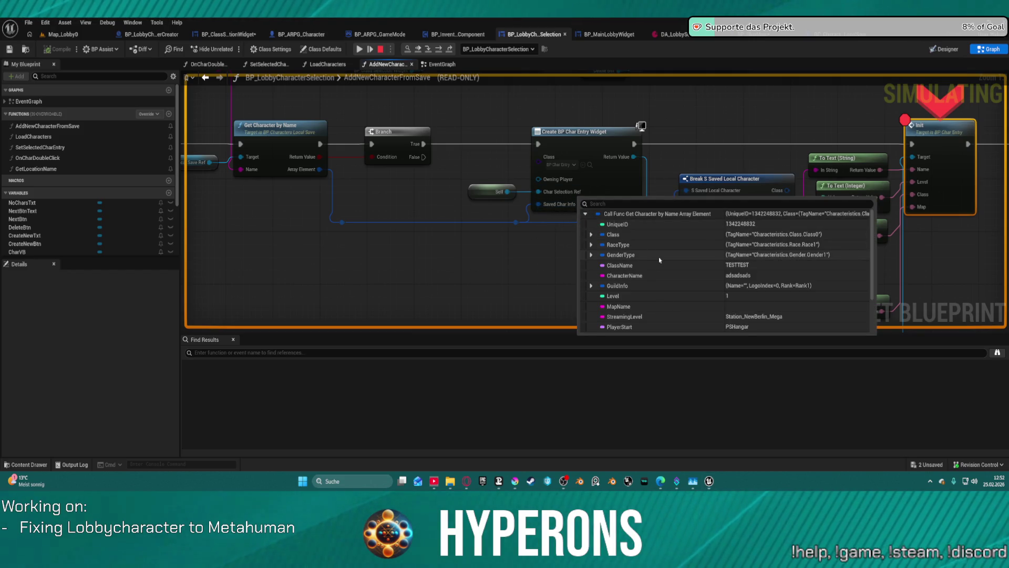
{"action": "scroll", "coordinate": [659, 260], "scroll_direction": "down", "scroll_amount": 3}
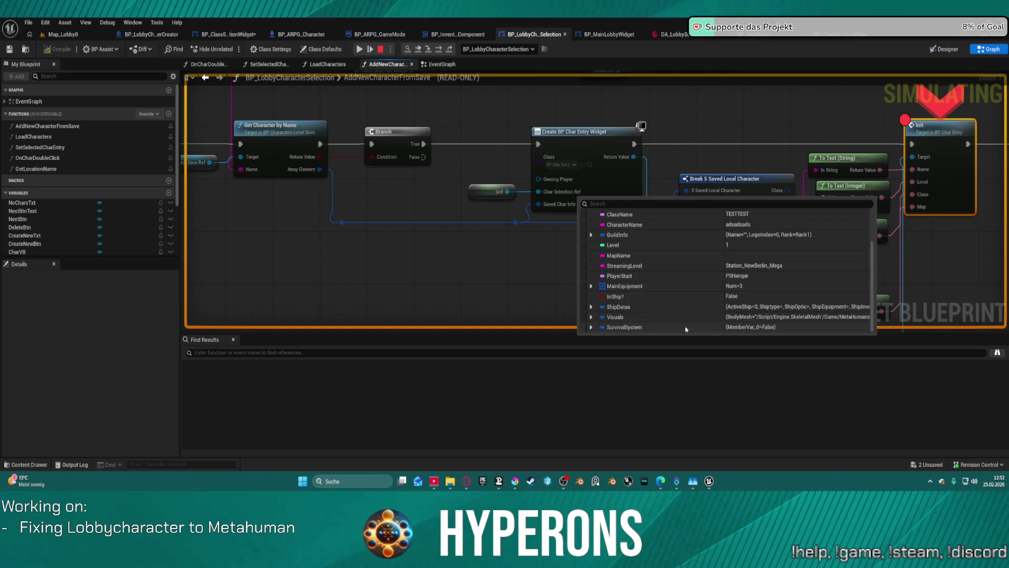
{"action": "left_click", "coordinate": [591, 317]}
{"action": "scroll", "coordinate": [747, 310], "scroll_direction": "down", "scroll_amount": 2}
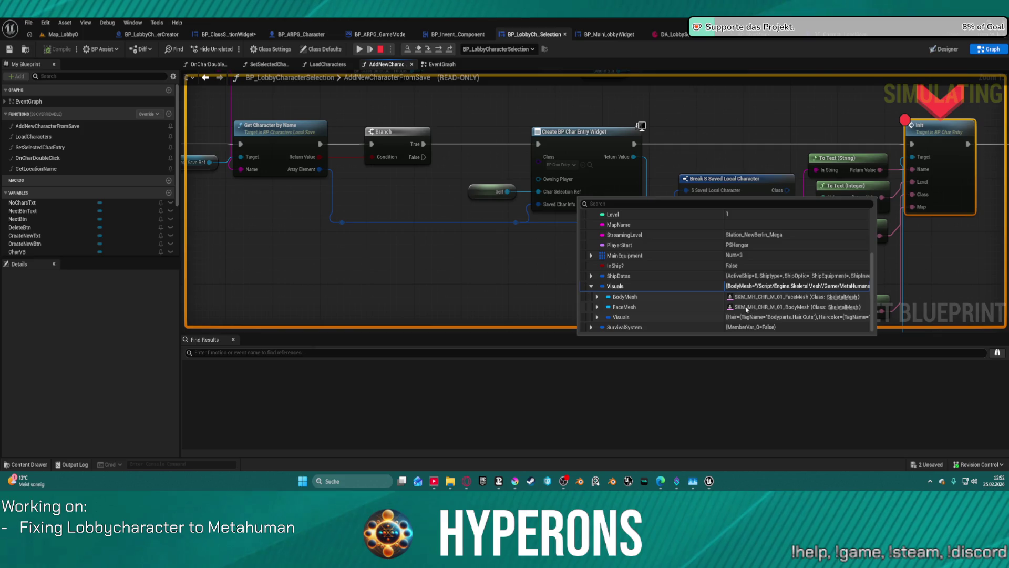
{"action": "double_click", "coordinate": [646, 317]}
{"action": "scroll", "coordinate": [664, 305], "scroll_direction": "down", "scroll_amount": 3}
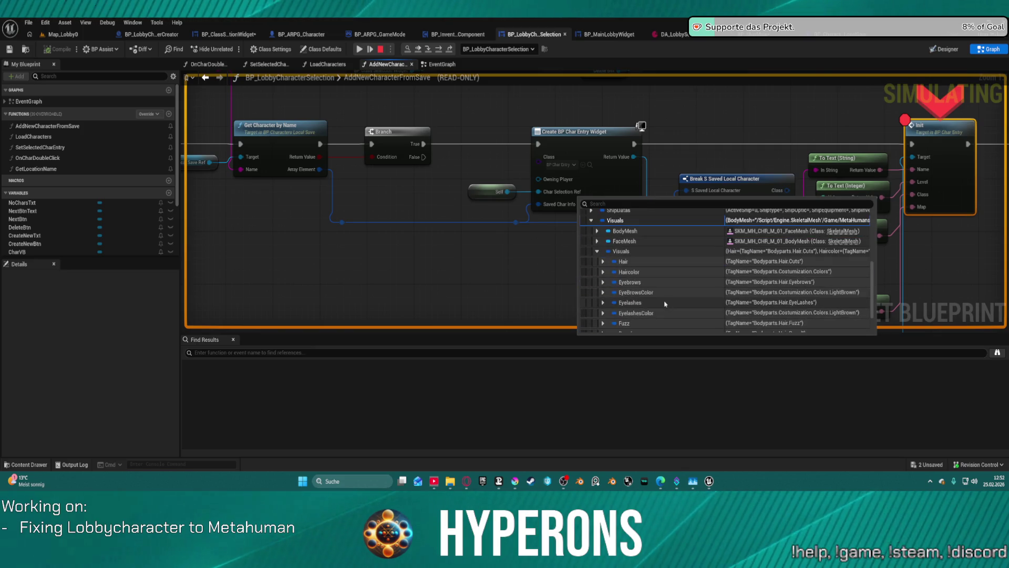
{"action": "scroll", "coordinate": [662, 298], "scroll_direction": "down", "scroll_amount": 2}
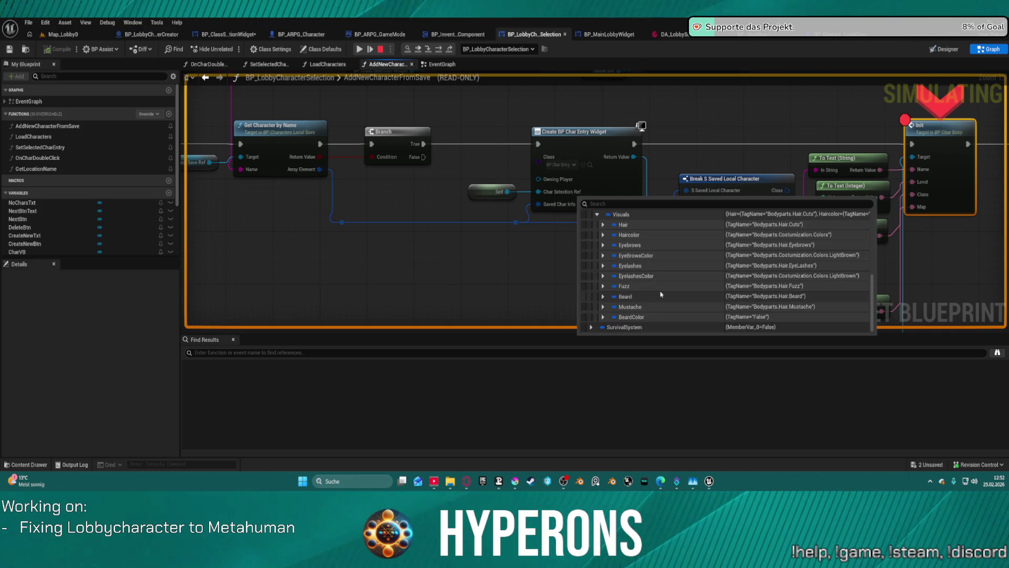
Step: Pan to the Save to Slot node and open the SaveToSlot function graph of BP_CharactersLocalSave
{"action": "mouse_move", "coordinate": [637, 159]}
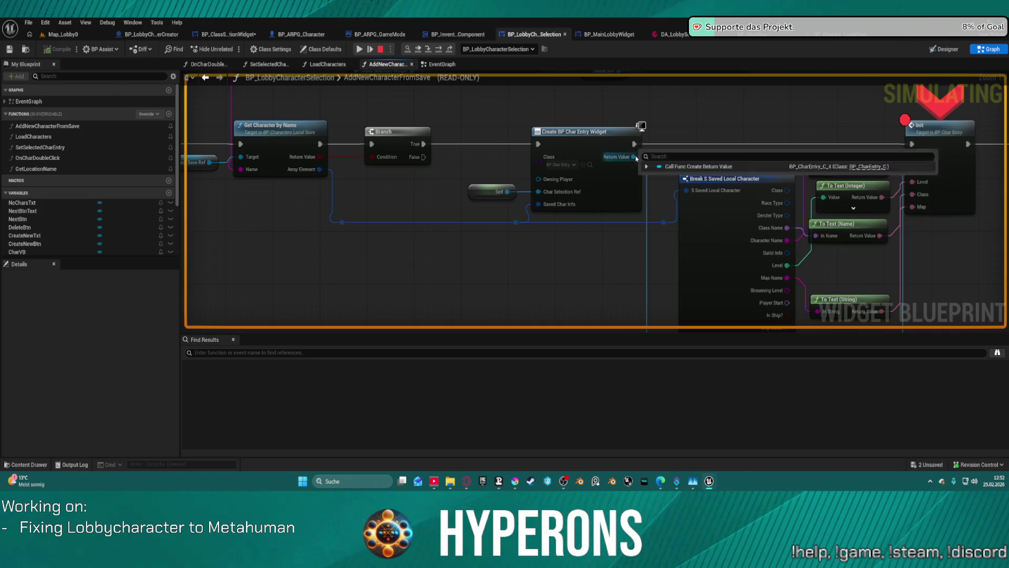
{"action": "mouse_move", "coordinate": [637, 159]}
{"action": "left_mouse_down"}
{"action": "mouse_move", "coordinate": [890, 169]}
{"action": "mouse_move", "coordinate": [952, 192]}
{"action": "mouse_move", "coordinate": [956, 233]}
{"action": "mouse_move", "coordinate": [1005, 288]}
{"action": "left_mouse_up"}
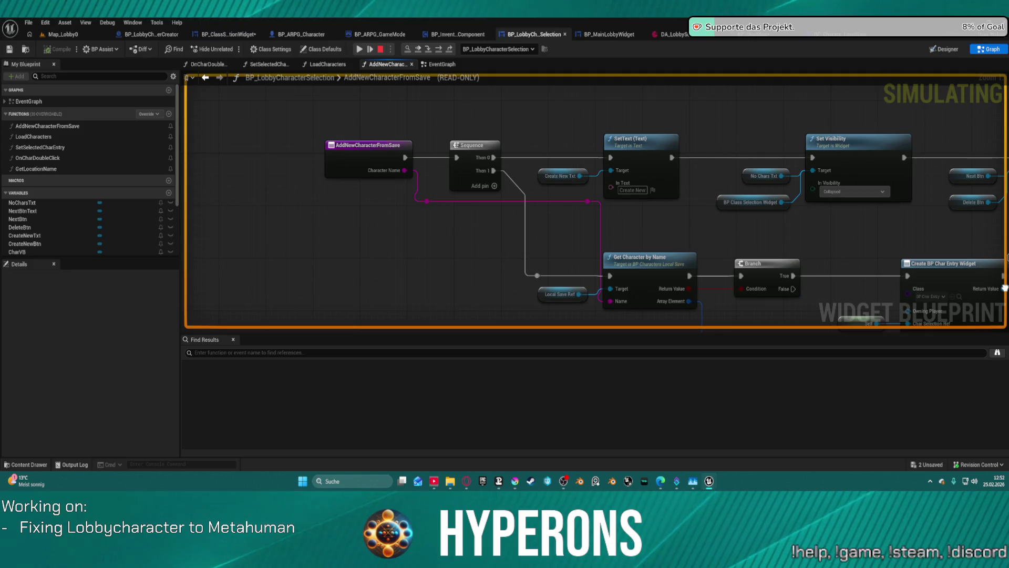
{"action": "mouse_move", "coordinate": [1005, 288]}
{"action": "left_mouse_down"}
{"action": "mouse_move", "coordinate": [195, 107]}
{"action": "mouse_move", "coordinate": [62, 119]}
{"action": "left_mouse_up"}
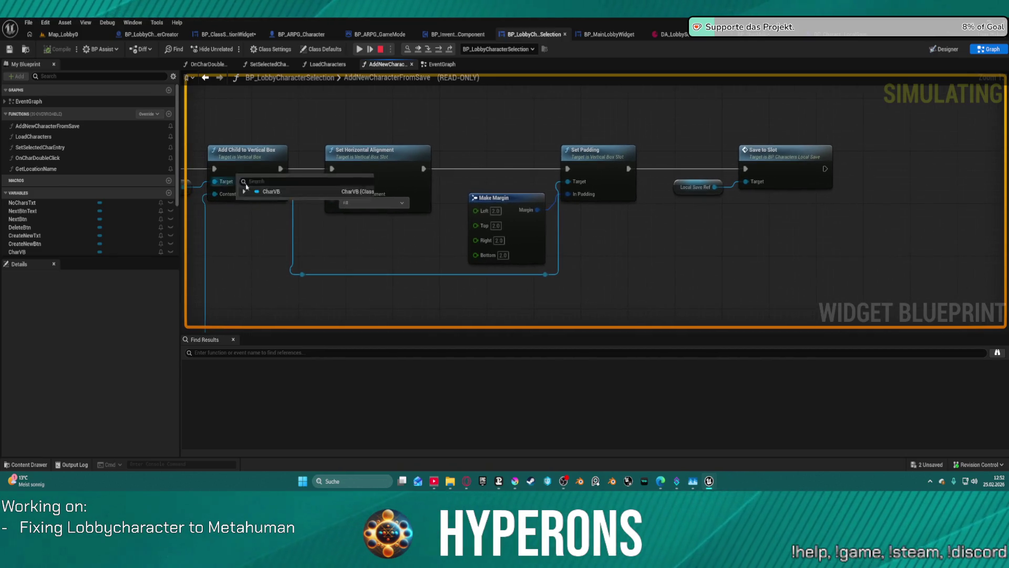
{"action": "left_click", "coordinate": [784, 170]}
{"action": "double_click", "coordinate": [784, 169]}
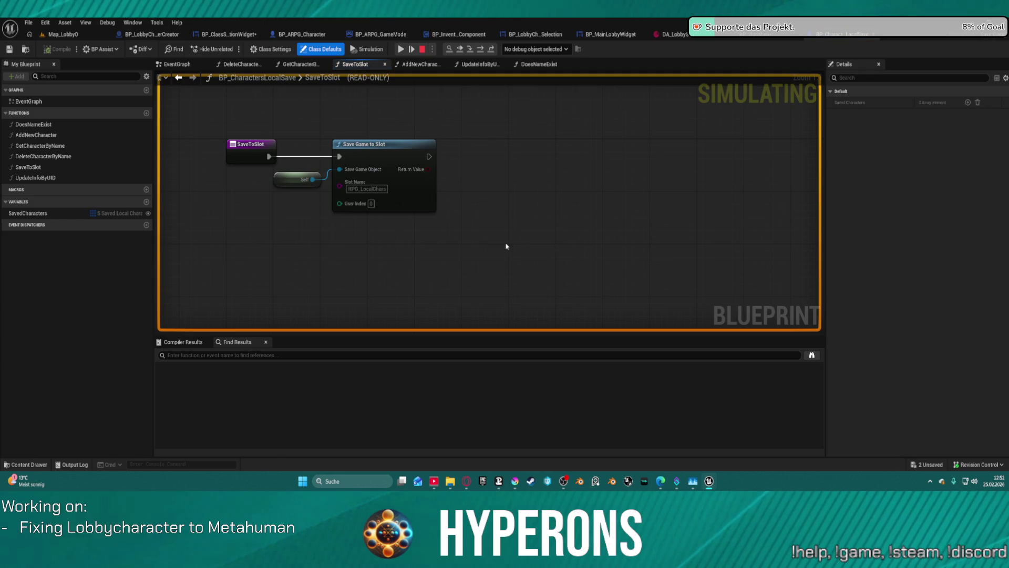
Step: Go back to the BP_CharEntry graph and frame its Init event
{"action": "left_click", "coordinate": [179, 78]}
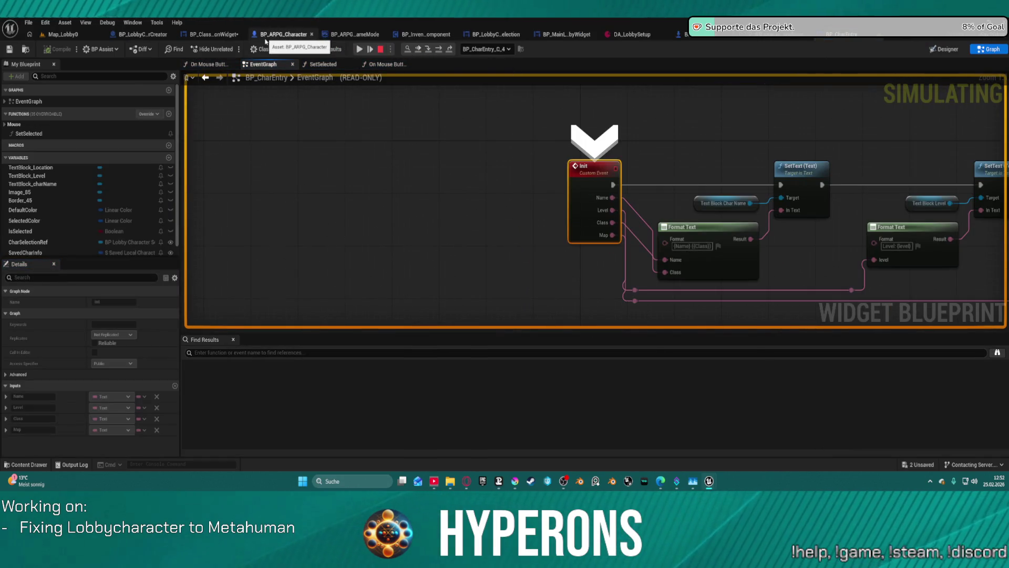
{"action": "scroll", "coordinate": [527, 196], "scroll_direction": "down", "scroll_amount": 1}
{"action": "mouse_move", "coordinate": [528, 196]}
{"action": "left_mouse_down"}
{"action": "mouse_move", "coordinate": [453, 242]}
{"action": "mouse_move", "coordinate": [443, 235]}
{"action": "left_mouse_up"}
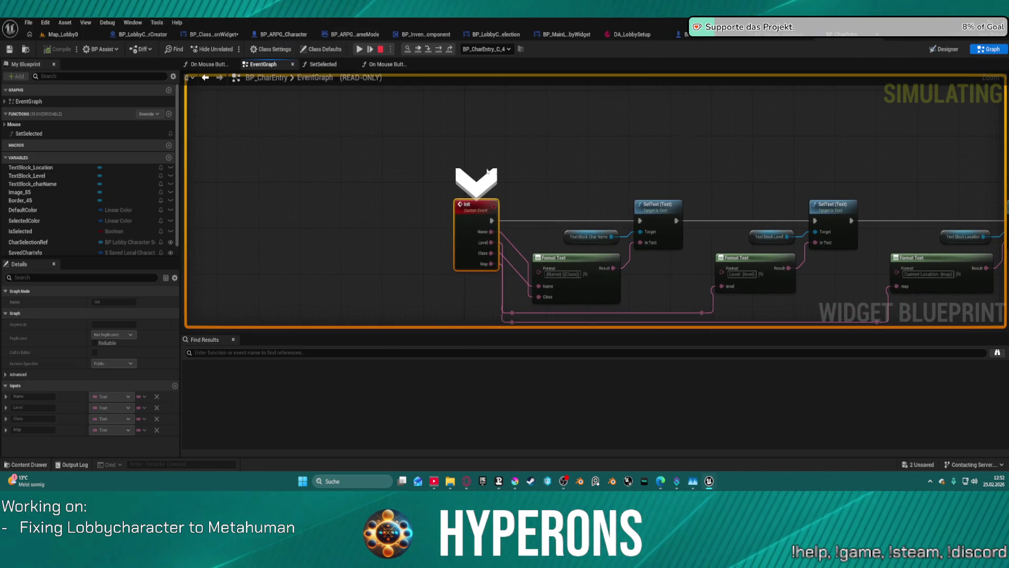
Step: Switch to BP_InventoryComponent and resume the paused play session
{"action": "left_click", "coordinate": [432, 34]}
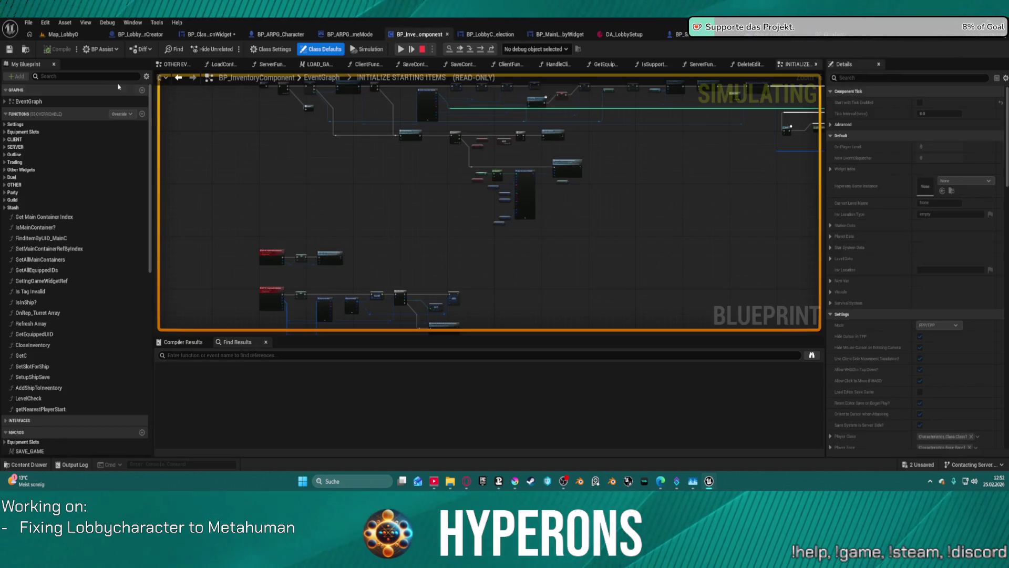
{"action": "left_click", "coordinate": [22, 26]}
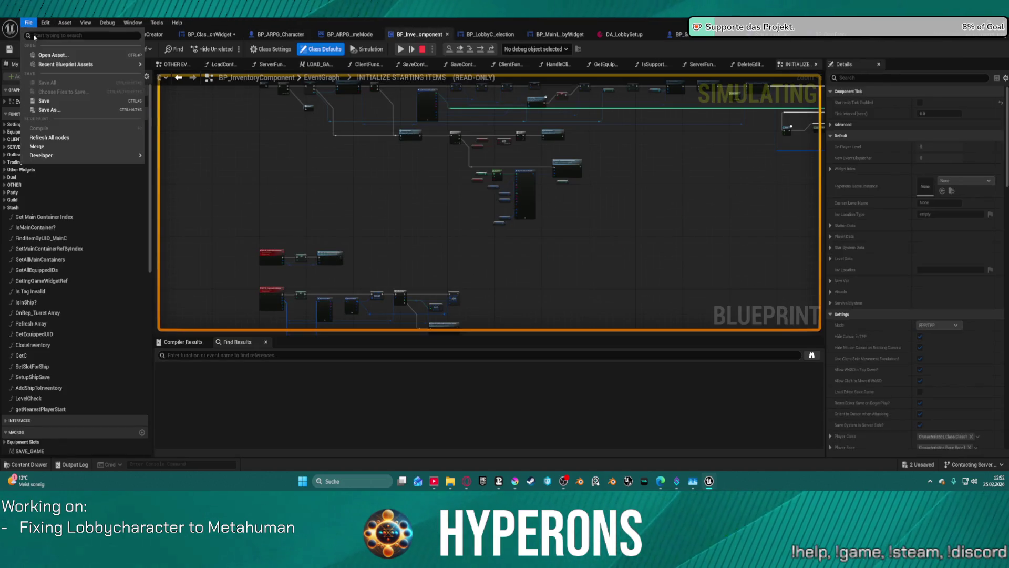
{"action": "left_click", "coordinate": [80, 145]}
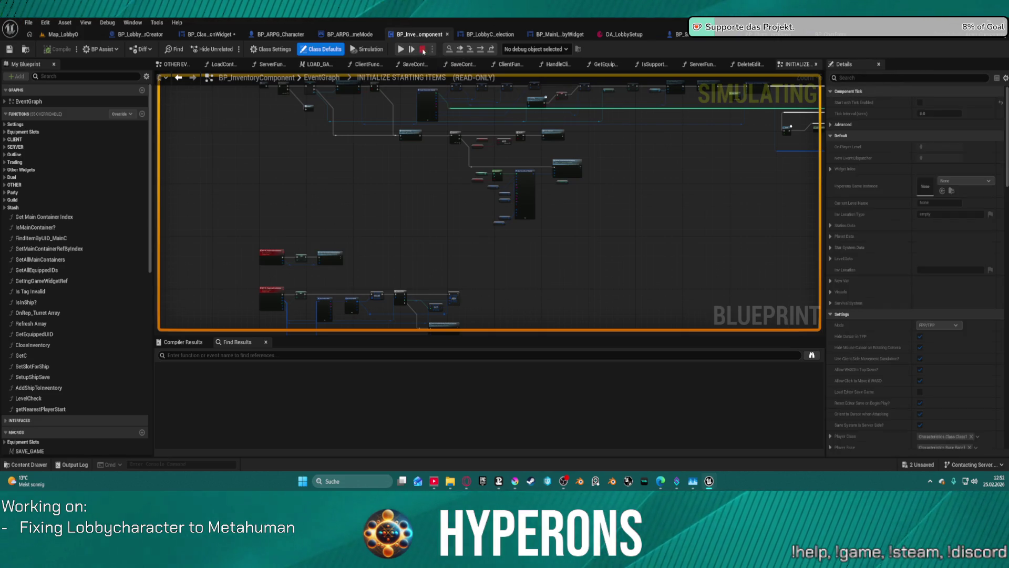
{"action": "left_click", "coordinate": [424, 50]}
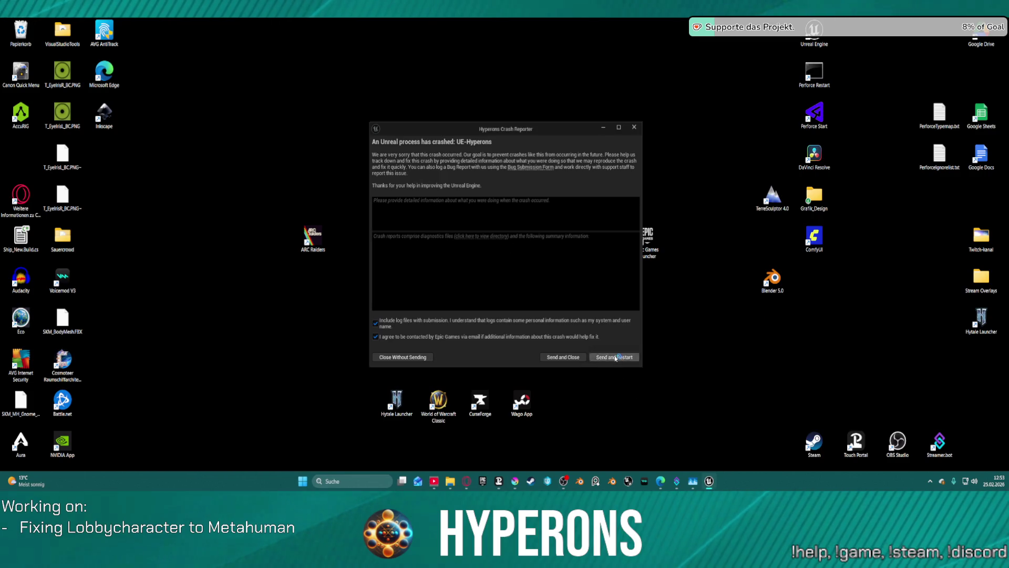
Step: Choose Send and Restart in the Crash Reporter to relaunch the Hyperons editor
{"action": "left_click", "coordinate": [613, 357]}
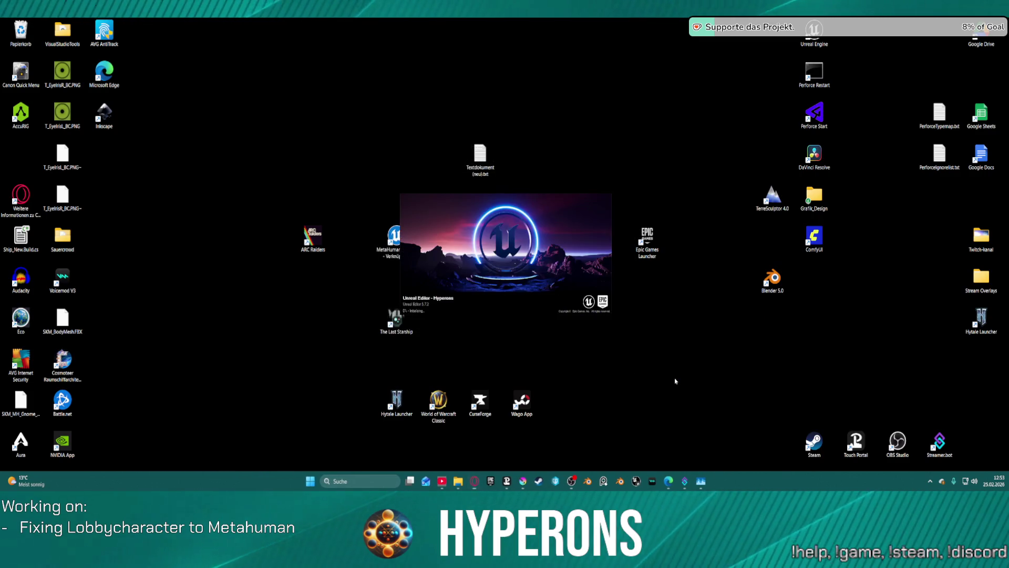
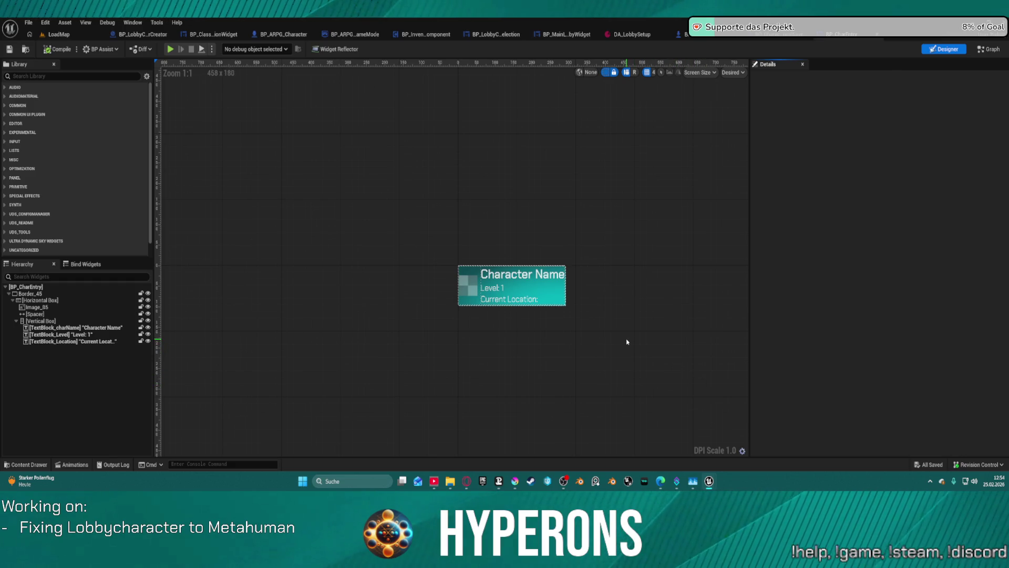
Step: From BP_CharEntry's On Mouse Button Down, open the SetSelectedCharEntry function graph
{"action": "left_click", "coordinate": [545, 283]}
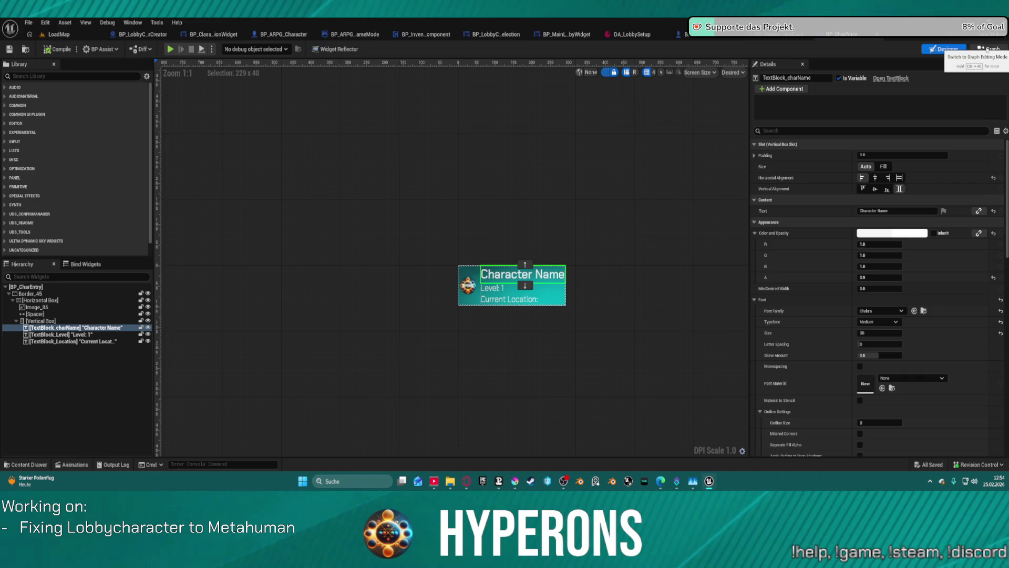
{"action": "left_click", "coordinate": [988, 49]}
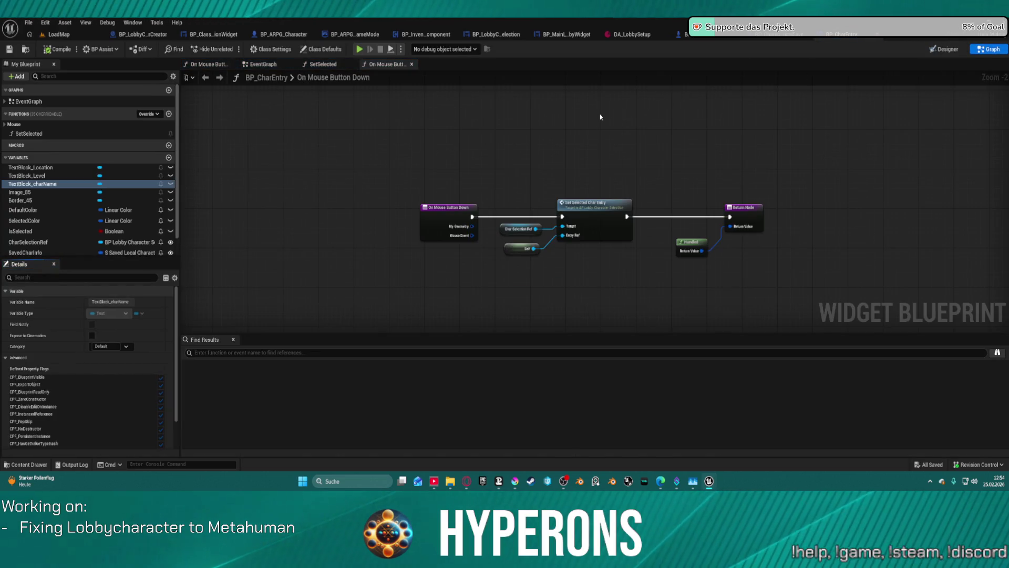
{"action": "left_click", "coordinate": [597, 224]}
{"action": "double_click", "coordinate": [597, 225]}
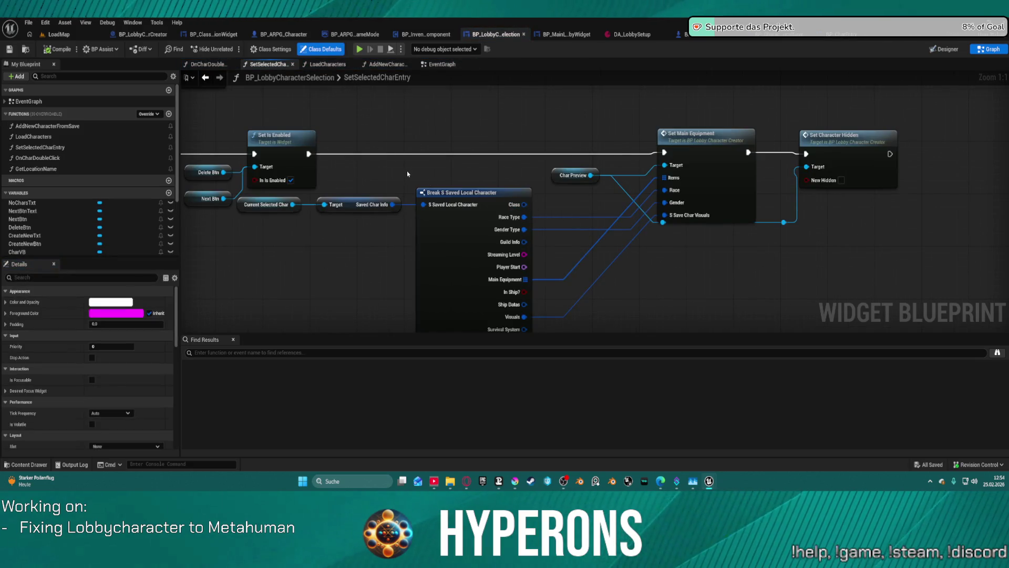
{"action": "mouse_move", "coordinate": [407, 172]}
{"action": "left_mouse_down"}
{"action": "mouse_move", "coordinate": [510, 211]}
{"action": "mouse_move", "coordinate": [999, 293]}
{"action": "mouse_move", "coordinate": [1006, 306]}
{"action": "mouse_move", "coordinate": [941, 302]}
{"action": "mouse_move", "coordinate": [850, 274]}
{"action": "mouse_move", "coordinate": [797, 201]}
{"action": "left_mouse_up"}
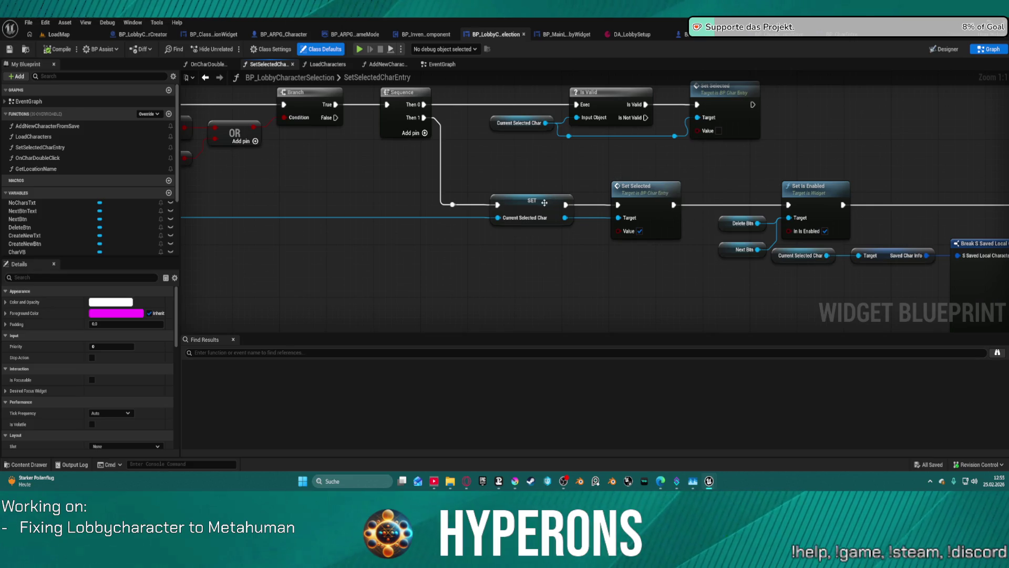
Step: Add a breakpoint on the Current Selected Char SET node, then load Map_Lobby0 from Recent Levels
{"action": "right_click", "coordinate": [541, 203]}
{"action": "left_click", "coordinate": [584, 420]}
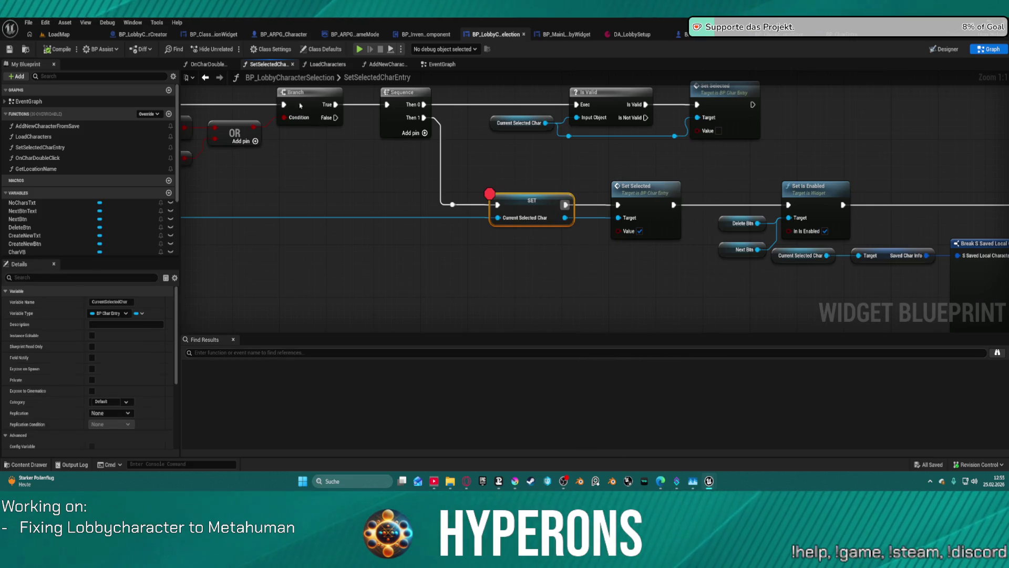
{"action": "left_click", "coordinate": [134, 34]}
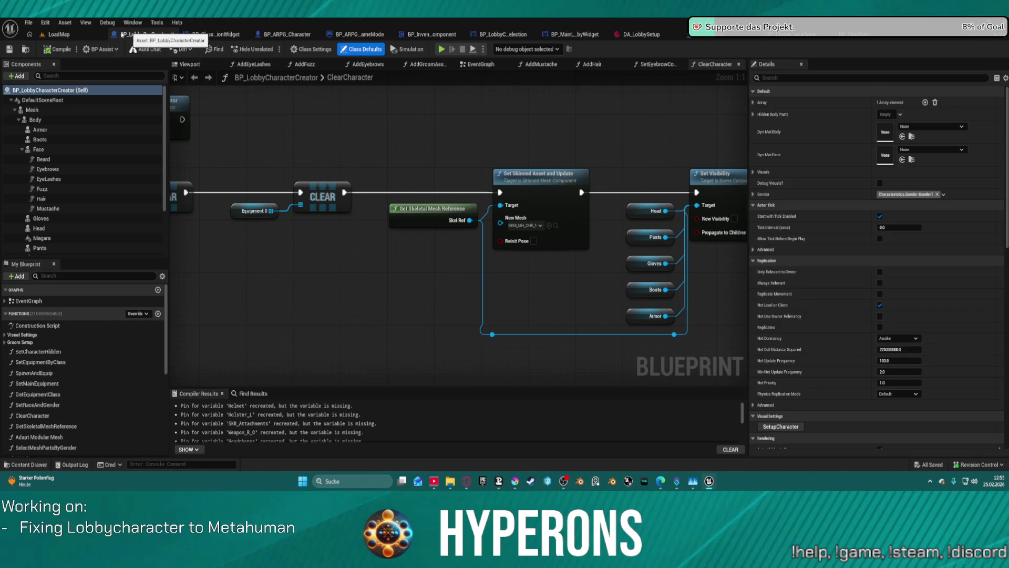
{"action": "left_click", "coordinate": [59, 34]}
{"action": "left_click", "coordinate": [28, 22]}
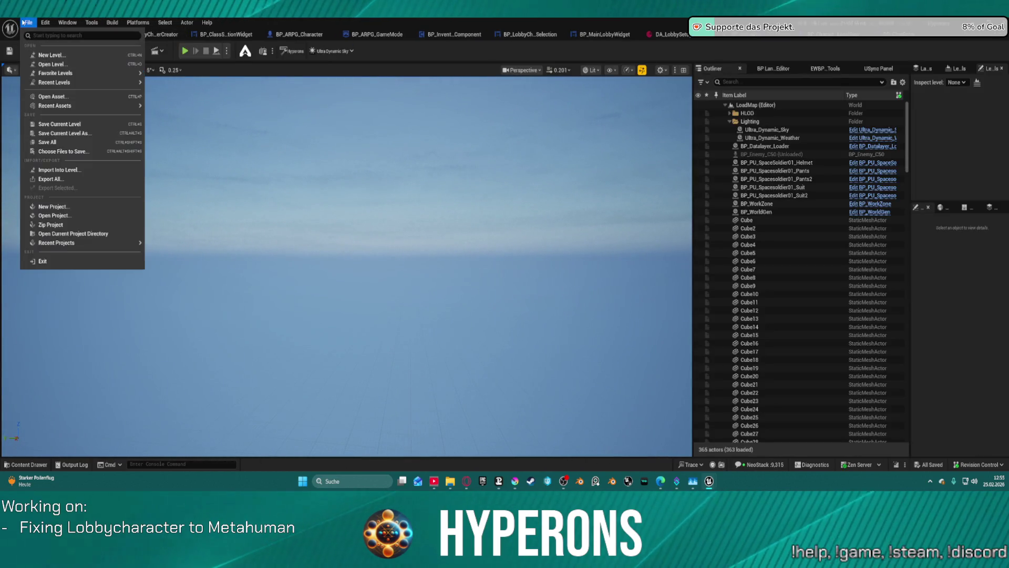
{"action": "mouse_move", "coordinate": [95, 81]}
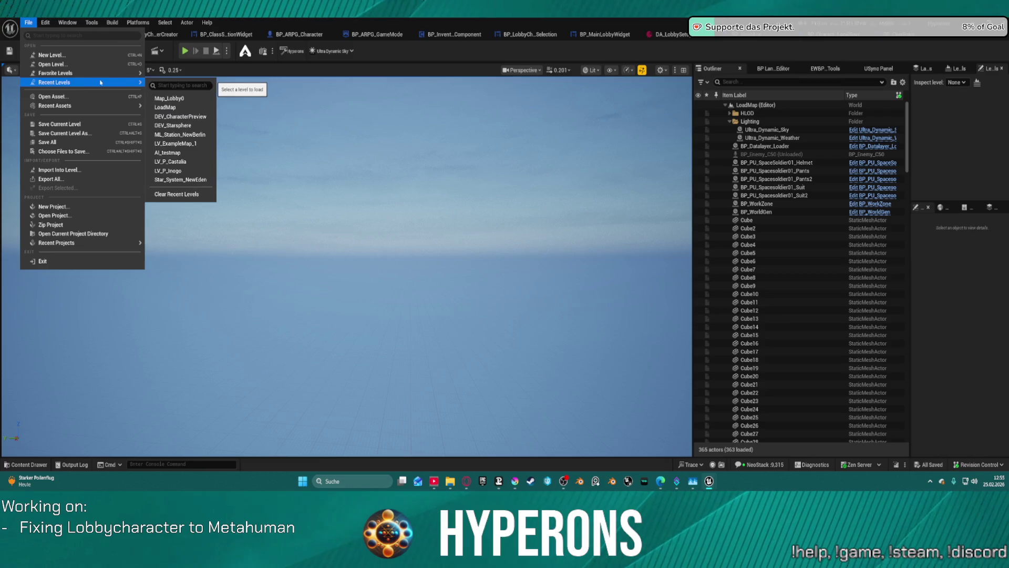
{"action": "left_click", "coordinate": [168, 99]}
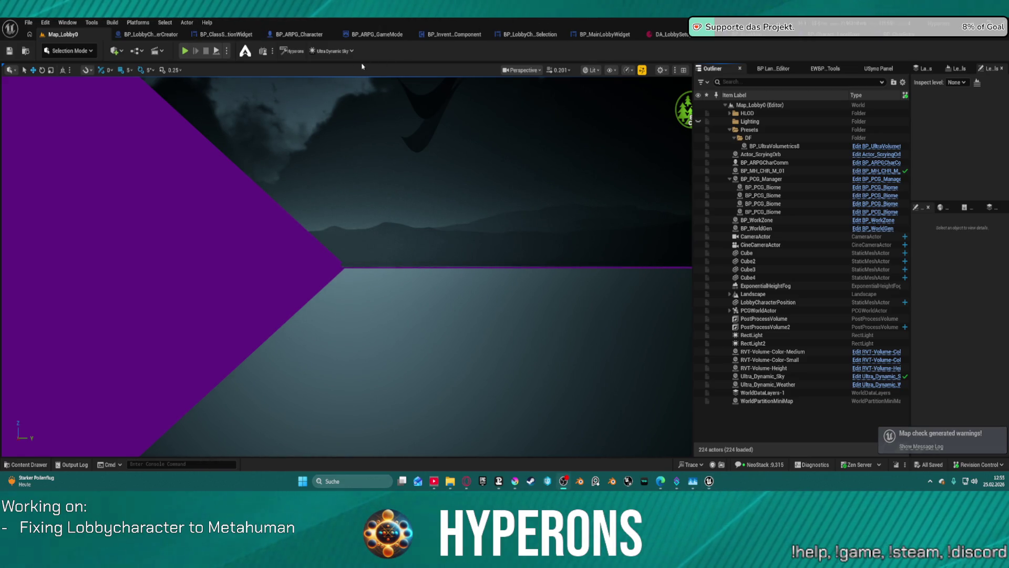
Step: Compile BP_InventoryComponent and start the game preview at its main menu
{"action": "left_click", "coordinate": [112, 23]}
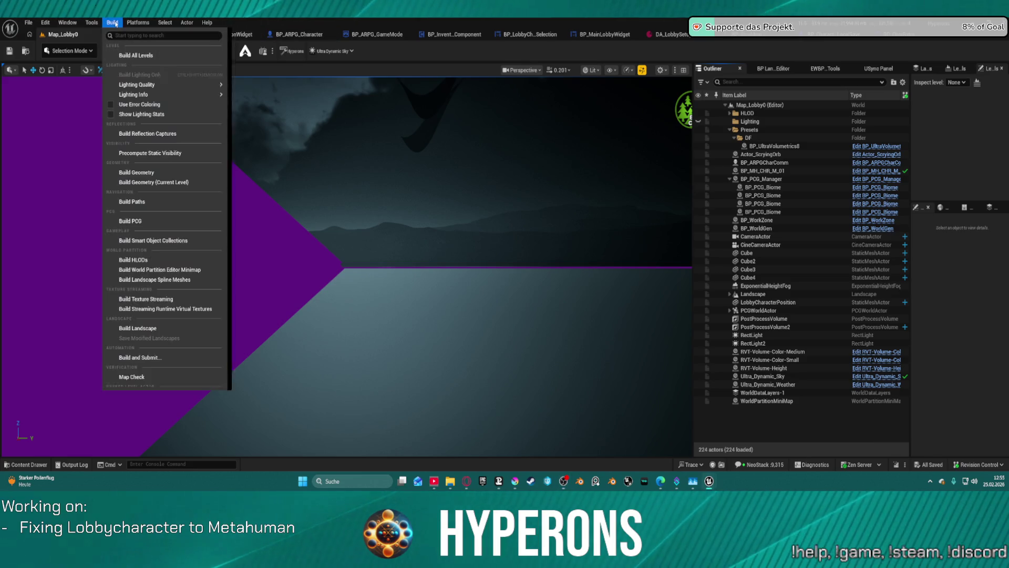
{"action": "left_click", "coordinate": [438, 36]}
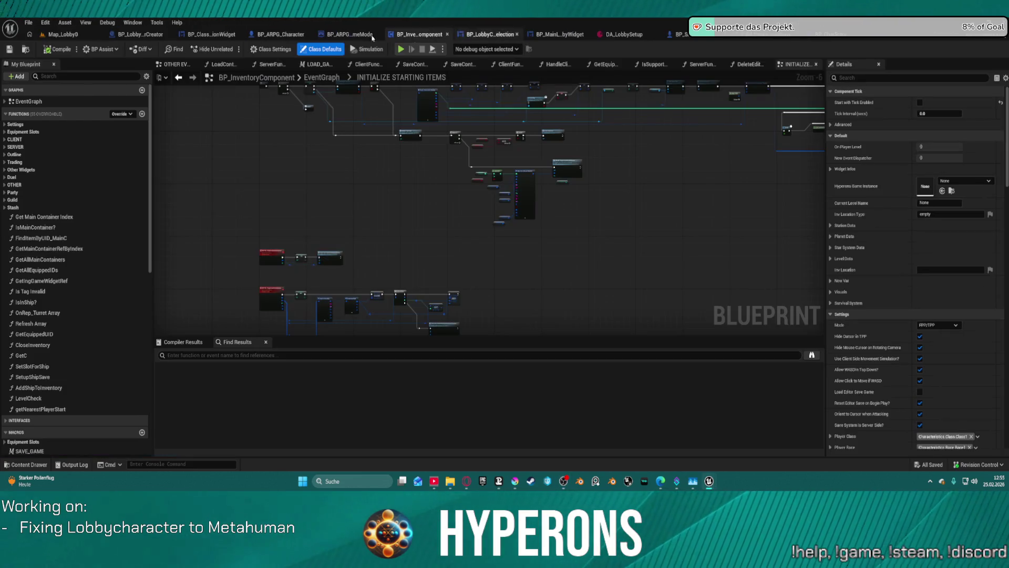
{"action": "left_click", "coordinate": [30, 23]}
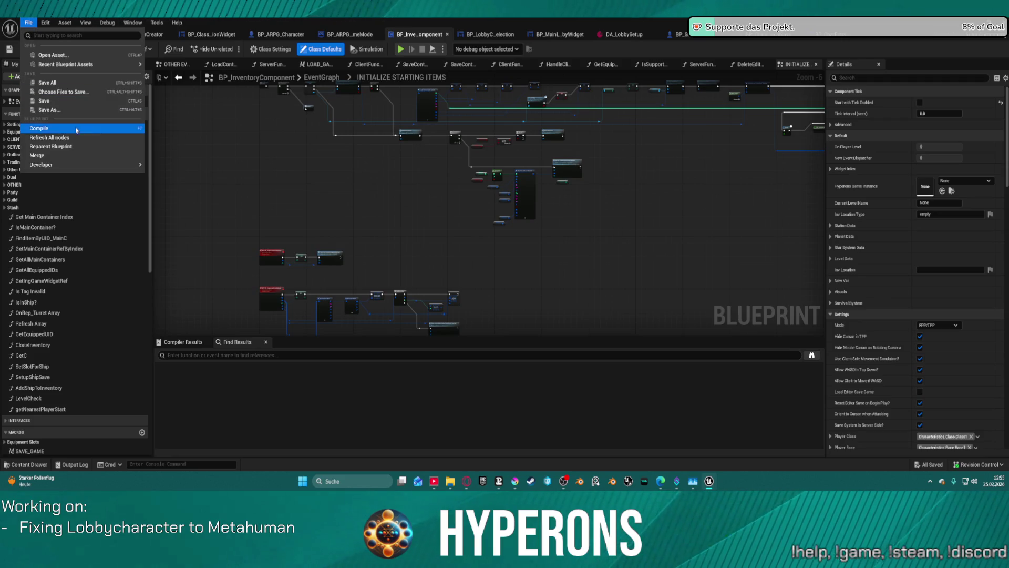
{"action": "left_click", "coordinate": [79, 144]}
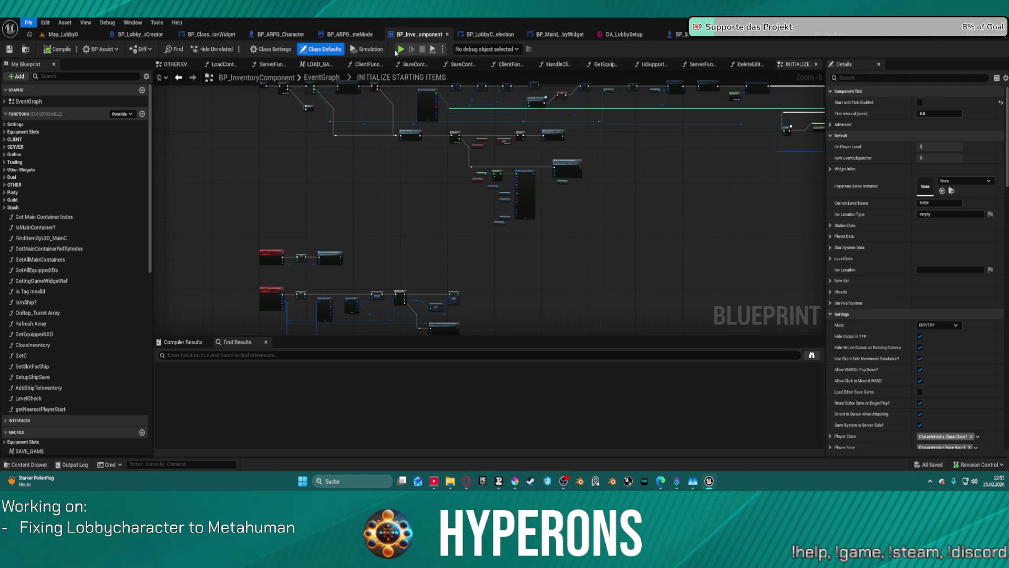
{"action": "left_click", "coordinate": [400, 49]}
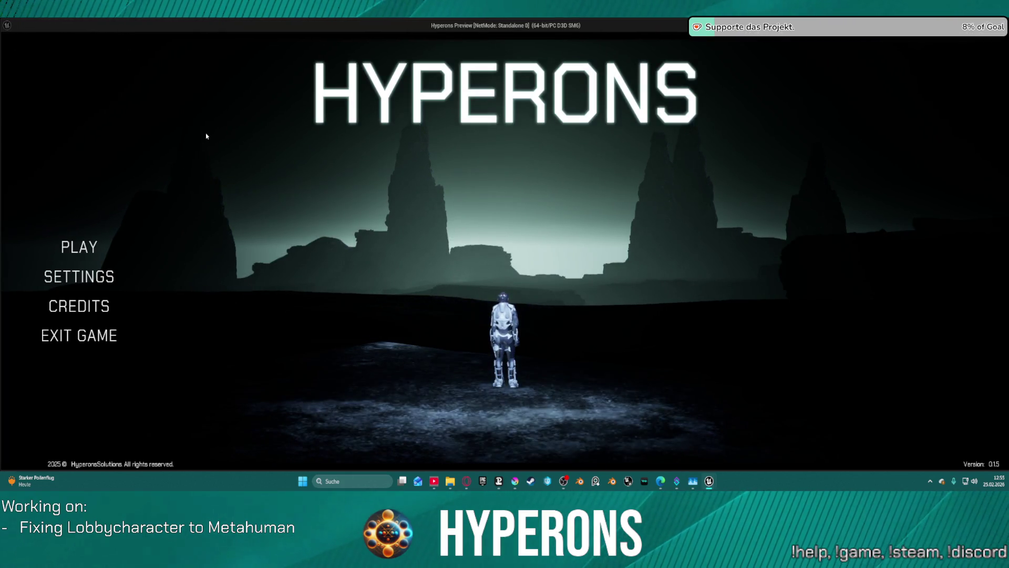
Step: Select the third saved character and inspect Entry Ref and Saved Char Info at the breakpoint
{"action": "left_click", "coordinate": [98, 246]}
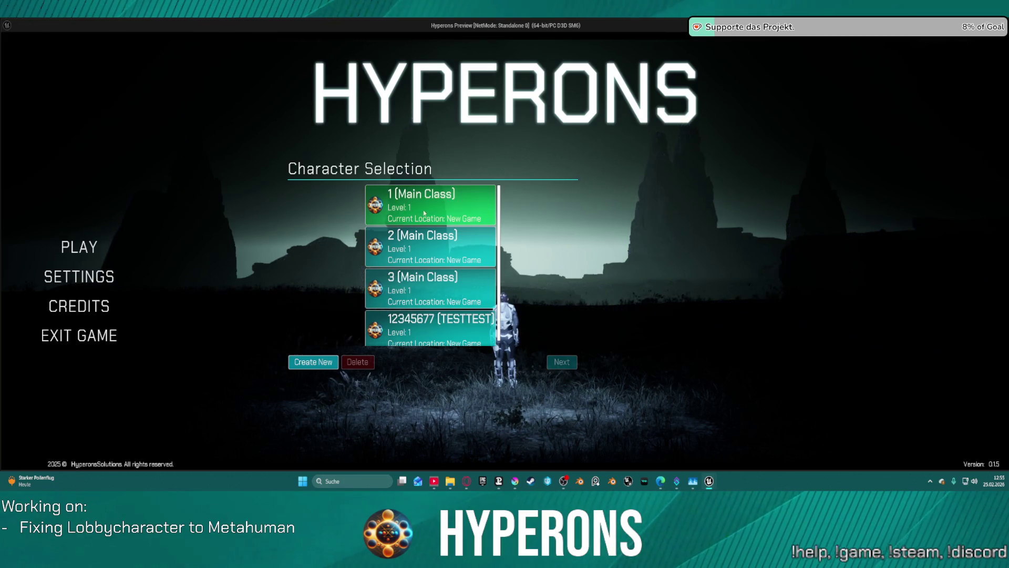
{"action": "left_click", "coordinate": [421, 309]}
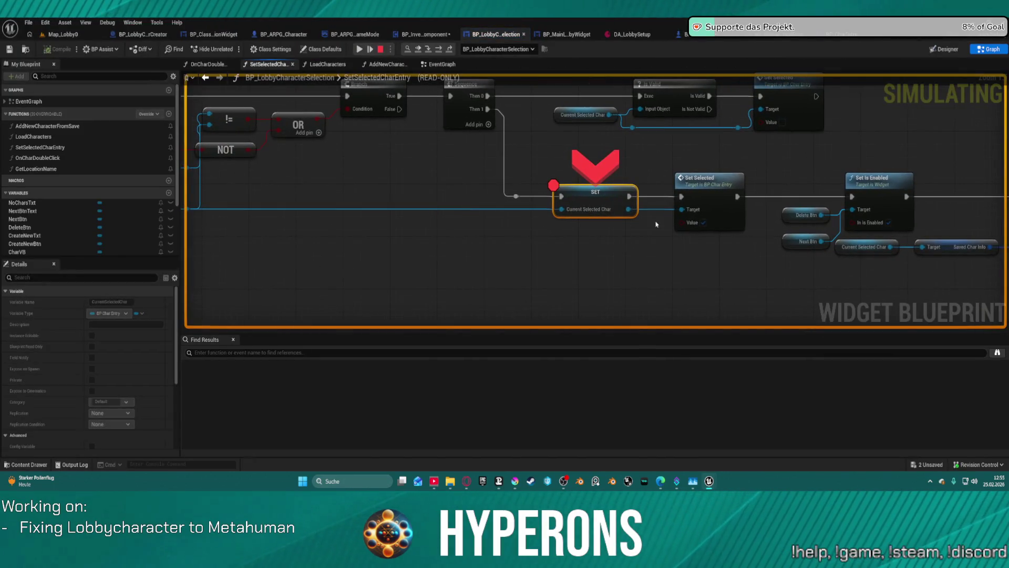
{"action": "mouse_move", "coordinate": [594, 209]}
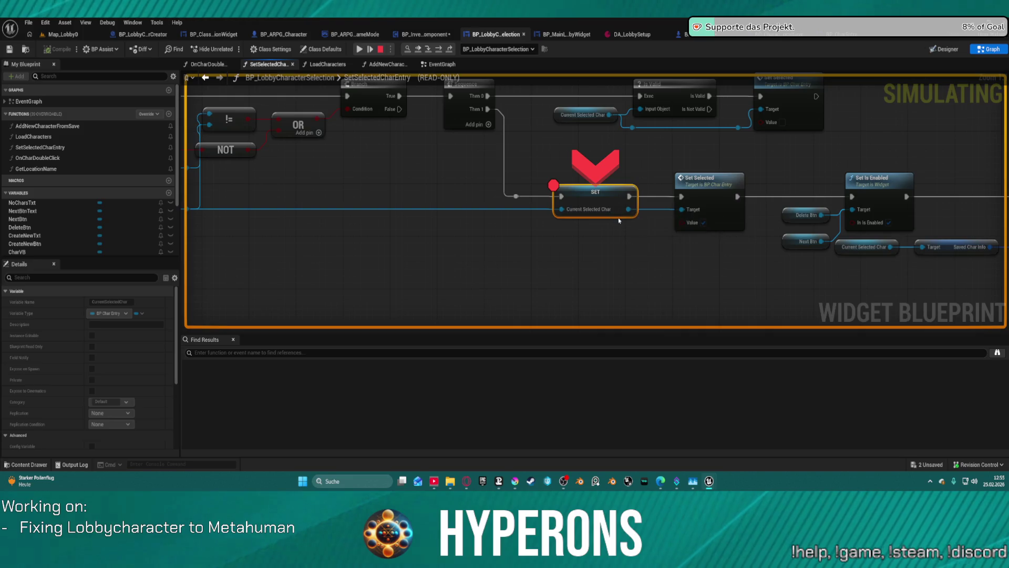
{"action": "left_click", "coordinate": [622, 219]}
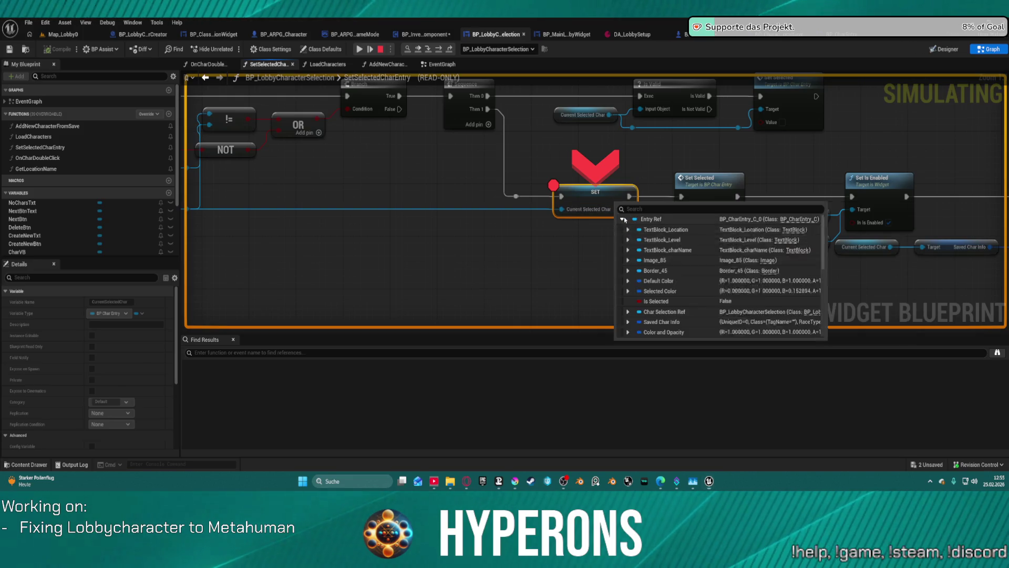
{"action": "scroll", "coordinate": [768, 290], "scroll_direction": "down", "scroll_amount": 2}
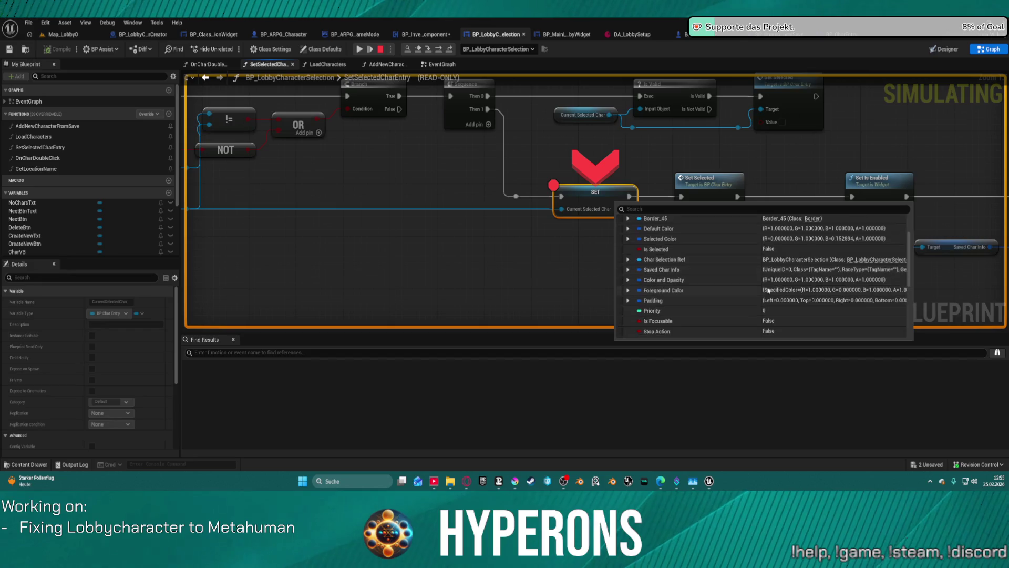
{"action": "left_click", "coordinate": [628, 270]}
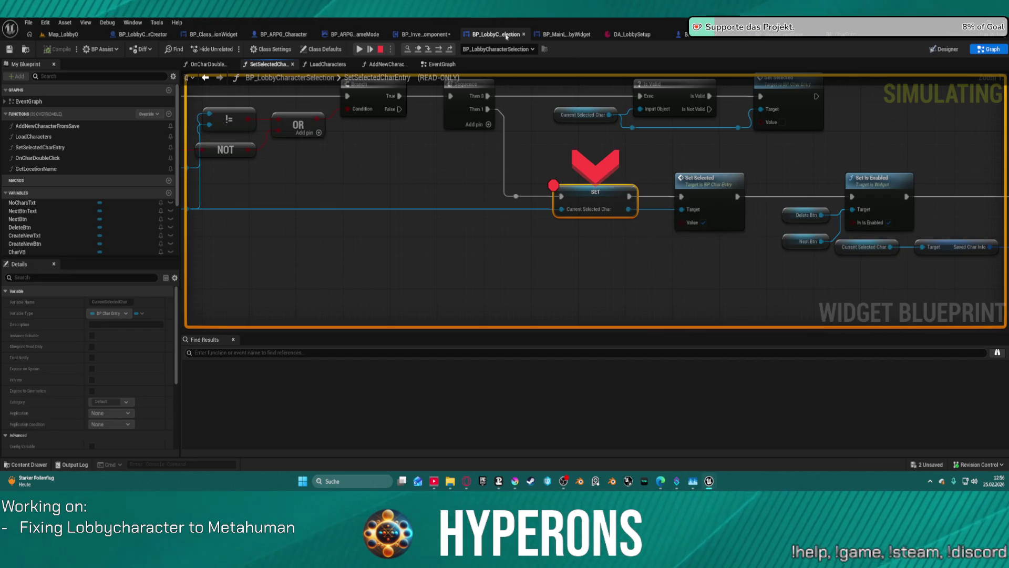
Step: Step over to Set Main Equipment, check Saved Char Info, then stop the preview
{"action": "left_click", "coordinate": [438, 51]}
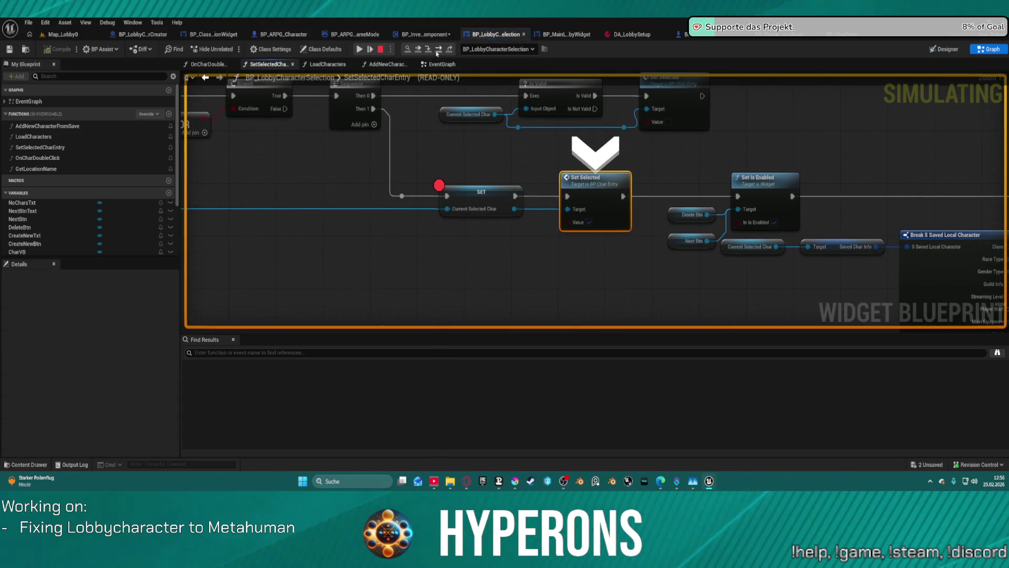
{"action": "left_click", "coordinate": [438, 51]}
{"action": "left_click", "coordinate": [438, 51]}
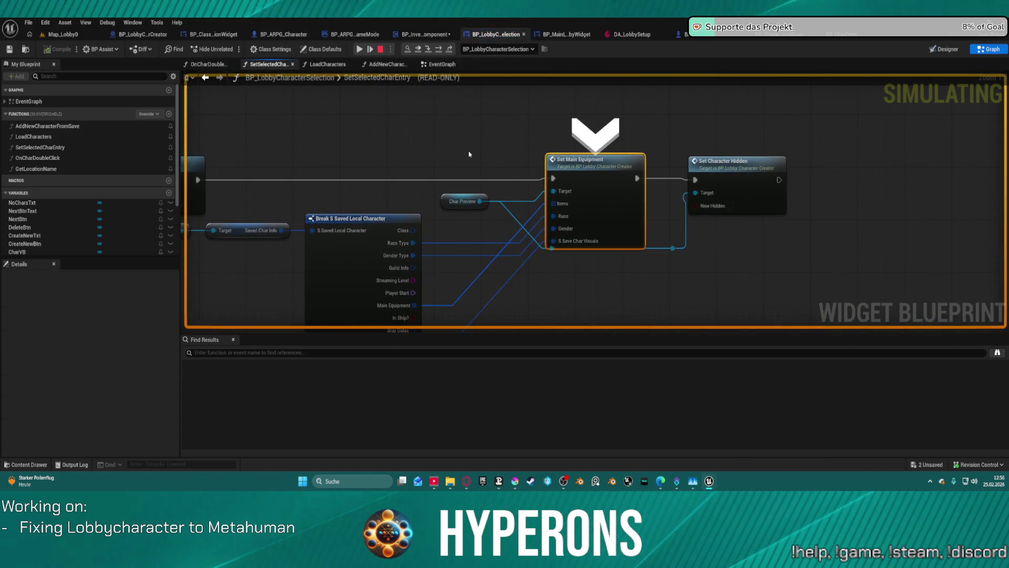
{"action": "left_click_drag", "start_coordinate": [508, 189], "coordinate": [591, 141]}
{"action": "mouse_move", "coordinate": [425, 187]}
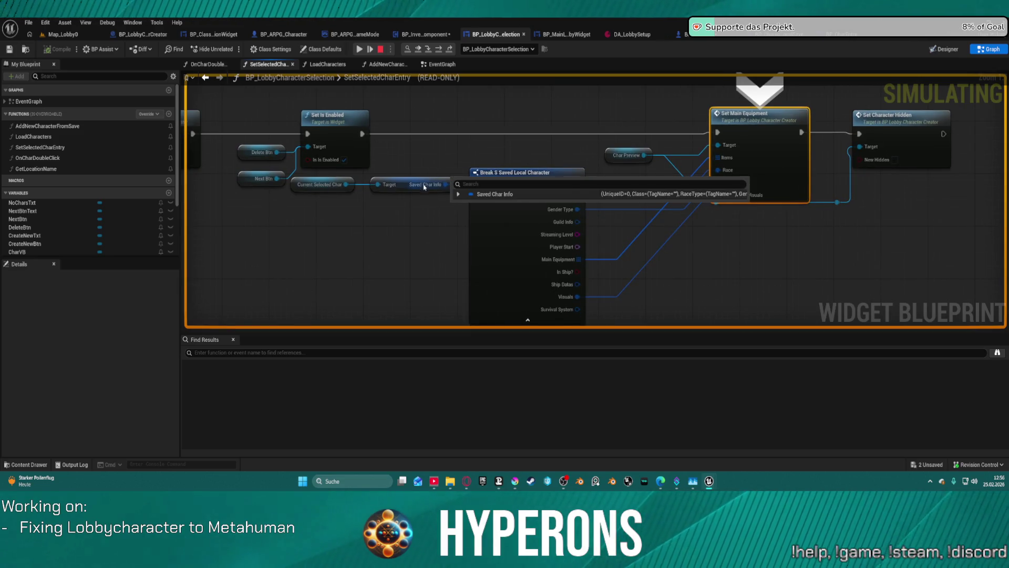
{"action": "left_click", "coordinate": [458, 194]}
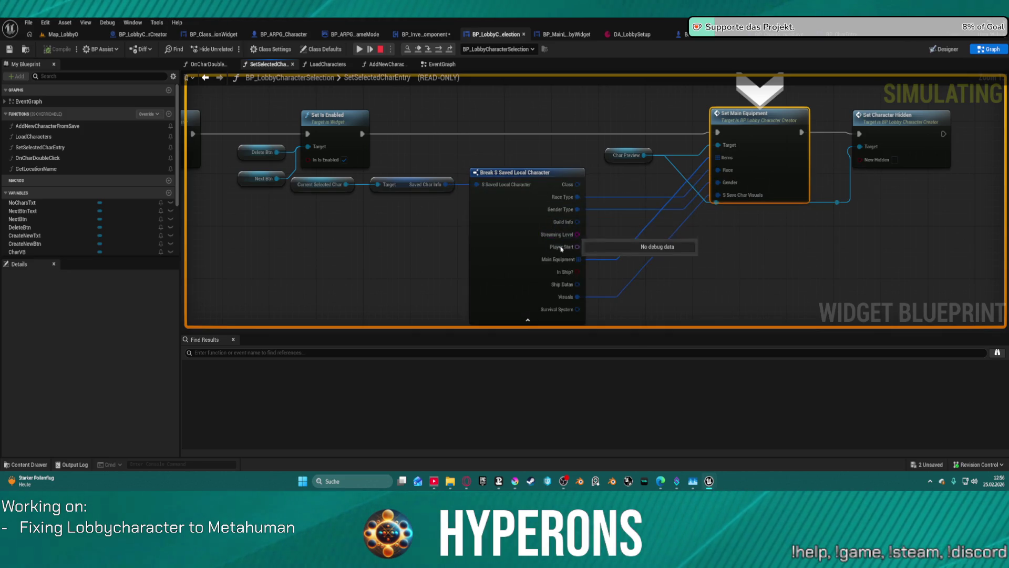
{"action": "mouse_move", "coordinate": [594, 229]}
{"action": "left_mouse_down"}
{"action": "mouse_move", "coordinate": [597, 220]}
{"action": "mouse_move", "coordinate": [521, 235]}
{"action": "left_mouse_up"}
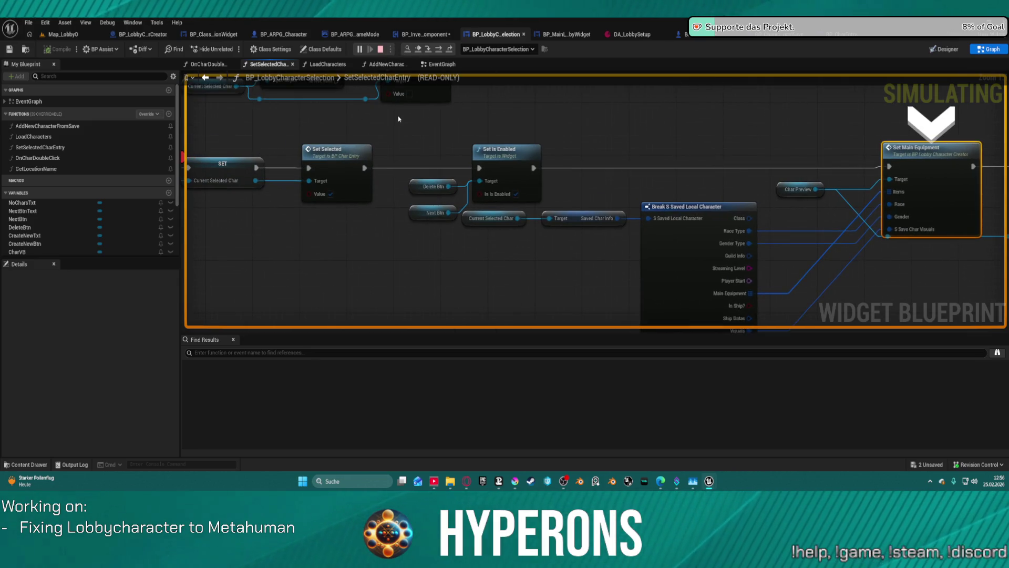
{"action": "key", "text": "Escape"}
{"action": "mouse_move", "coordinate": [387, 136]}
{"action": "left_mouse_down"}
{"action": "mouse_move", "coordinate": [622, 193]}
{"action": "mouse_move", "coordinate": [900, 205]}
{"action": "mouse_move", "coordinate": [878, 208]}
{"action": "left_mouse_up"}
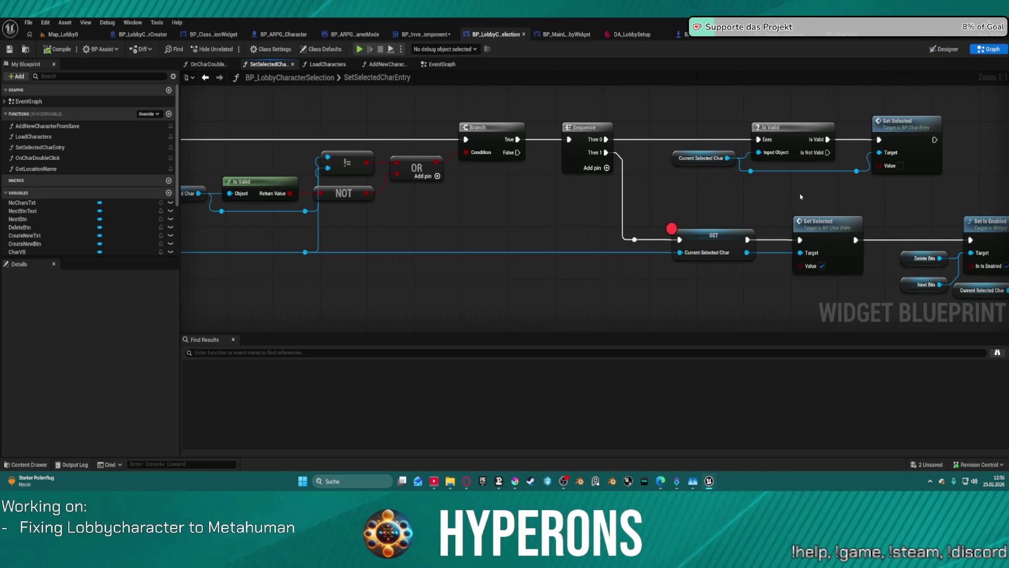
Step: Open AddNewCharacter from the Add New Character node in the class selection widget's graph
{"action": "left_click", "coordinate": [213, 34]}
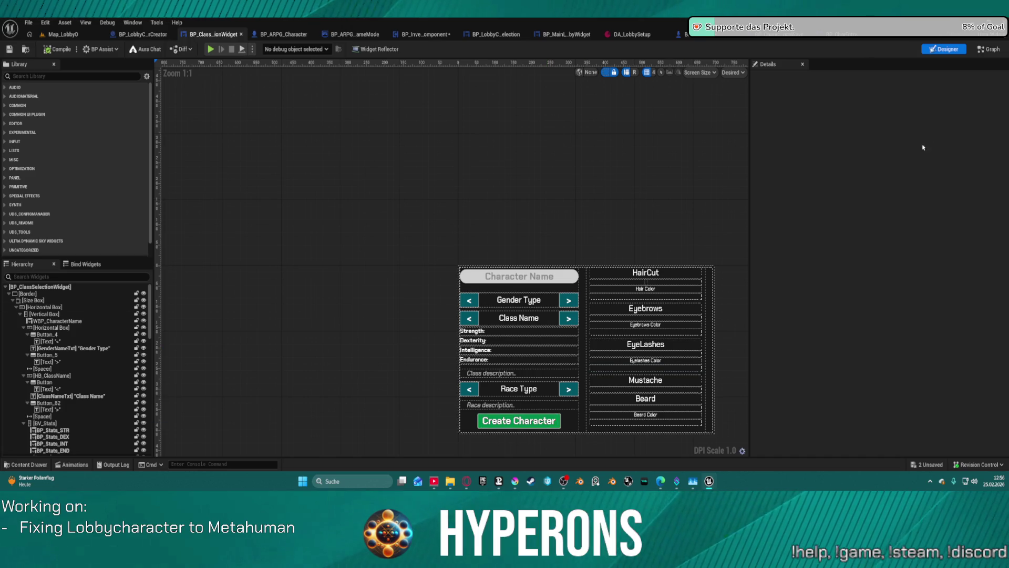
{"action": "left_click", "coordinate": [997, 49]}
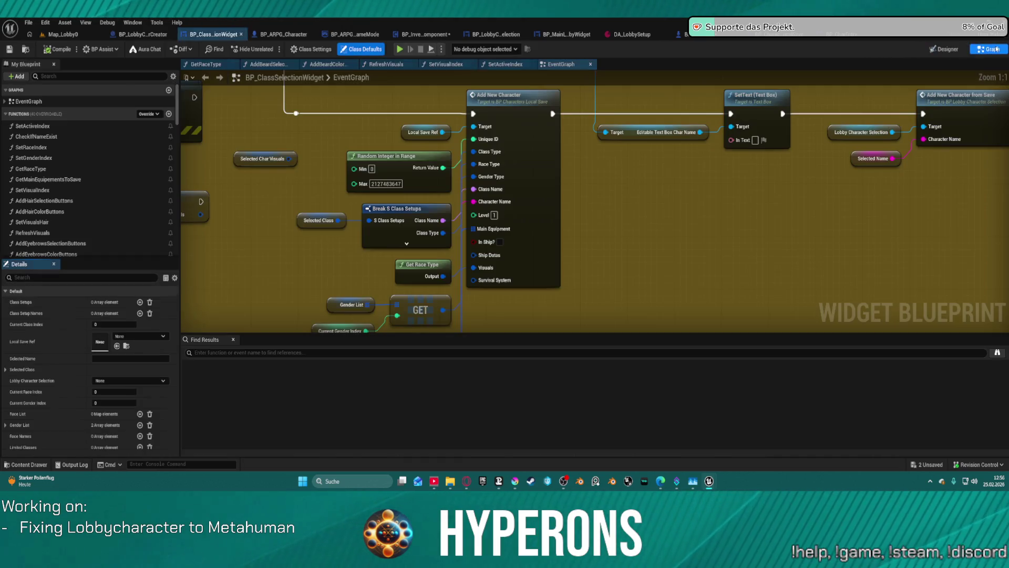
{"action": "scroll", "coordinate": [676, 247], "scroll_direction": "down", "scroll_amount": 2}
{"action": "left_click_drag", "start_coordinate": [843, 195], "coordinate": [1008, 281]}
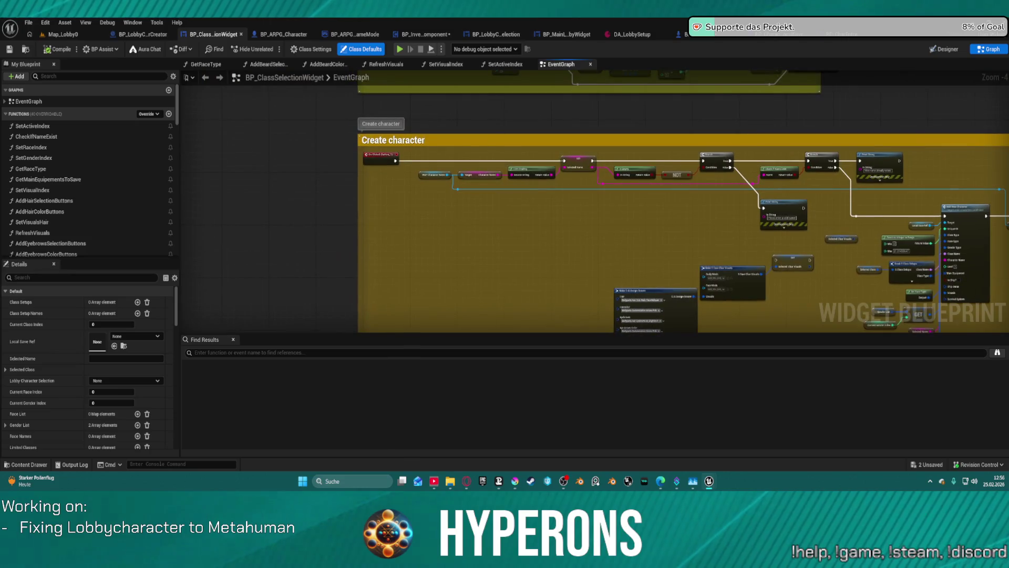
{"action": "scroll", "coordinate": [504, 167], "scroll_direction": "up", "scroll_amount": 3}
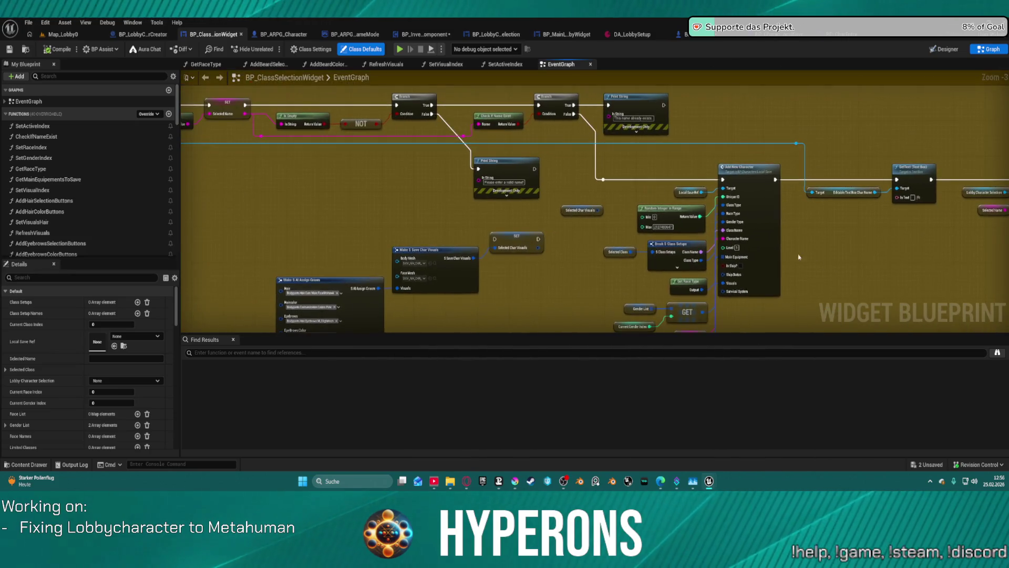
{"action": "scroll", "coordinate": [466, 215], "scroll_direction": "up", "scroll_amount": 1}
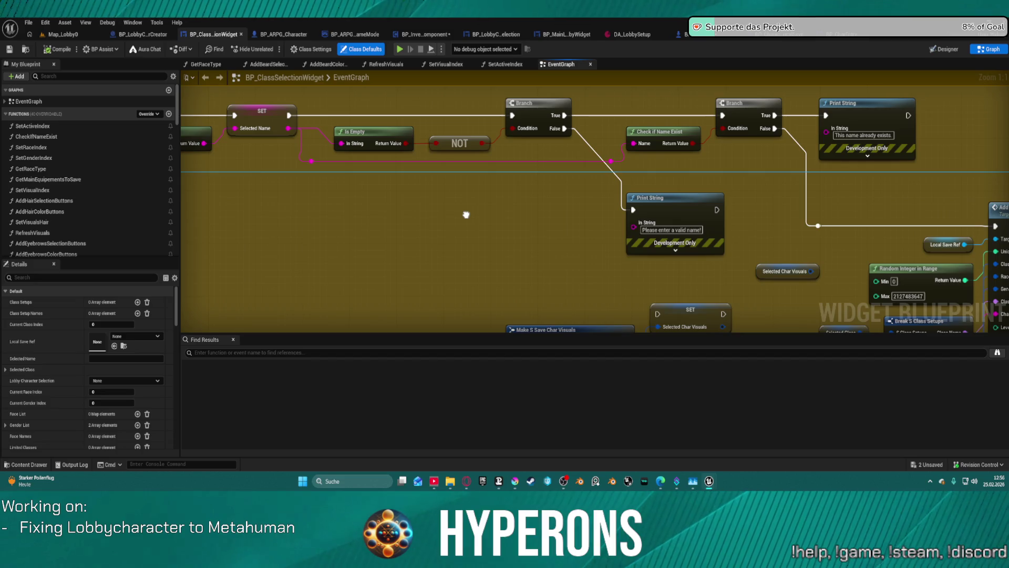
{"action": "mouse_move", "coordinate": [466, 215]}
{"action": "left_mouse_down"}
{"action": "mouse_move", "coordinate": [619, 251]}
{"action": "mouse_move", "coordinate": [377, 258]}
{"action": "mouse_move", "coordinate": [9, 211]}
{"action": "mouse_move", "coordinate": [0, 198]}
{"action": "left_mouse_up"}
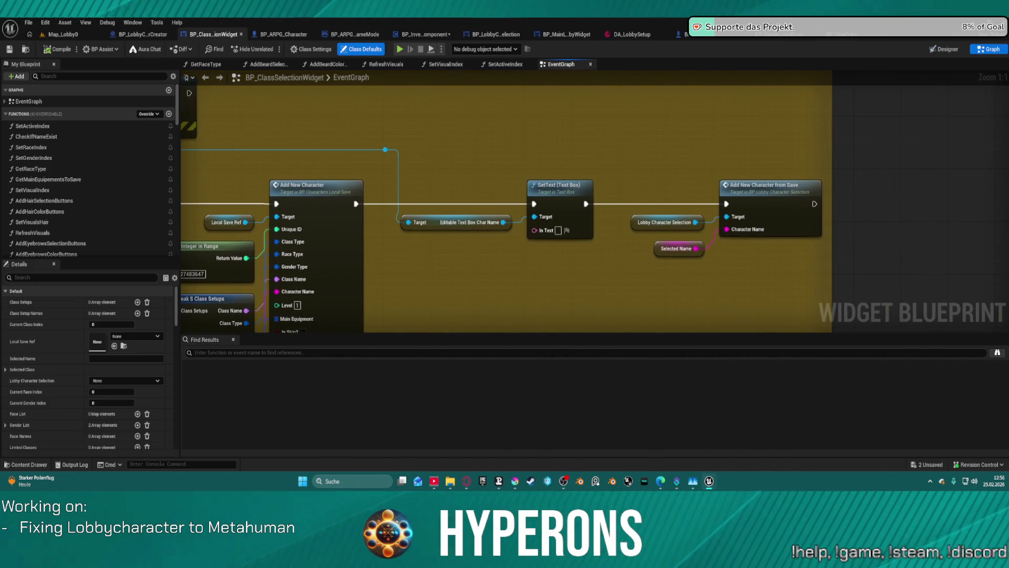
{"action": "mouse_move", "coordinate": [124, 207]}
{"action": "left_mouse_down"}
{"action": "mouse_move", "coordinate": [186, 138]}
{"action": "mouse_move", "coordinate": [259, 134]}
{"action": "left_mouse_up"}
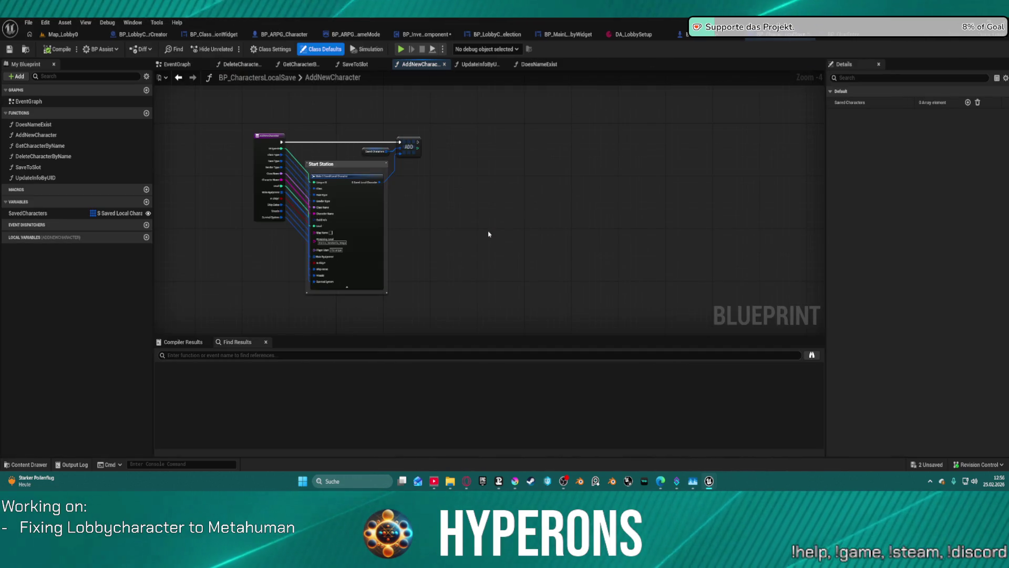
{"action": "double_click", "coordinate": [486, 230]}
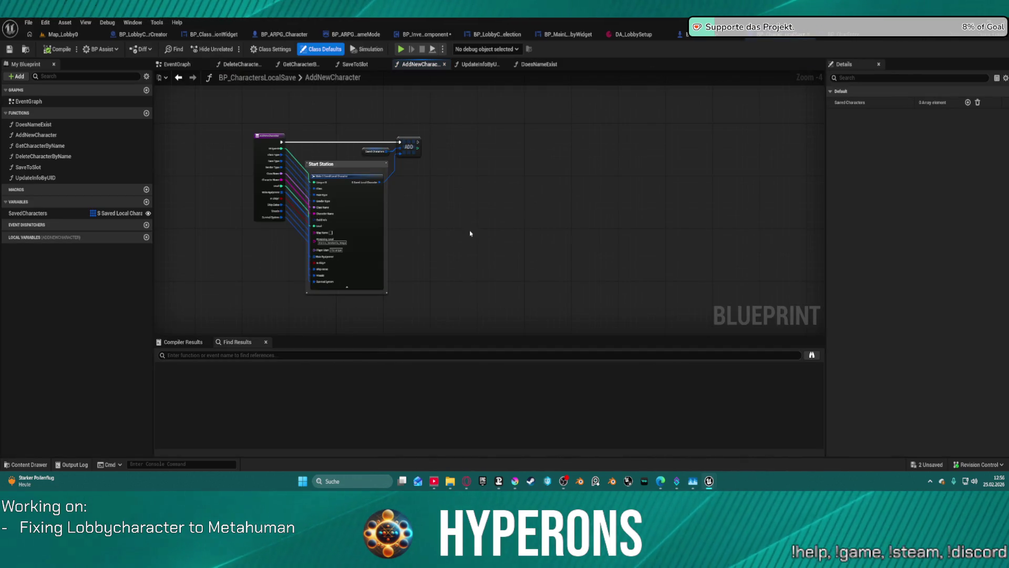
Step: Review the function's Saved Characters getter, then launch the preview with Alt+P
{"action": "scroll", "coordinate": [407, 149], "scroll_direction": "up", "scroll_amount": 3}
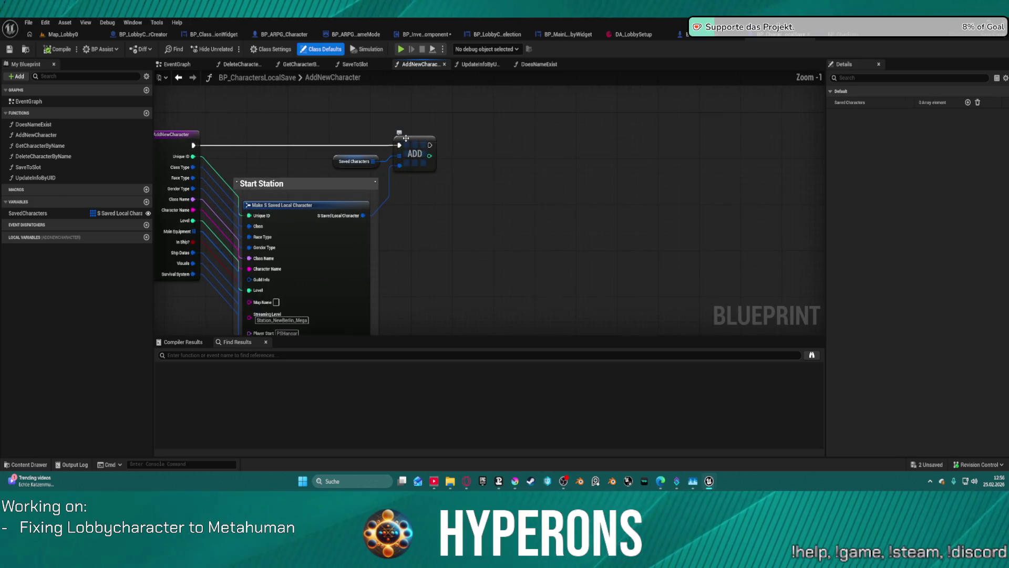
{"action": "left_click", "coordinate": [337, 164]}
{"action": "left_click_drag", "start_coordinate": [477, 221], "coordinate": [707, 252]}
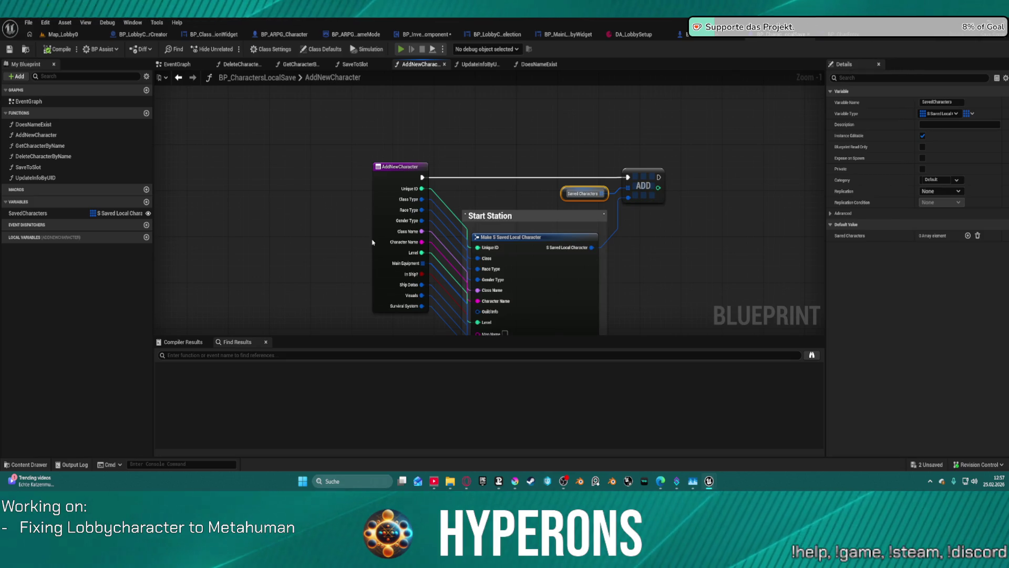
{"action": "key", "text": "alt+p"}
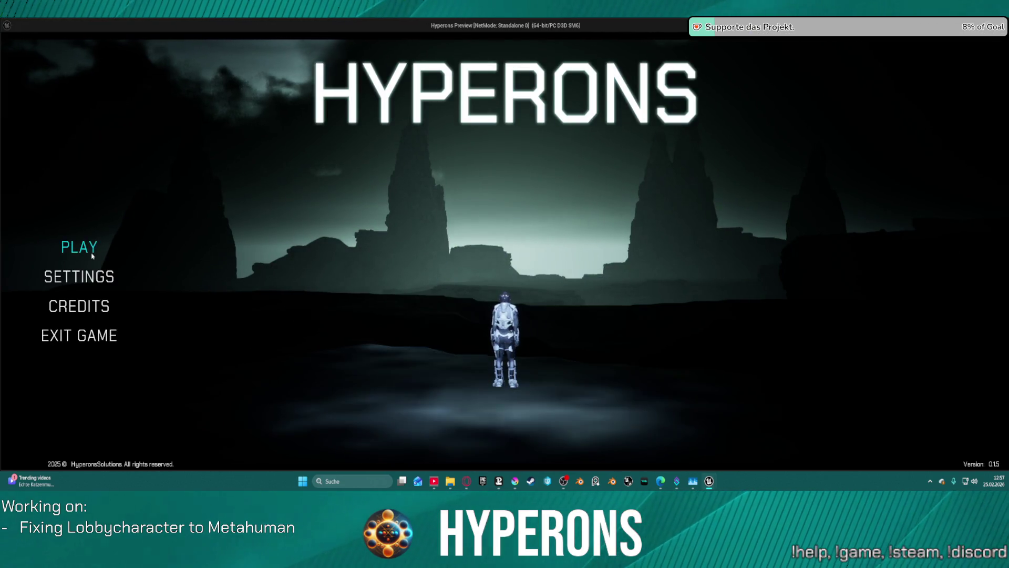
Step: In the preview, create a test character named 'dsasdd', resuming past the breakpoint
{"action": "left_click", "coordinate": [79, 246]}
{"action": "left_click", "coordinate": [312, 362]}
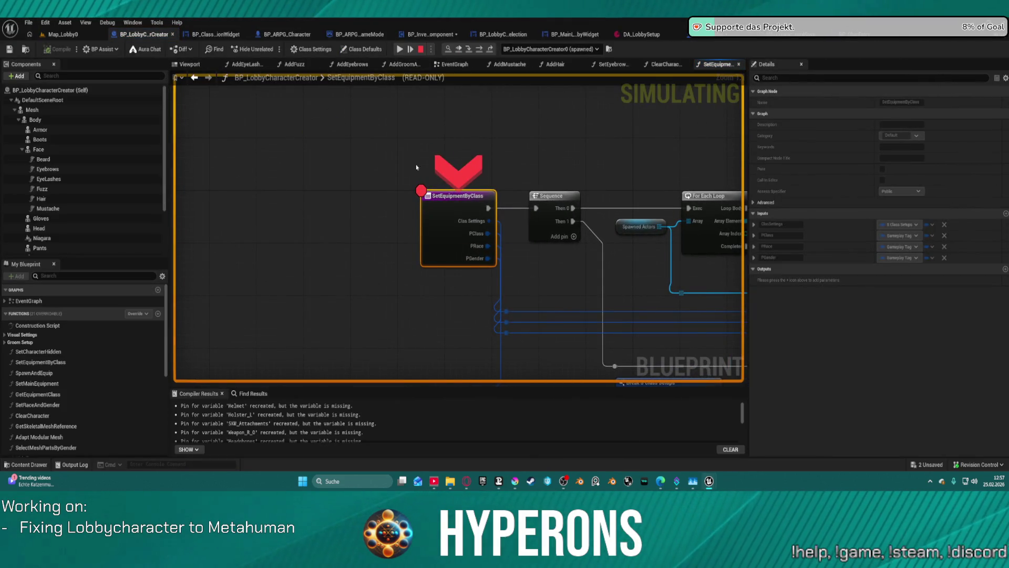
{"action": "left_click", "coordinate": [399, 49]}
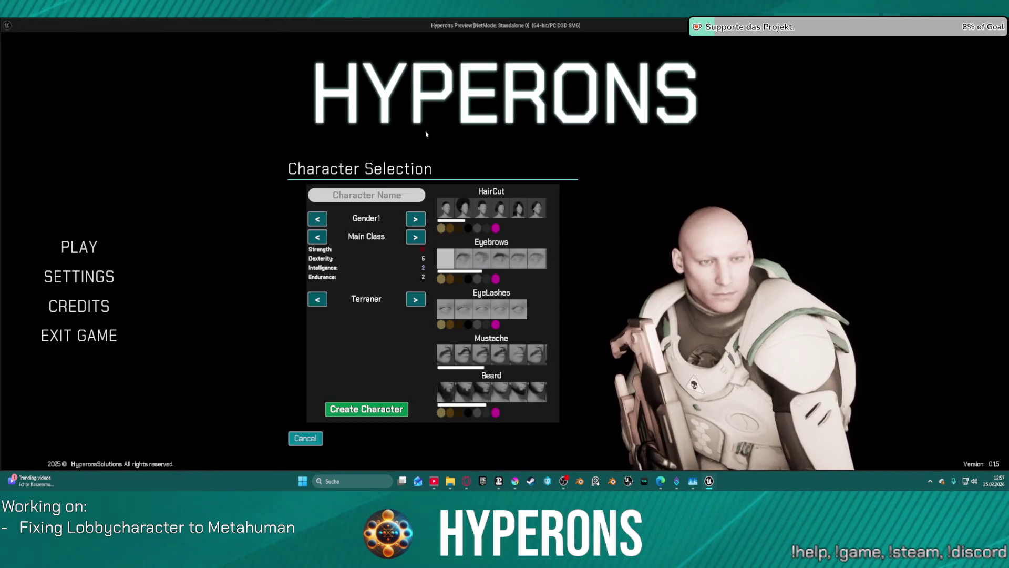
{"action": "type", "text": "adsasdd"}
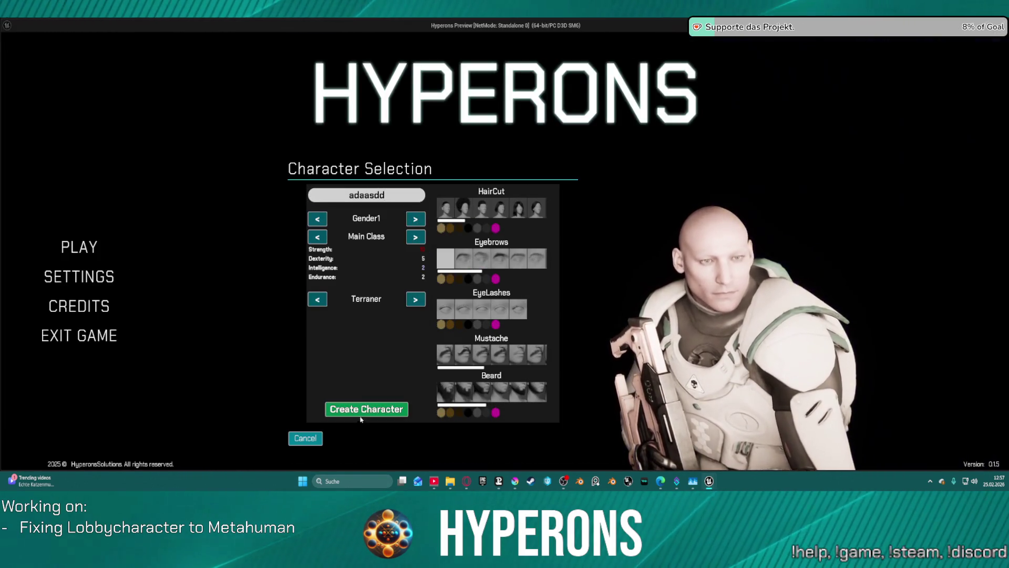
{"action": "left_click", "coordinate": [367, 409]}
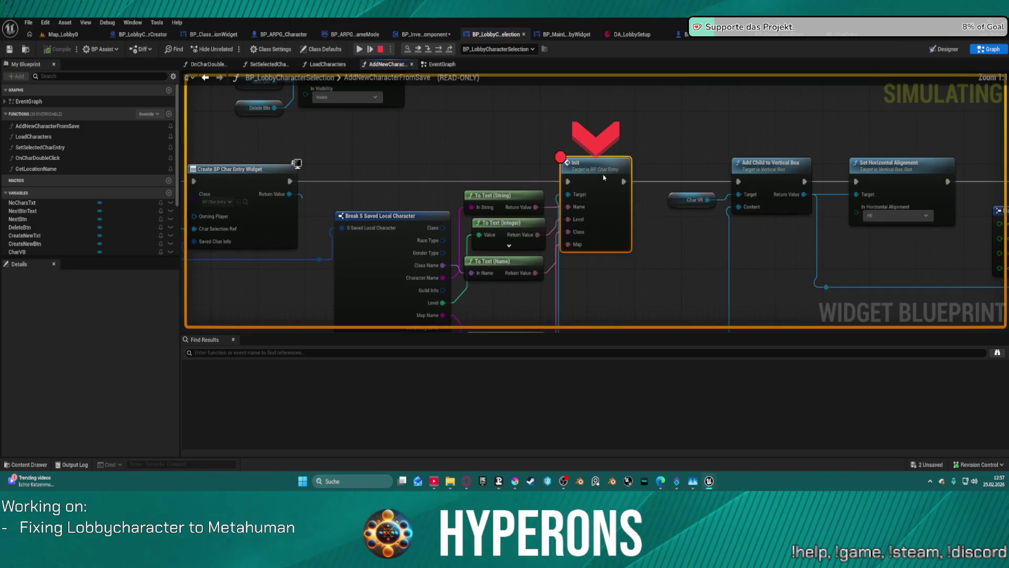
Step: Inspect the character lookup's debug values at the paused Init node and view Save to Slot
{"action": "mouse_move", "coordinate": [419, 144]}
{"action": "left_mouse_down"}
{"action": "mouse_move", "coordinate": [531, 136]}
{"action": "mouse_move", "coordinate": [579, 96]}
{"action": "left_mouse_up"}
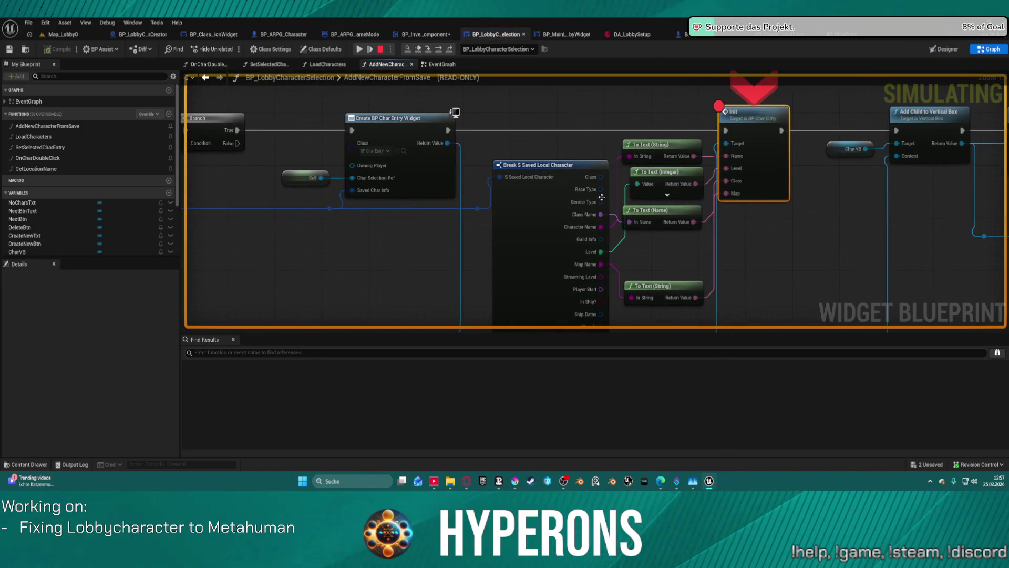
{"action": "mouse_move", "coordinate": [488, 208]}
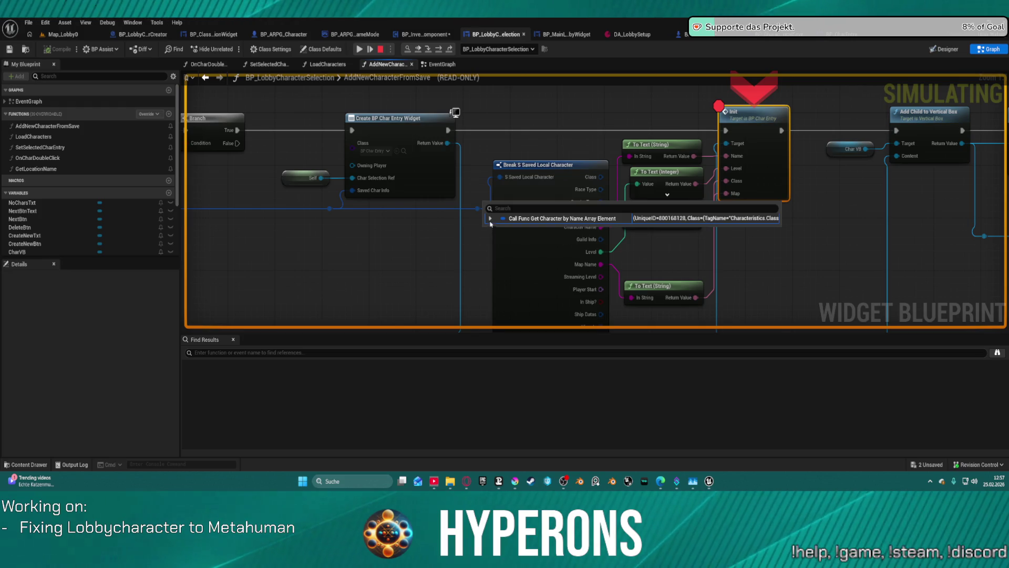
{"action": "left_click", "coordinate": [490, 219]}
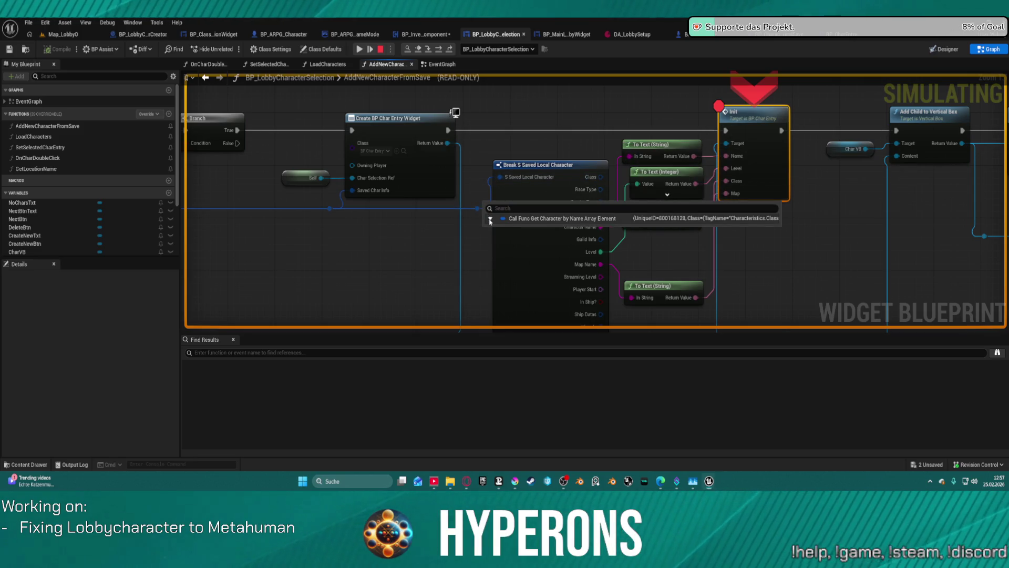
{"action": "left_click", "coordinate": [490, 218]}
{"action": "scroll", "coordinate": [549, 280], "scroll_direction": "down", "scroll_amount": 1}
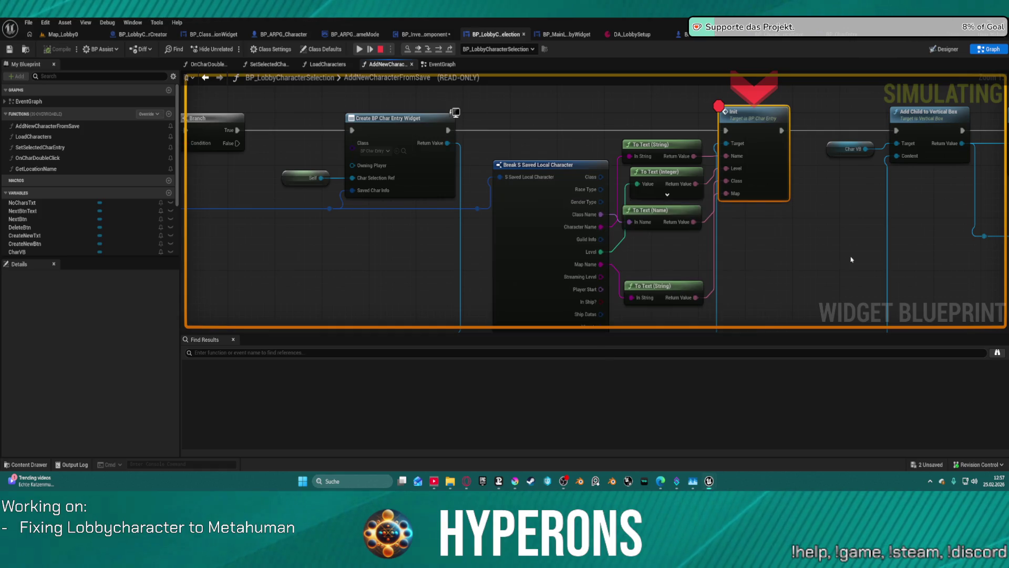
{"action": "mouse_move", "coordinate": [841, 252]}
{"action": "left_mouse_down"}
{"action": "mouse_move", "coordinate": [574, 198]}
{"action": "mouse_move", "coordinate": [446, 301]}
{"action": "mouse_move", "coordinate": [193, 265]}
{"action": "mouse_move", "coordinate": [377, 307]}
{"action": "mouse_move", "coordinate": [551, 245]}
{"action": "mouse_move", "coordinate": [684, 227]}
{"action": "mouse_move", "coordinate": [939, 218]}
{"action": "mouse_move", "coordinate": [743, 197]}
{"action": "mouse_move", "coordinate": [401, 187]}
{"action": "mouse_move", "coordinate": [317, 234]}
{"action": "left_mouse_up"}
{"action": "scroll", "coordinate": [551, 245], "scroll_direction": "down", "scroll_amount": 2}
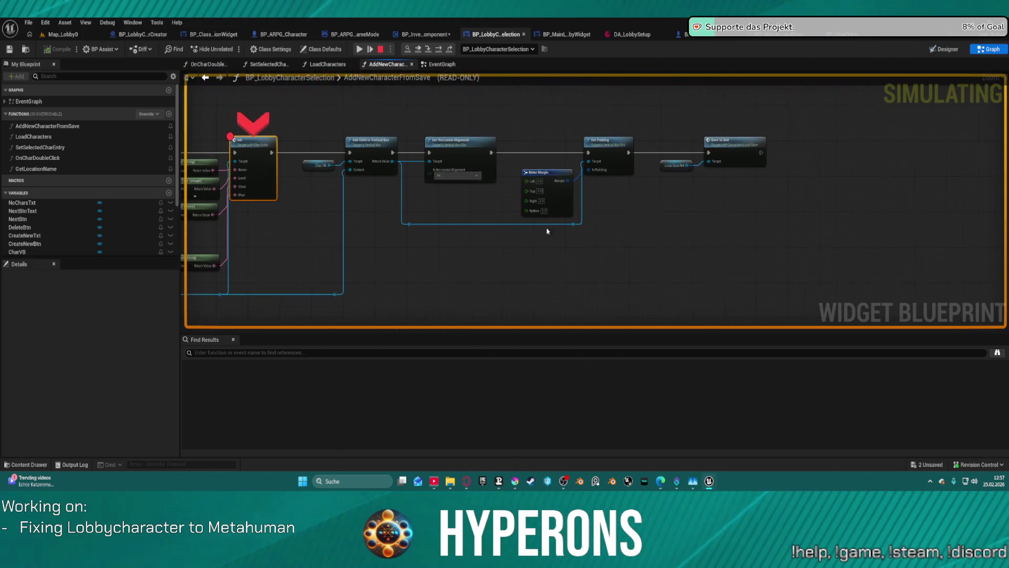
{"action": "scroll", "coordinate": [773, 146], "scroll_direction": "up", "scroll_amount": 2}
Step: Open the SaveToSlot function, then review the AddNewCharacter and UpdateInfoByUID graphs
{"action": "left_click", "coordinate": [730, 158]}
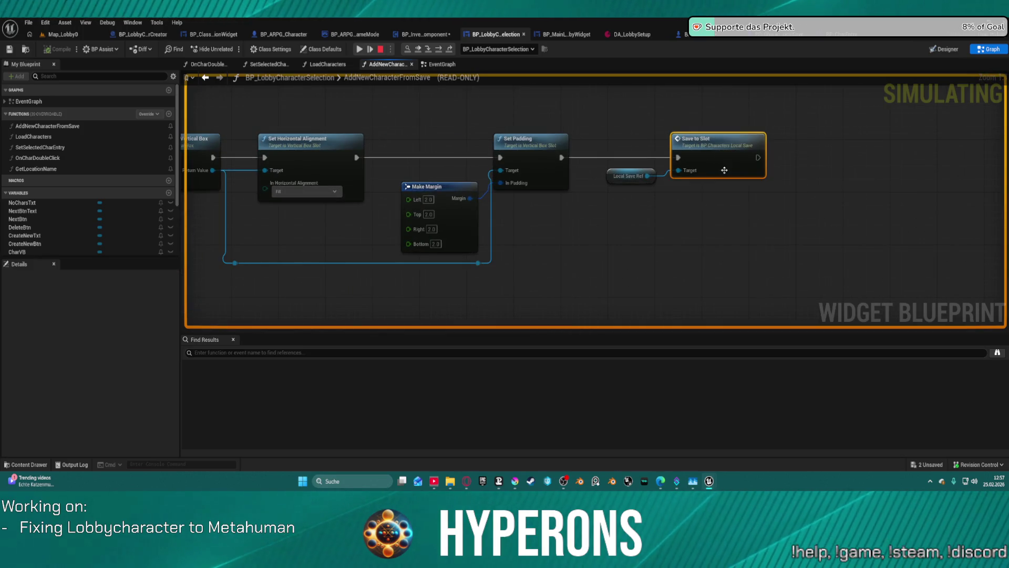
{"action": "double_click", "coordinate": [730, 157]}
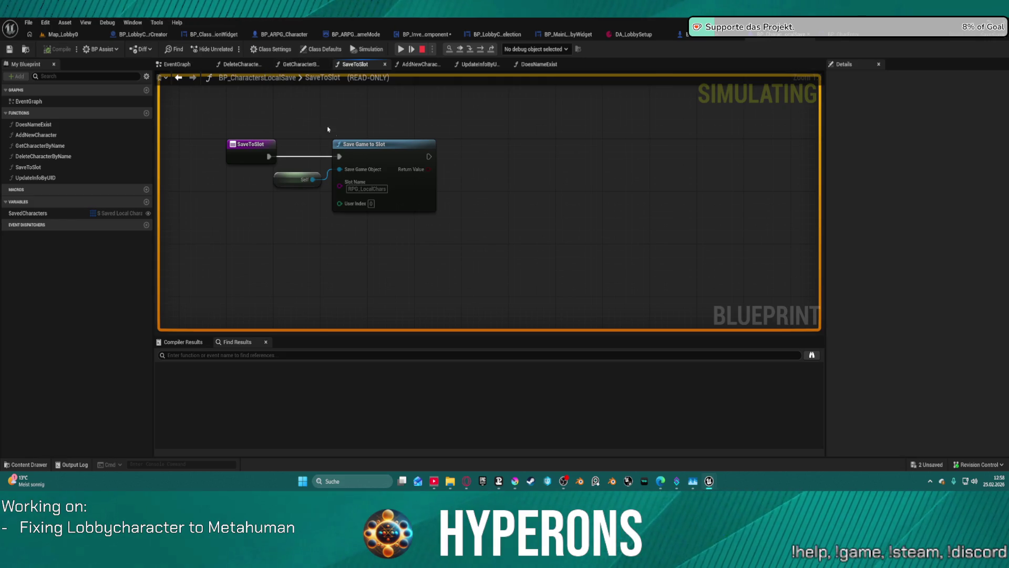
{"action": "left_click", "coordinate": [420, 64]}
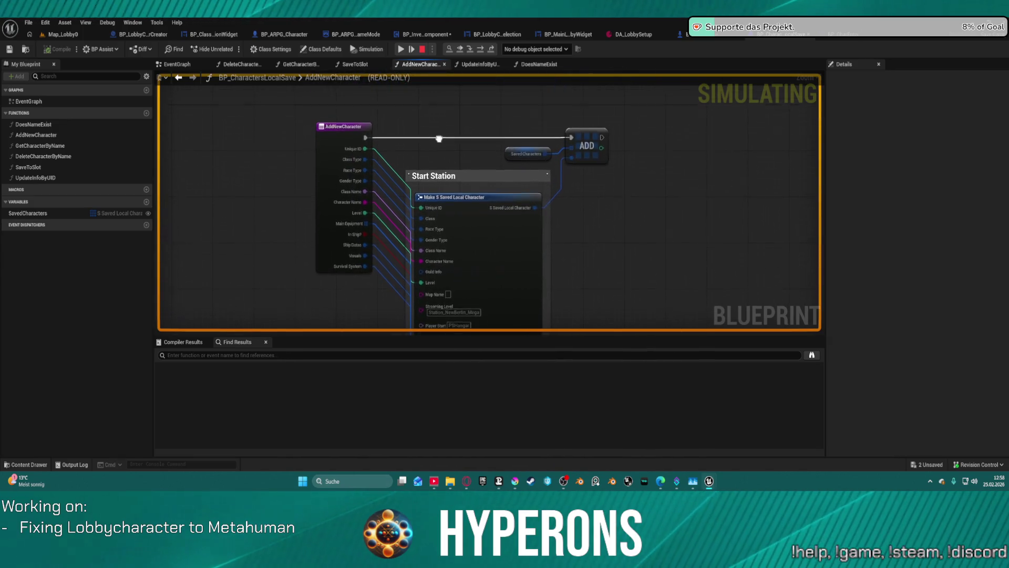
{"action": "left_click", "coordinate": [494, 63]}
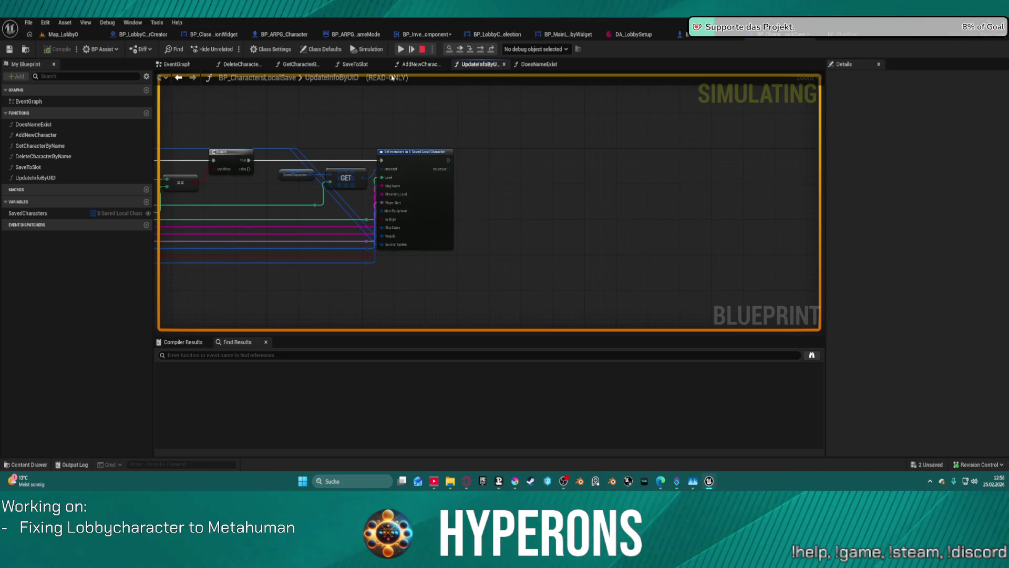
Step: Stop the preview and recompile BP_CharactersLocalSave from the File menu
{"action": "left_click", "coordinate": [422, 49]}
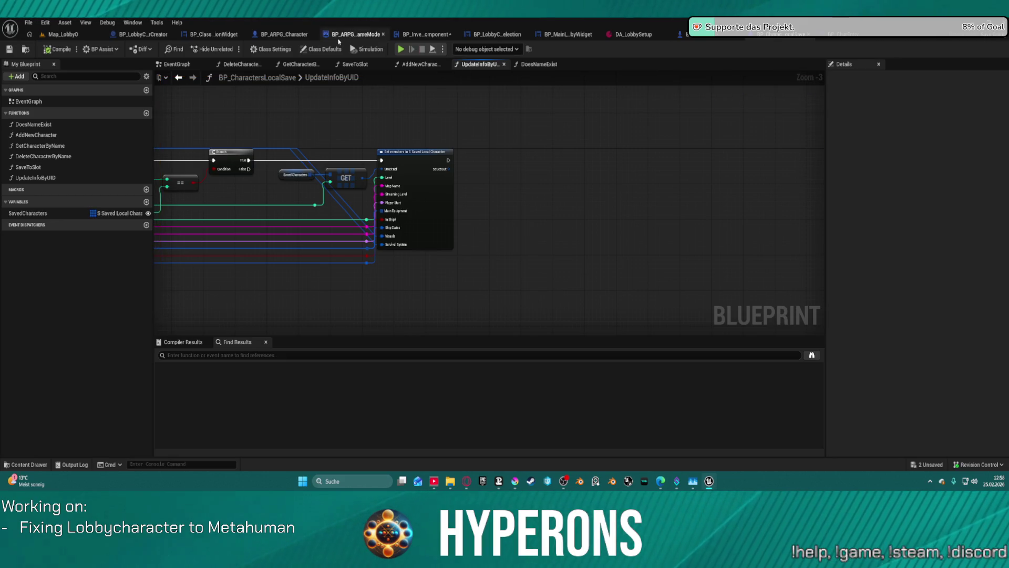
{"action": "left_click", "coordinate": [28, 23]}
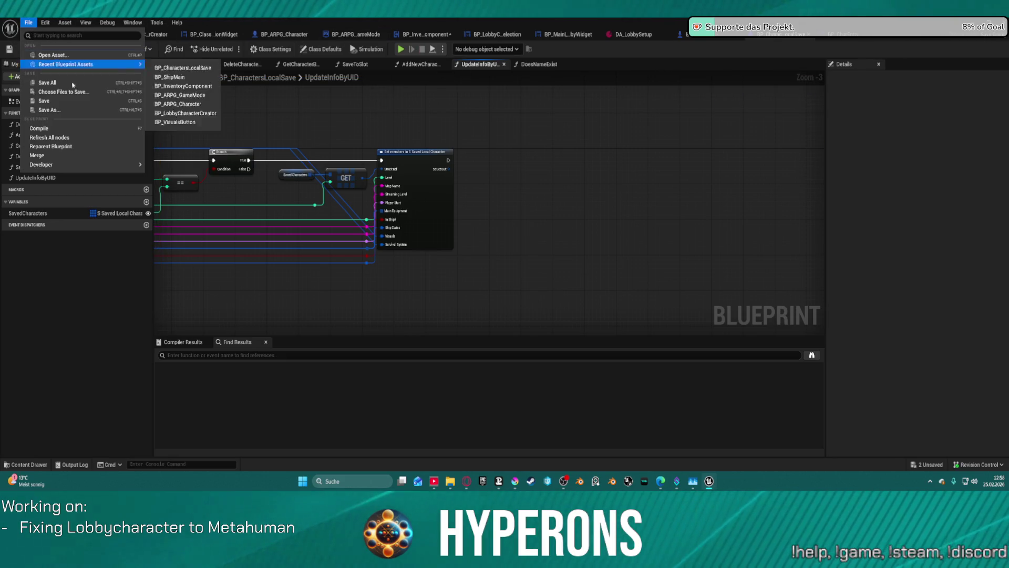
{"action": "left_click", "coordinate": [90, 135]}
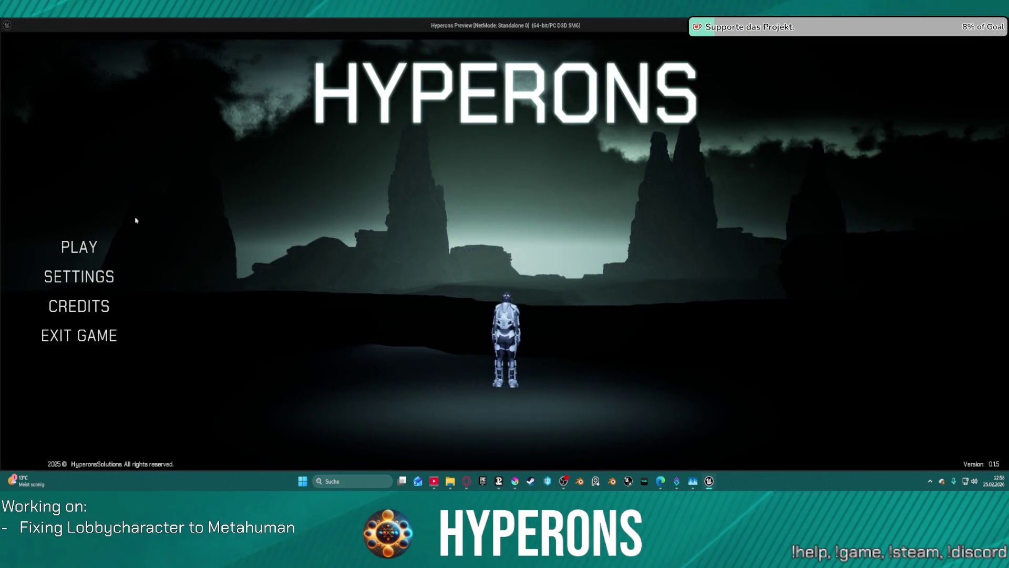
Step: Start the game and create a new character named 'aadsadsasd'
{"action": "left_click", "coordinate": [79, 247]}
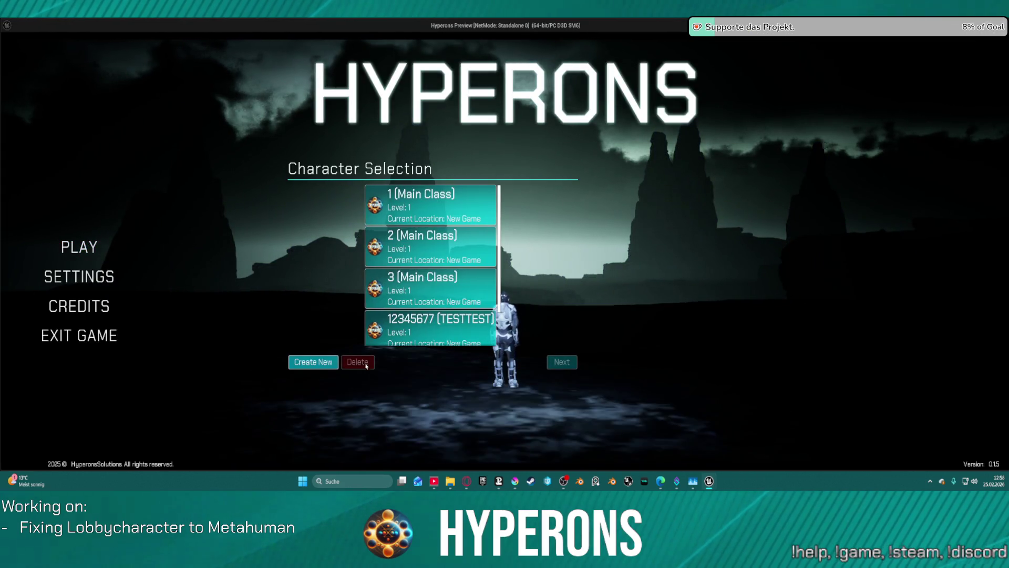
{"action": "scroll", "coordinate": [430, 286], "scroll_direction": "down", "scroll_amount": 1}
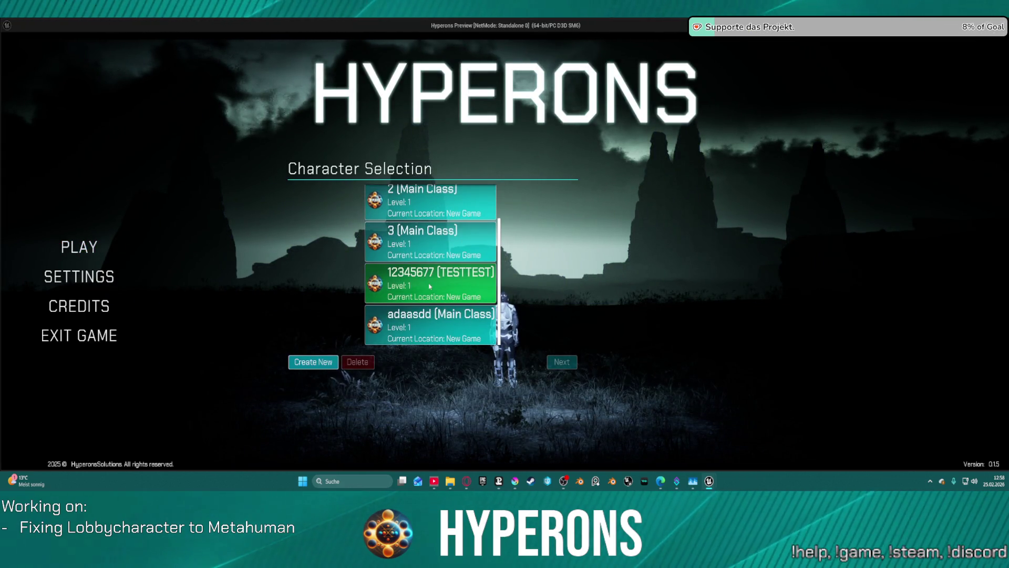
{"action": "key", "text": "Escape"}
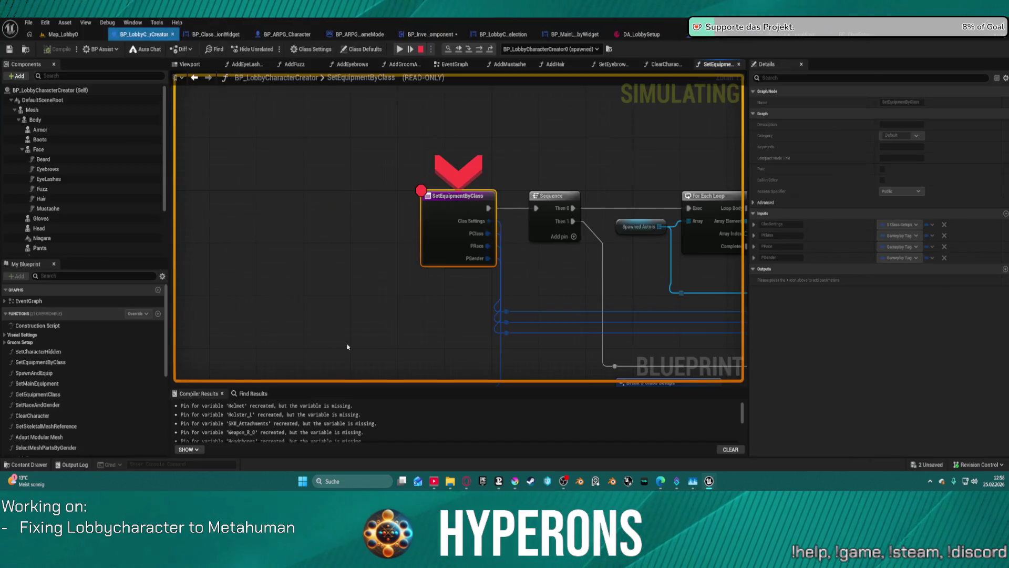
{"action": "left_click", "coordinate": [400, 53]}
{"action": "type", "text": "aads"}
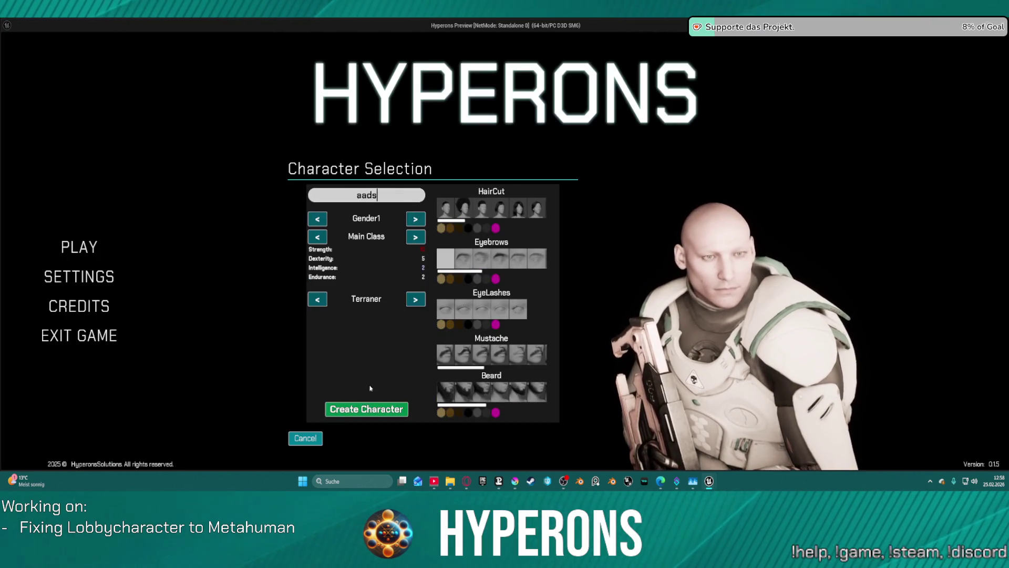
{"action": "type", "text": "adsasd"}
{"action": "left_click", "coordinate": [384, 409]}
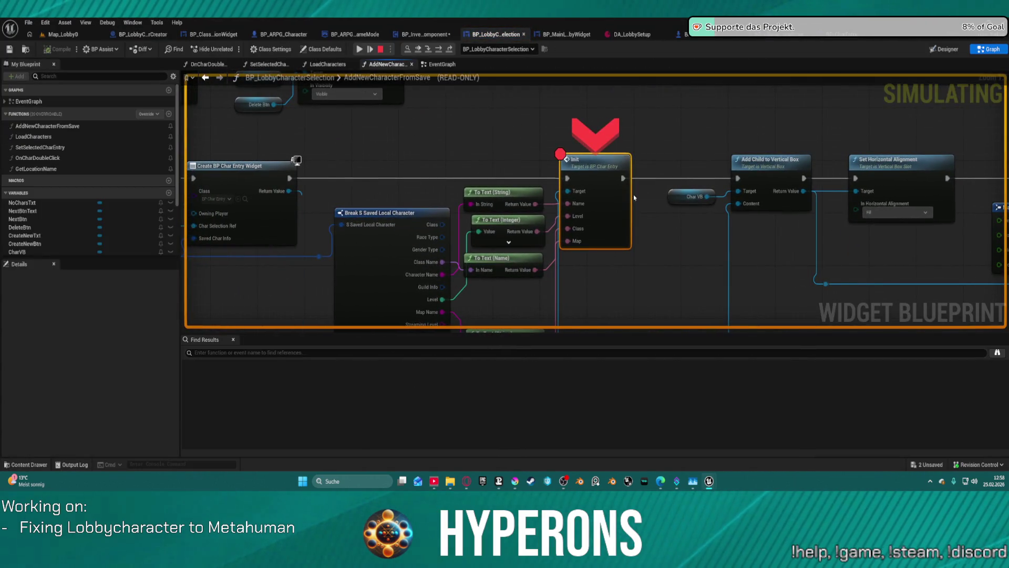
Step: Step to Save to Slot and confirm Saved Characters holds six entries, including new entry [5]
{"action": "left_click", "coordinate": [444, 51]}
{"action": "left_click", "coordinate": [443, 51]}
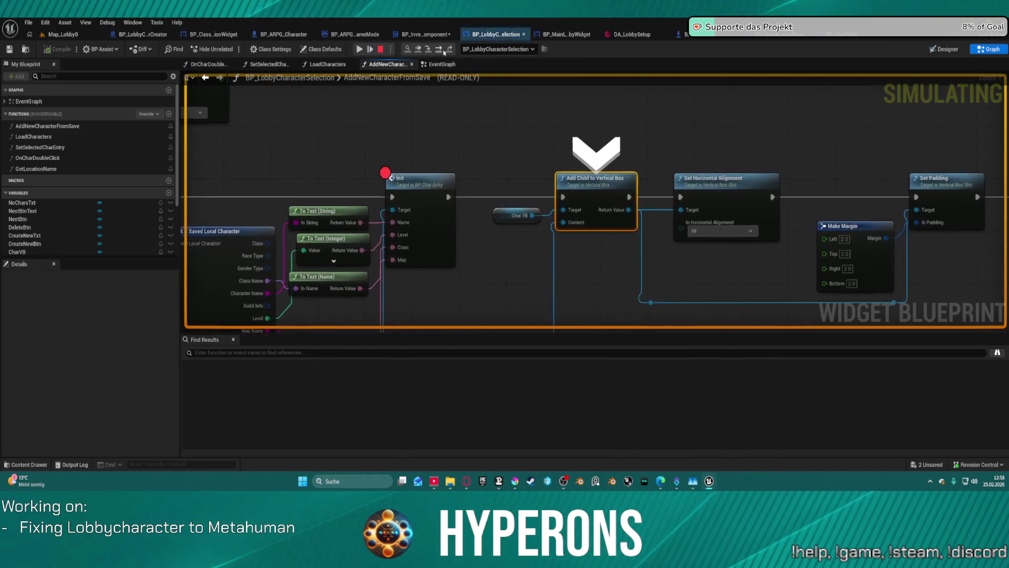
{"action": "left_click", "coordinate": [443, 51]}
{"action": "left_click", "coordinate": [443, 51]}
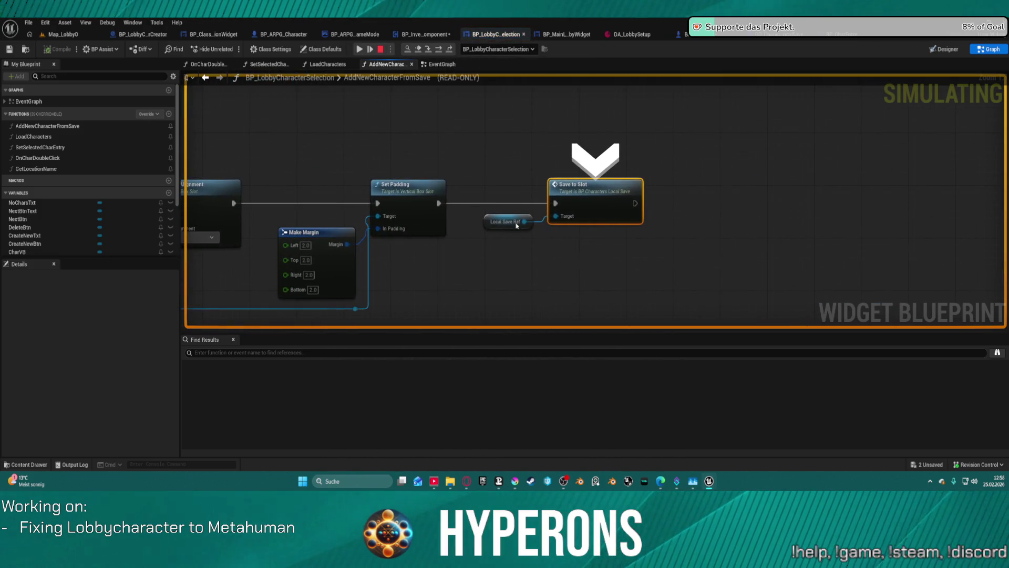
{"action": "left_click", "coordinate": [537, 232]}
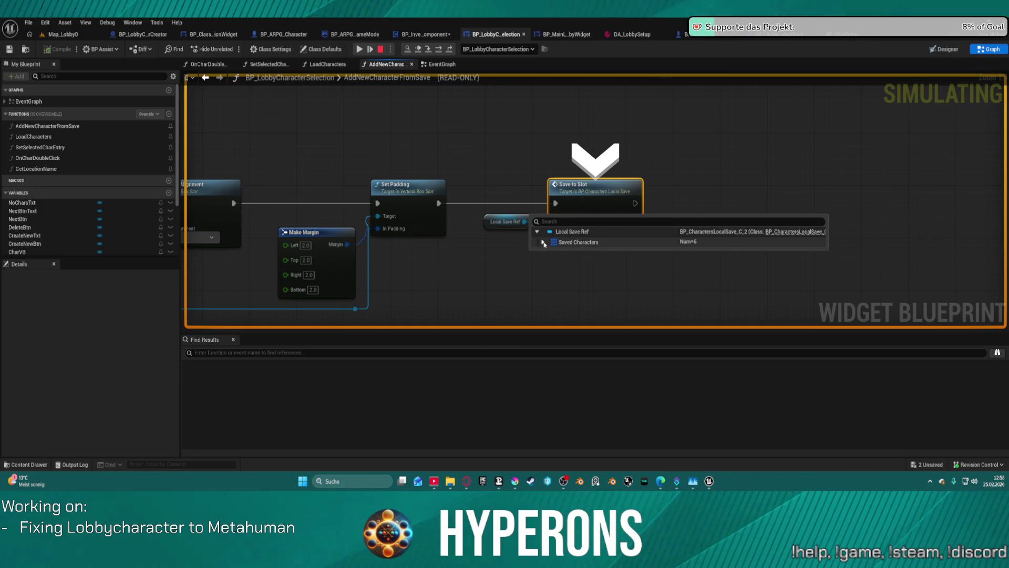
{"action": "left_click", "coordinate": [542, 242]}
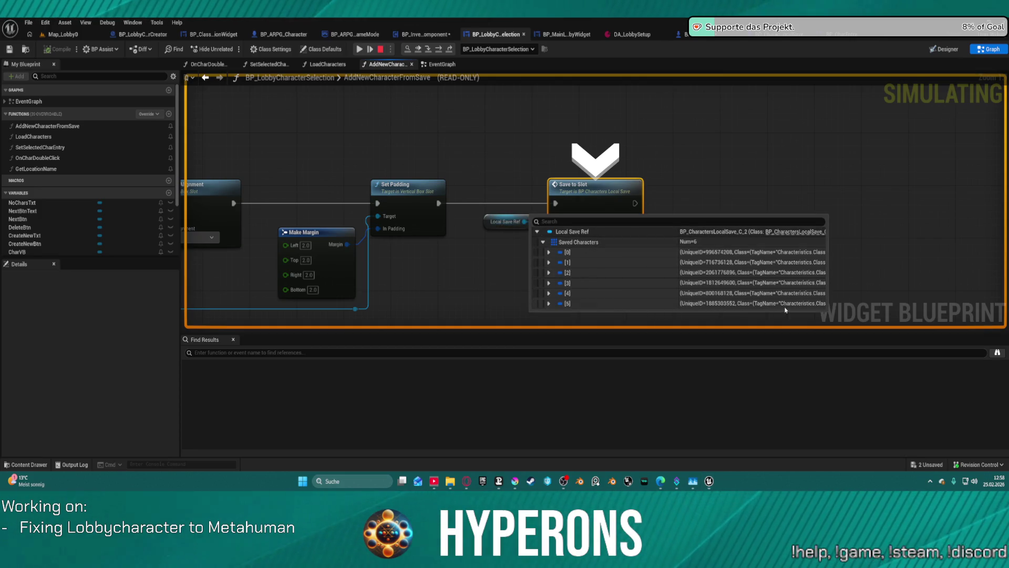
{"action": "left_click", "coordinate": [549, 303]}
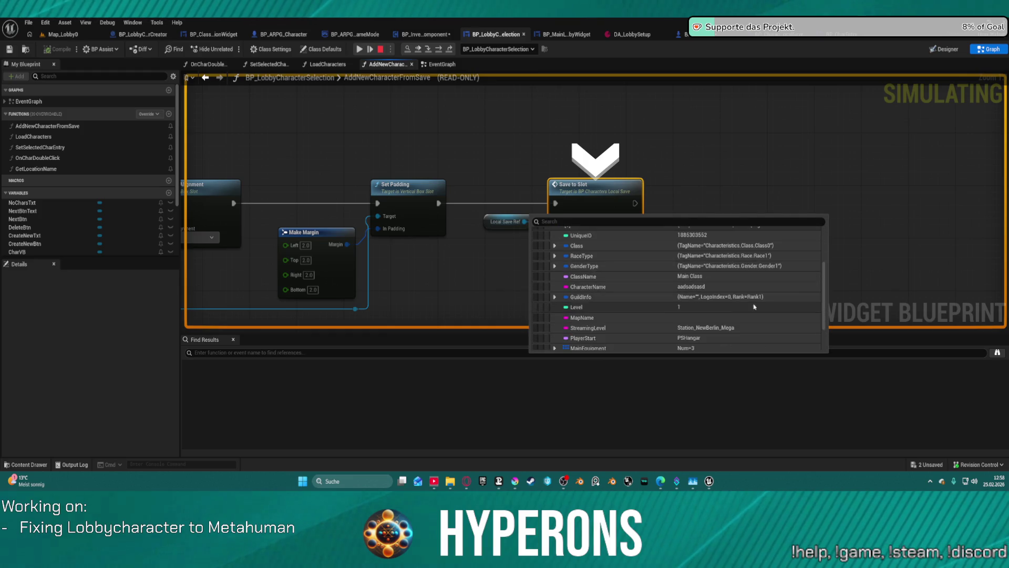
{"action": "scroll", "coordinate": [684, 284], "scroll_direction": "down", "scroll_amount": 3}
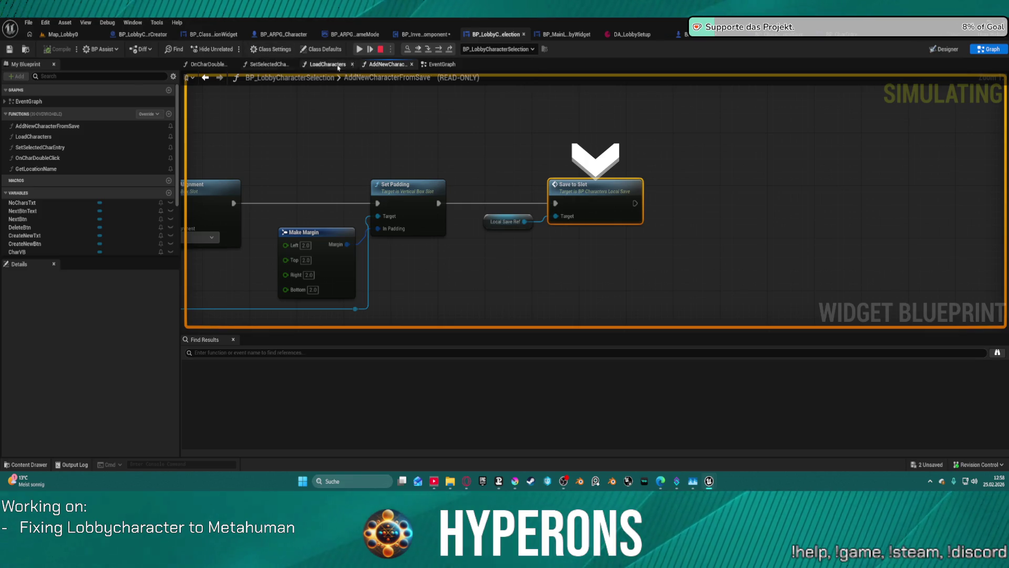
Step: Resume, select two lobby characters to hit the SET breakpoint, then stop the preview
{"action": "left_click", "coordinate": [359, 49]}
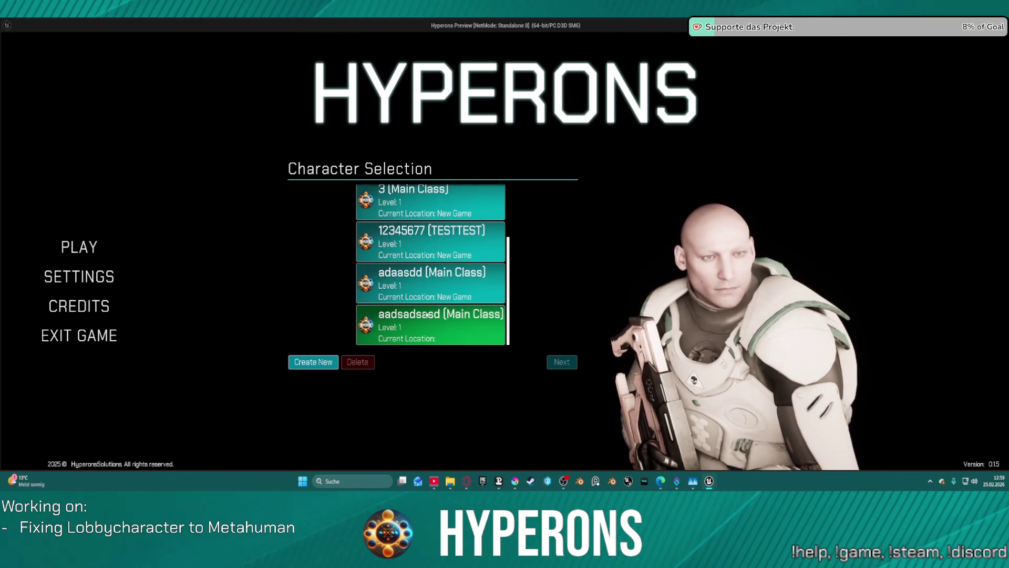
{"action": "left_click", "coordinate": [437, 333]}
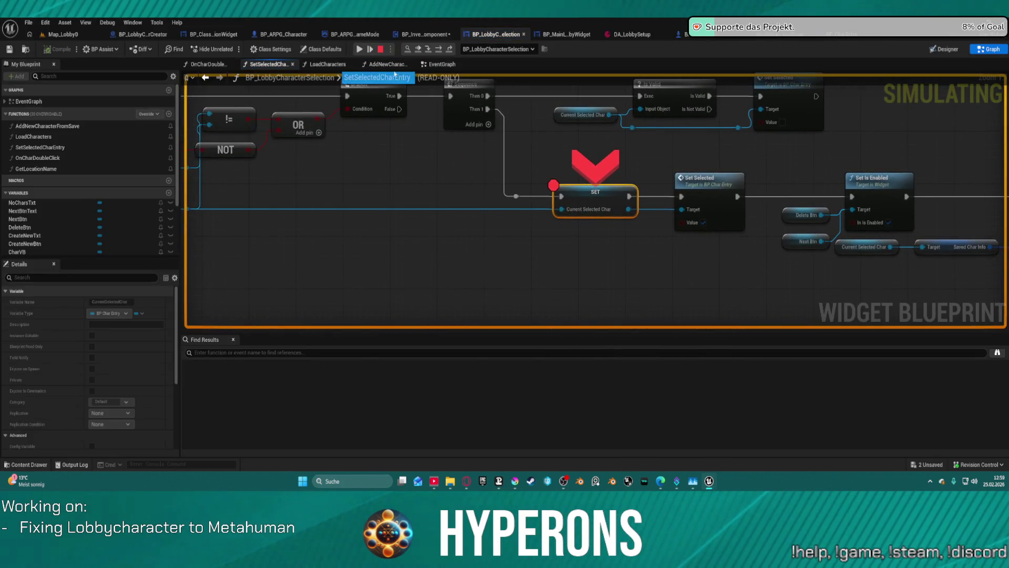
{"action": "left_click", "coordinate": [360, 49]}
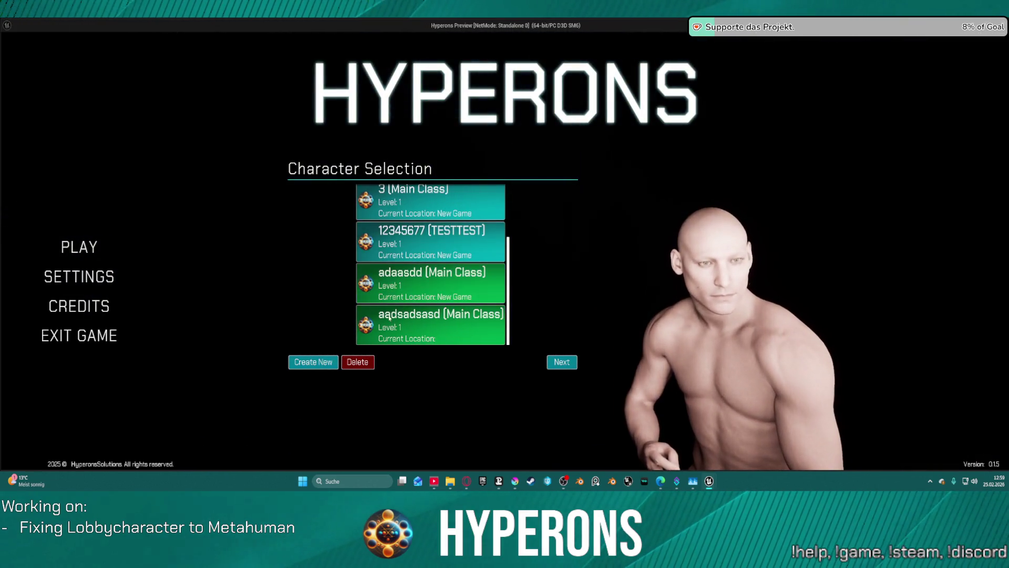
{"action": "left_click", "coordinate": [381, 330]}
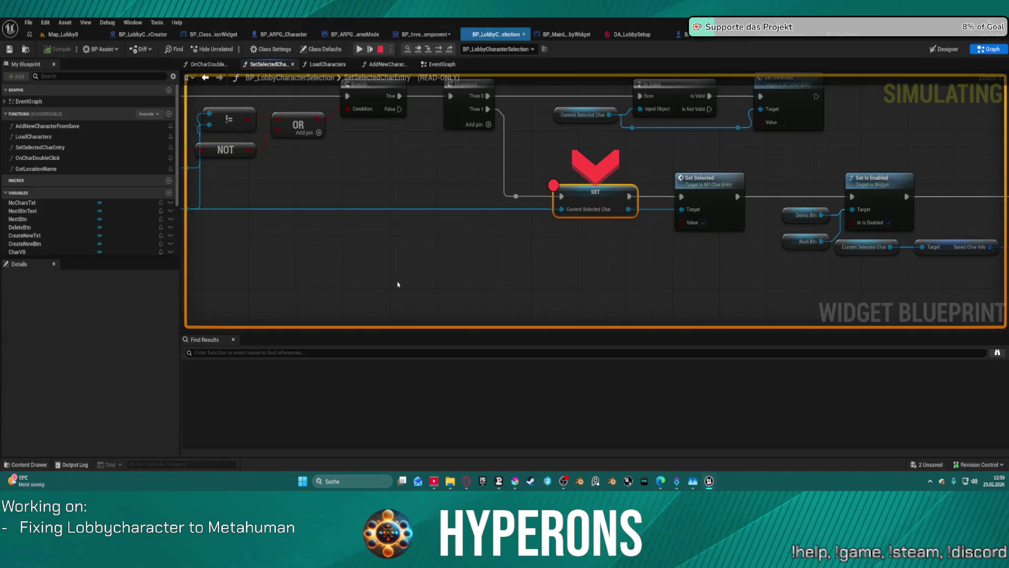
{"action": "mouse_move", "coordinate": [349, 153]}
{"action": "left_mouse_down"}
{"action": "mouse_move", "coordinate": [971, 185]}
{"action": "mouse_move", "coordinate": [465, 167]}
{"action": "mouse_move", "coordinate": [776, 213]}
{"action": "left_mouse_up"}
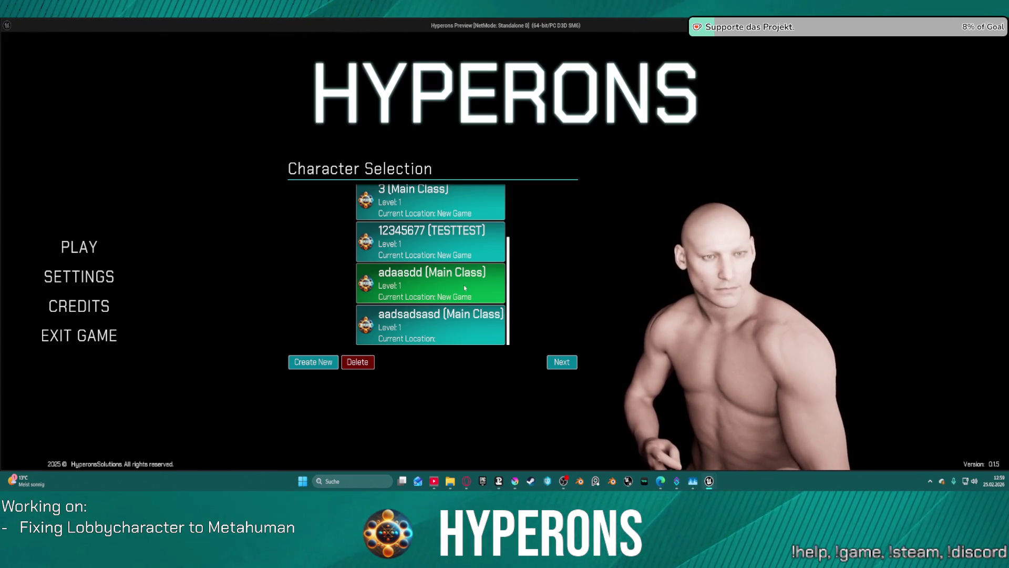
{"action": "key", "text": "Escape"}
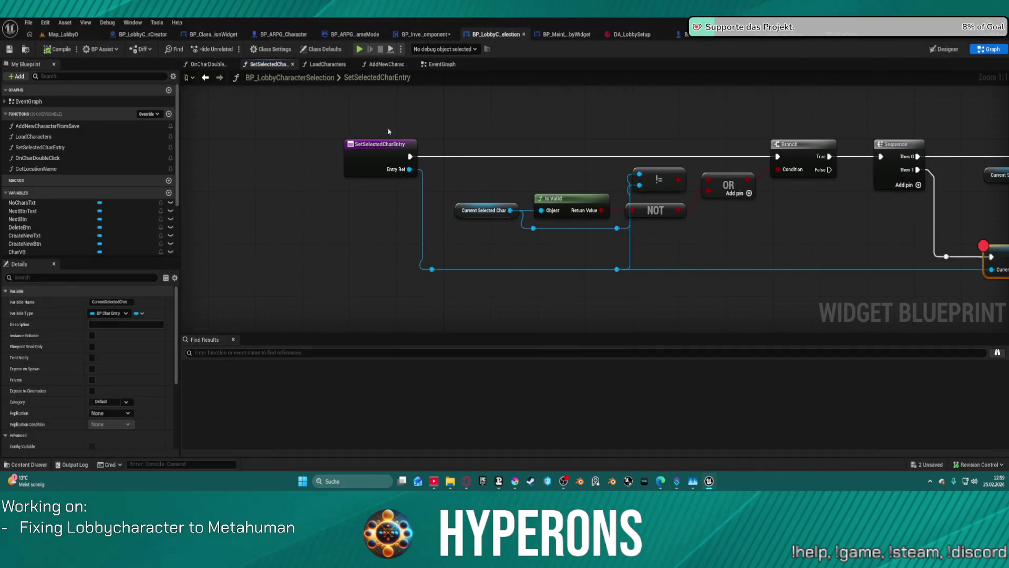
Step: Find references to SetSelectedCharEntry, then search all blueprints for it with Shift+Alt+F
{"action": "right_click", "coordinate": [374, 150]}
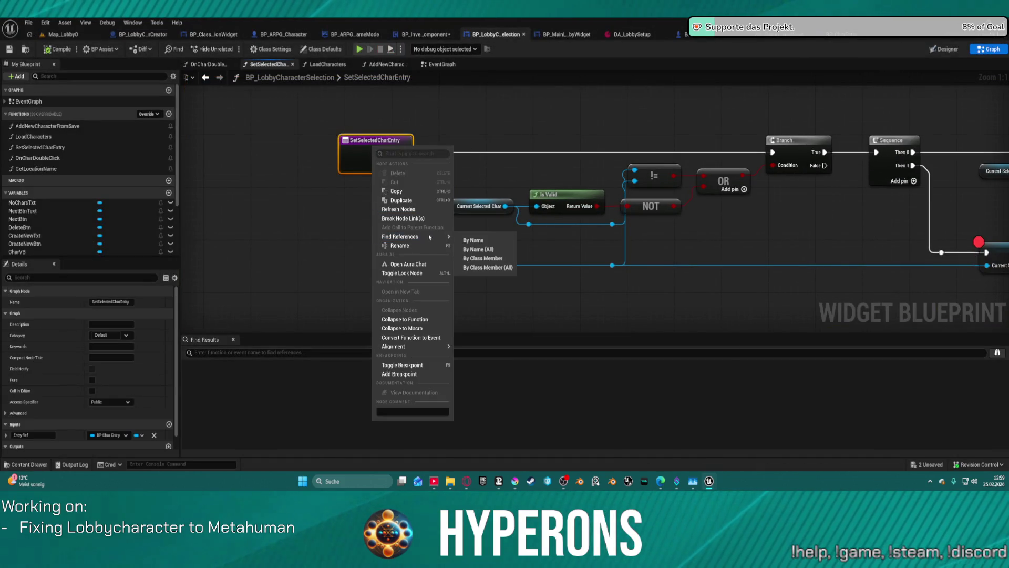
{"action": "left_click", "coordinate": [486, 254]}
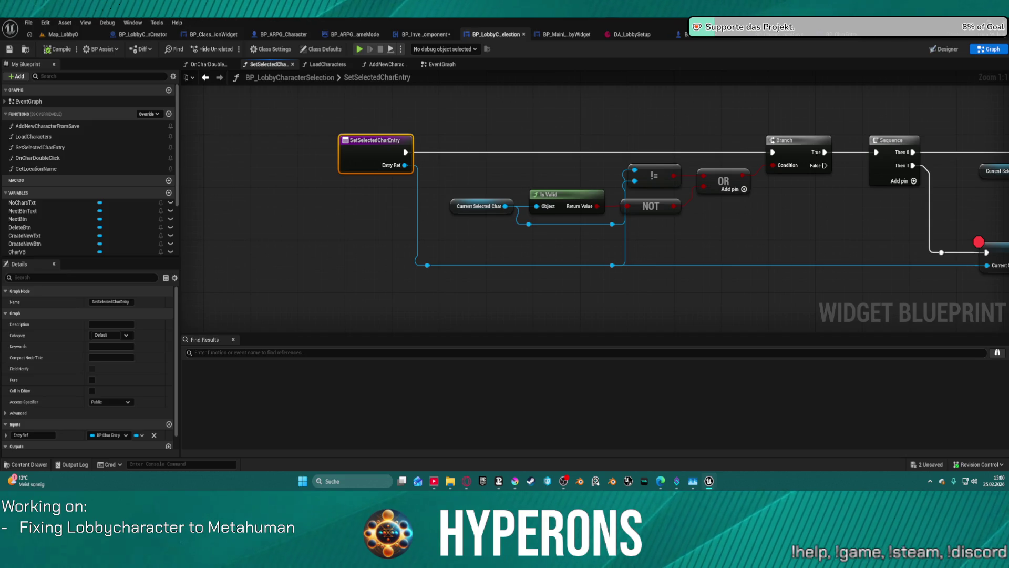
{"action": "key", "text": "shift+alt+f"}
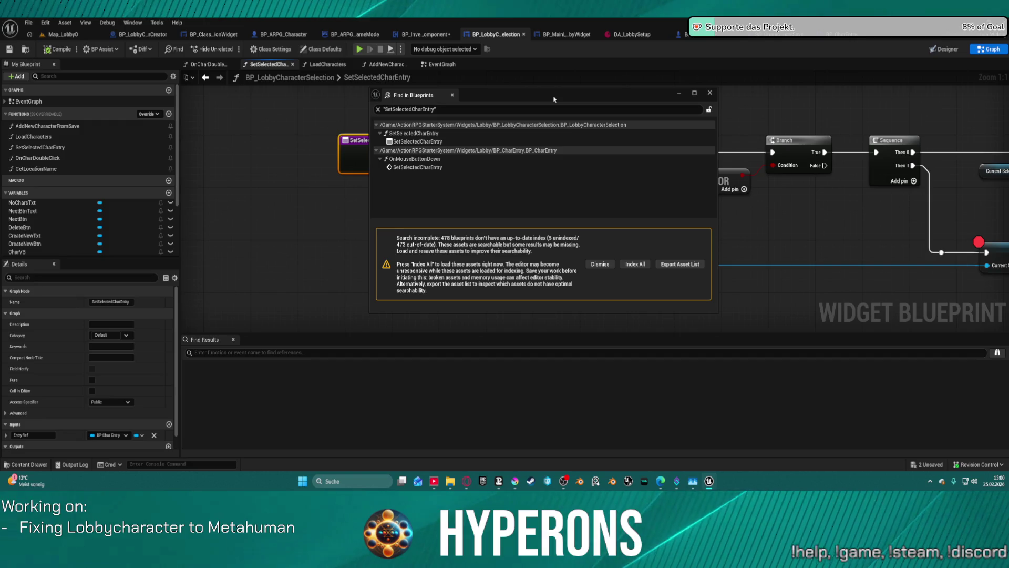
Step: Jump to the SetSelectedCharEntry call in BP_CharEntry's On Mouse Button Down, then close the search
{"action": "left_click", "coordinate": [416, 141]}
{"action": "mouse_move", "coordinate": [605, 94]}
{"action": "left_mouse_down"}
{"action": "mouse_move", "coordinate": [408, 85]}
{"action": "mouse_move", "coordinate": [528, 84]}
{"action": "mouse_move", "coordinate": [459, 85]}
{"action": "left_mouse_up"}
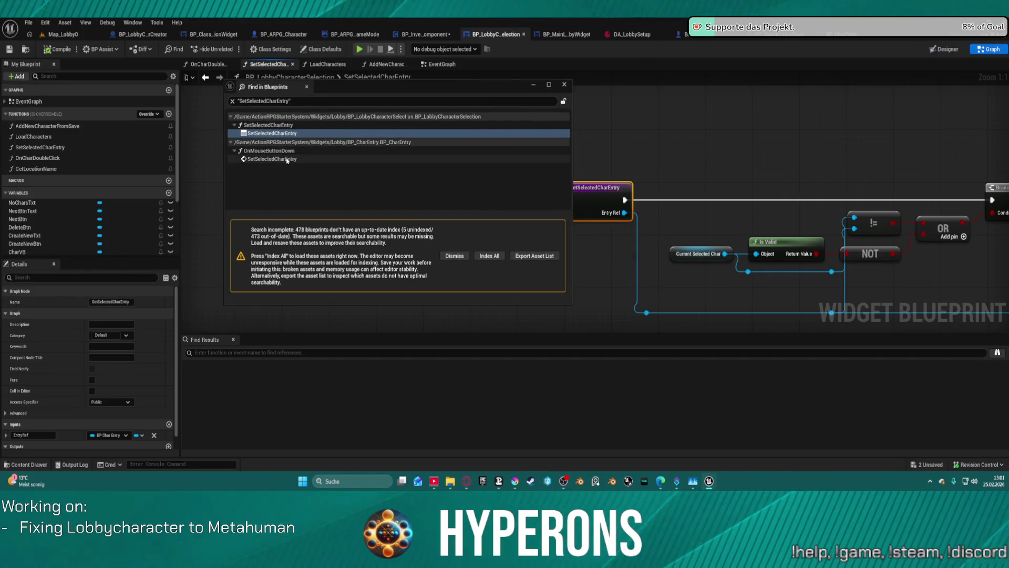
{"action": "left_click", "coordinate": [278, 159]}
{"action": "left_click_drag", "start_coordinate": [502, 91], "coordinate": [316, 158]}
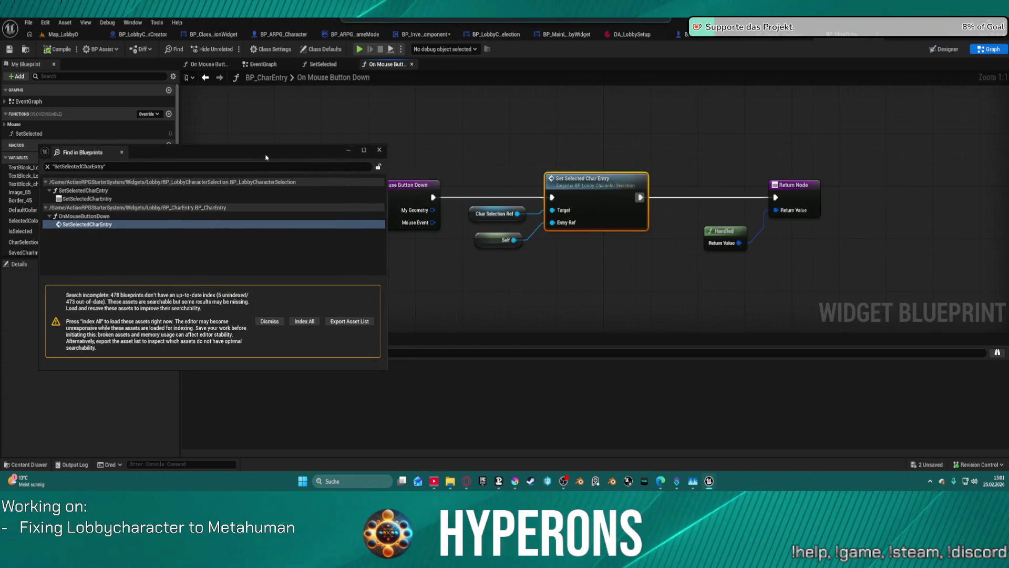
{"action": "left_click", "coordinate": [377, 151]}
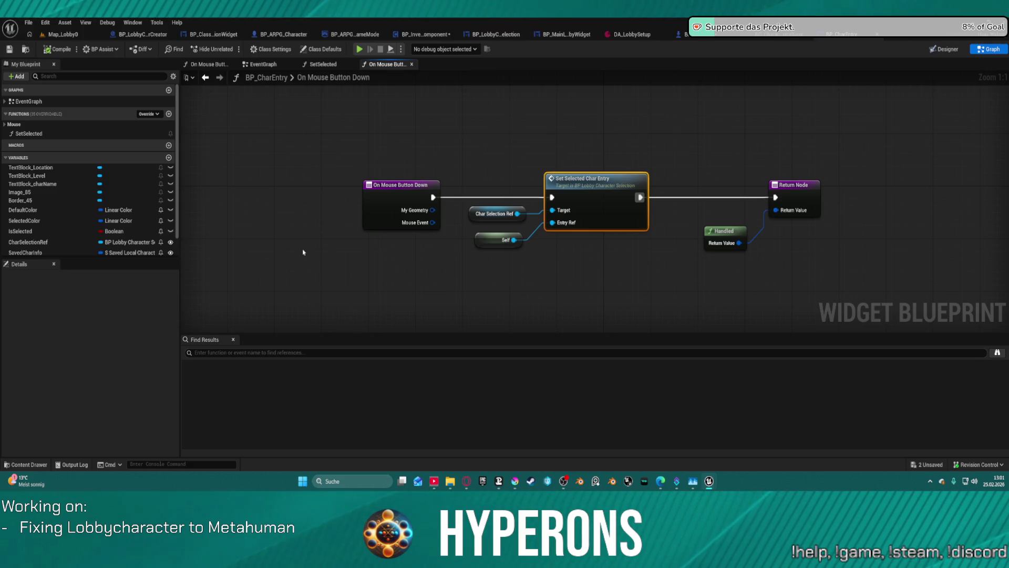
Step: Reopen SetSelectedCharEntry and review it from Branch through Set Character Hidden
{"action": "double_click", "coordinate": [587, 193]}
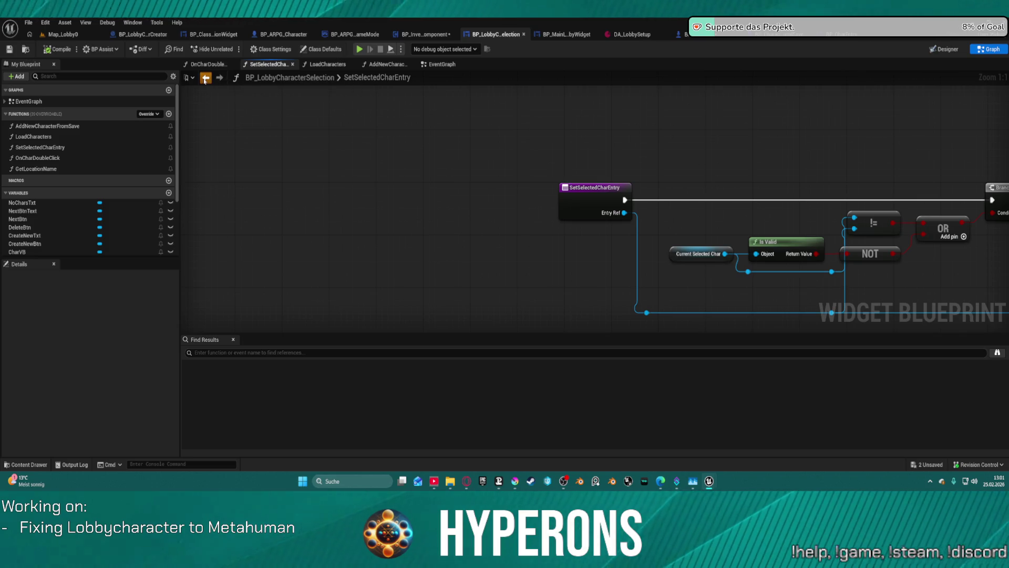
{"action": "left_click", "coordinate": [205, 77]}
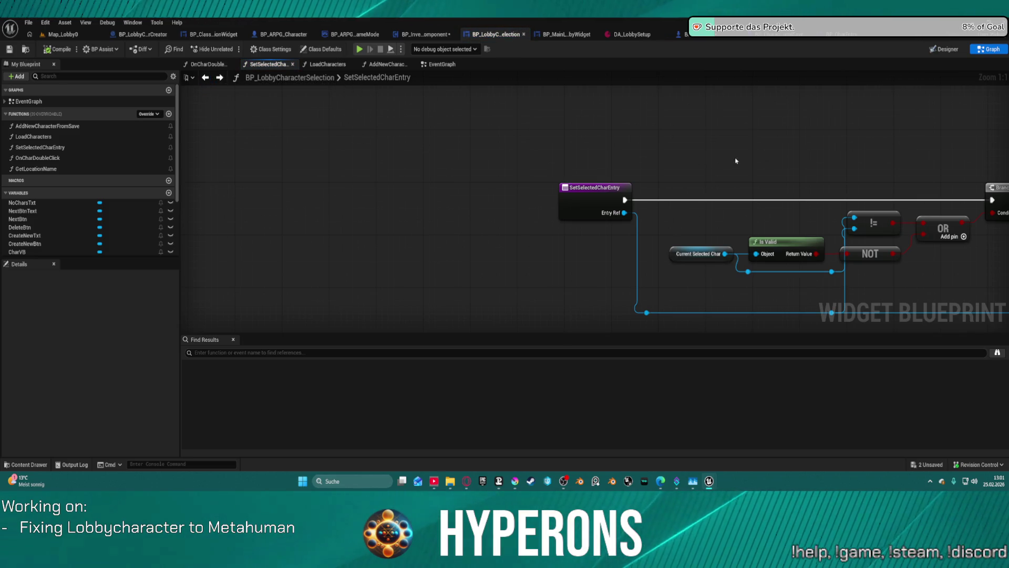
{"action": "mouse_move", "coordinate": [736, 161]}
{"action": "left_mouse_down"}
{"action": "mouse_move", "coordinate": [368, 109]}
{"action": "mouse_move", "coordinate": [258, 102]}
{"action": "mouse_move", "coordinate": [75, 117]}
{"action": "left_mouse_up"}
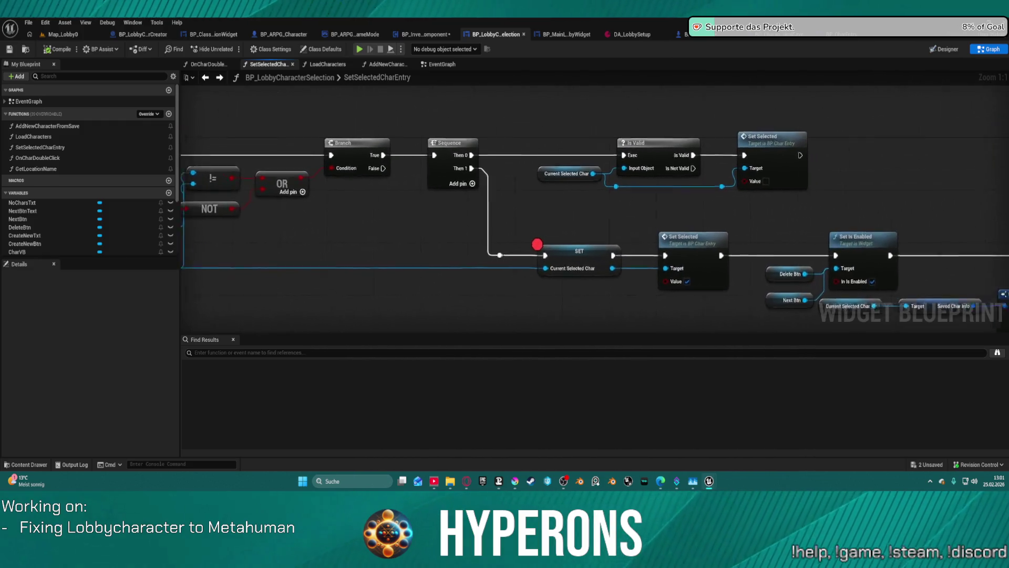
{"action": "left_click_drag", "start_coordinate": [578, 211], "coordinate": [198, 220]}
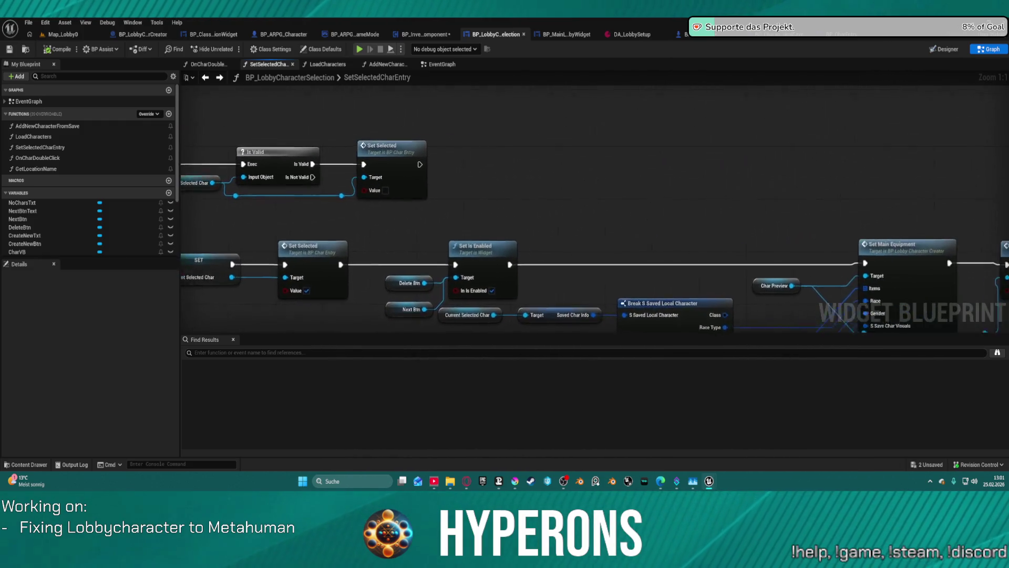
{"action": "mouse_move", "coordinate": [474, 221]}
{"action": "left_mouse_down"}
{"action": "mouse_move", "coordinate": [260, 221]}
{"action": "mouse_move", "coordinate": [238, 168]}
{"action": "mouse_move", "coordinate": [247, 124]}
{"action": "left_mouse_up"}
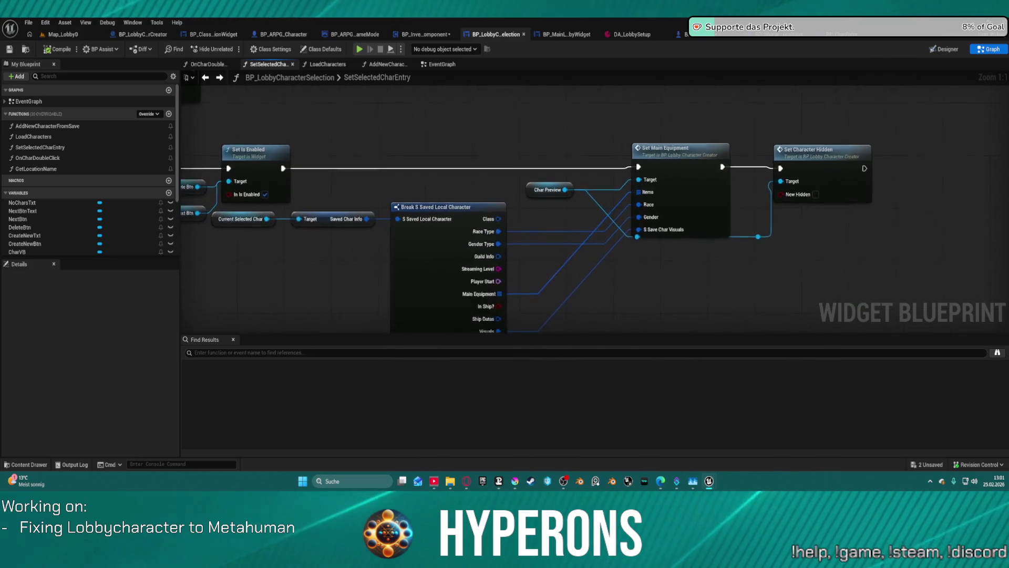
{"action": "mouse_move", "coordinate": [247, 210]}
{"action": "left_mouse_down"}
{"action": "mouse_move", "coordinate": [551, 210]}
{"action": "mouse_move", "coordinate": [770, 229]}
{"action": "mouse_move", "coordinate": [804, 282]}
{"action": "mouse_move", "coordinate": [848, 279]}
{"action": "mouse_move", "coordinate": [624, 124]}
{"action": "mouse_move", "coordinate": [204, 107]}
{"action": "left_mouse_up"}
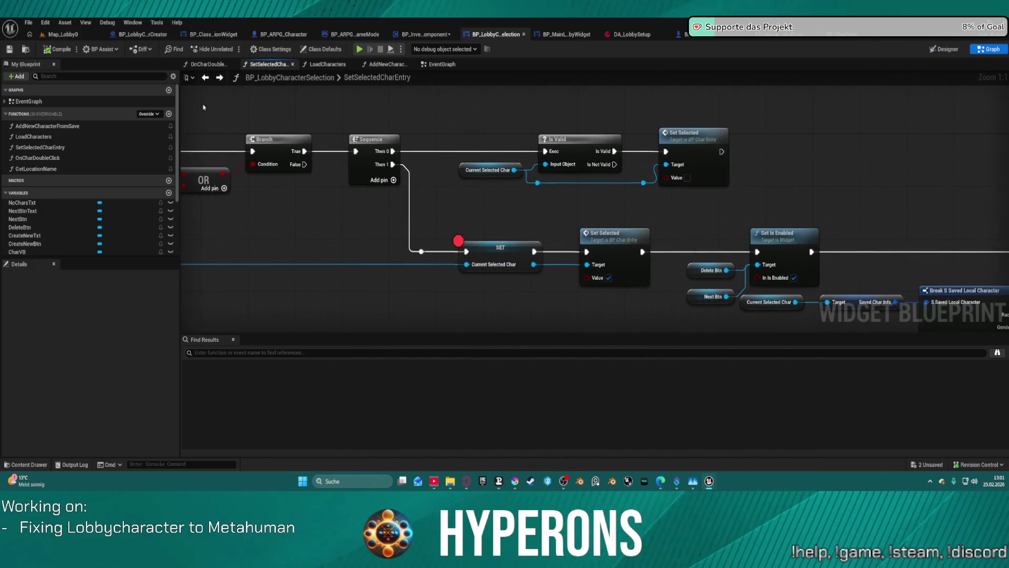
Step: Remove the breakpoint from the SET node and add one on the Branch node
{"action": "right_click", "coordinate": [519, 260]}
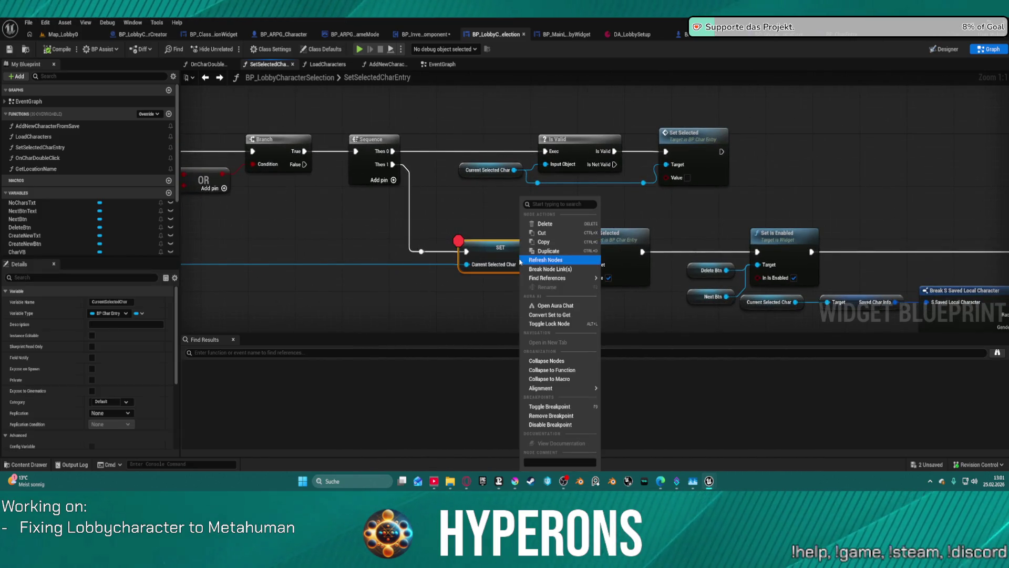
{"action": "left_click", "coordinate": [551, 415]}
{"action": "left_click_drag", "start_coordinate": [304, 255], "coordinate": [586, 223]}
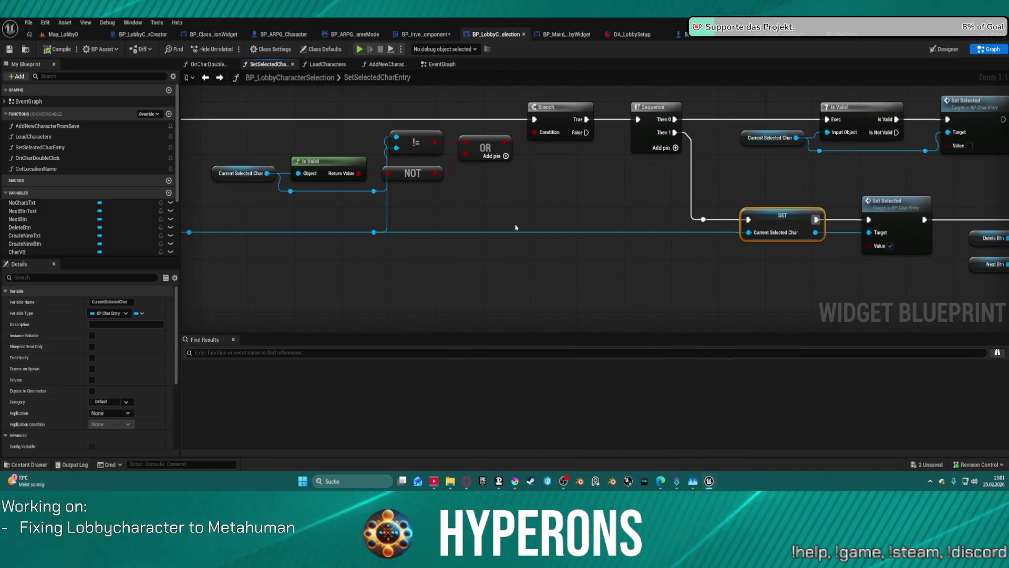
{"action": "right_click", "coordinate": [551, 110]}
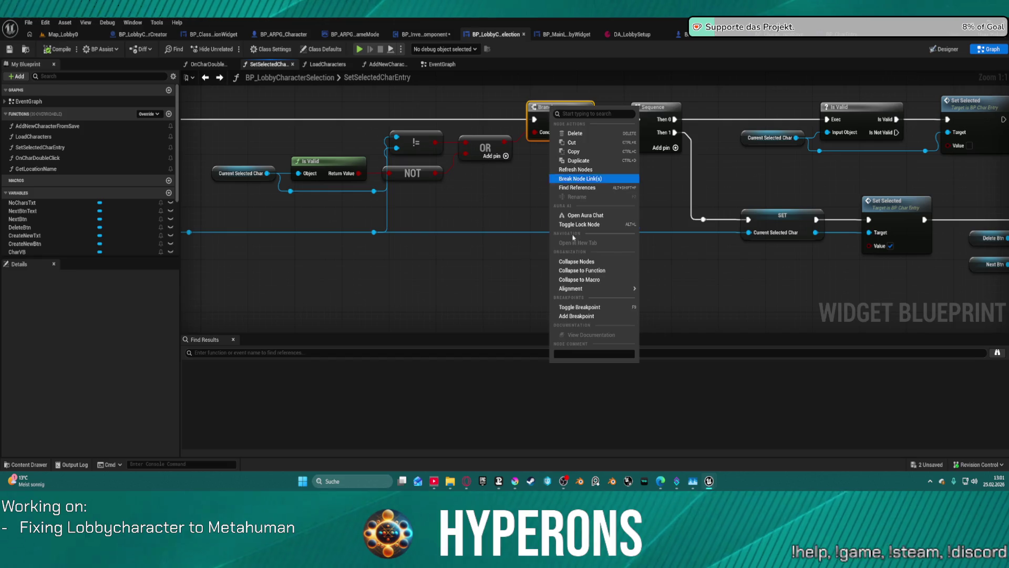
{"action": "left_click", "coordinate": [576, 316]}
{"action": "left_click", "coordinate": [320, 49]}
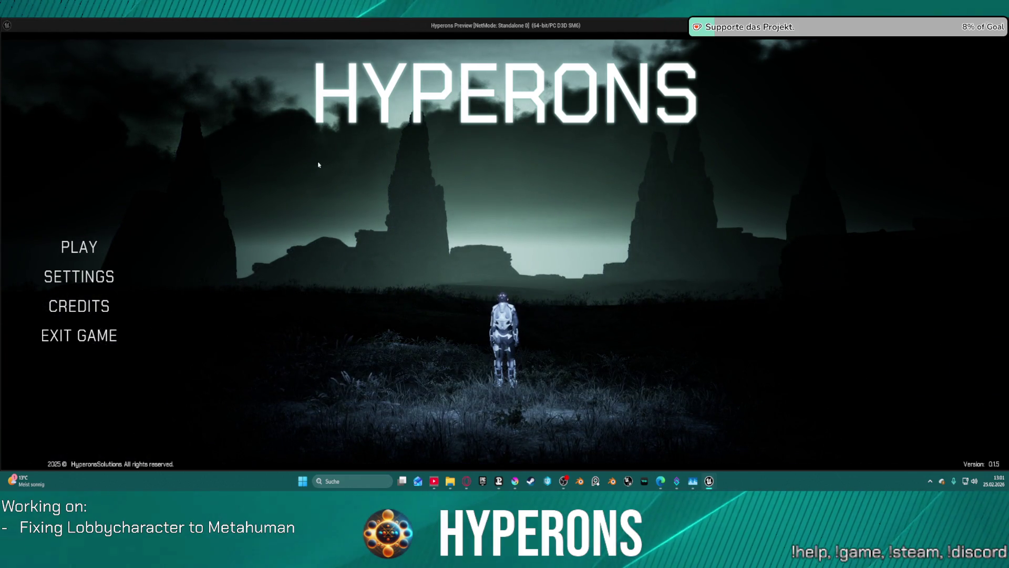
Step: Pick a character in the game's Character Selection panel to hit the Branch breakpoint, then step past it
{"action": "left_click", "coordinate": [71, 248]}
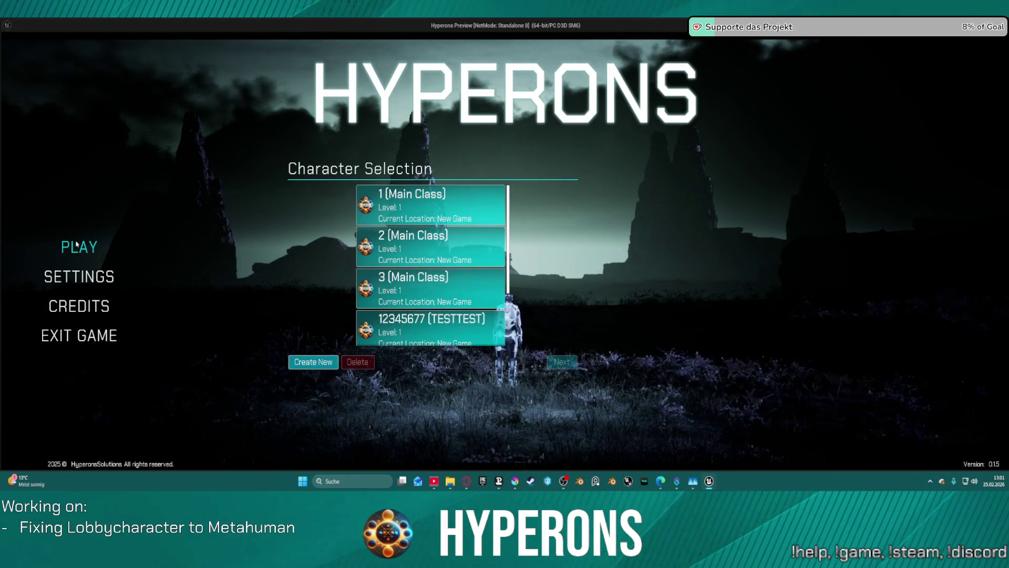
{"action": "left_click", "coordinate": [400, 210]}
{"action": "mouse_move", "coordinate": [580, 215]}
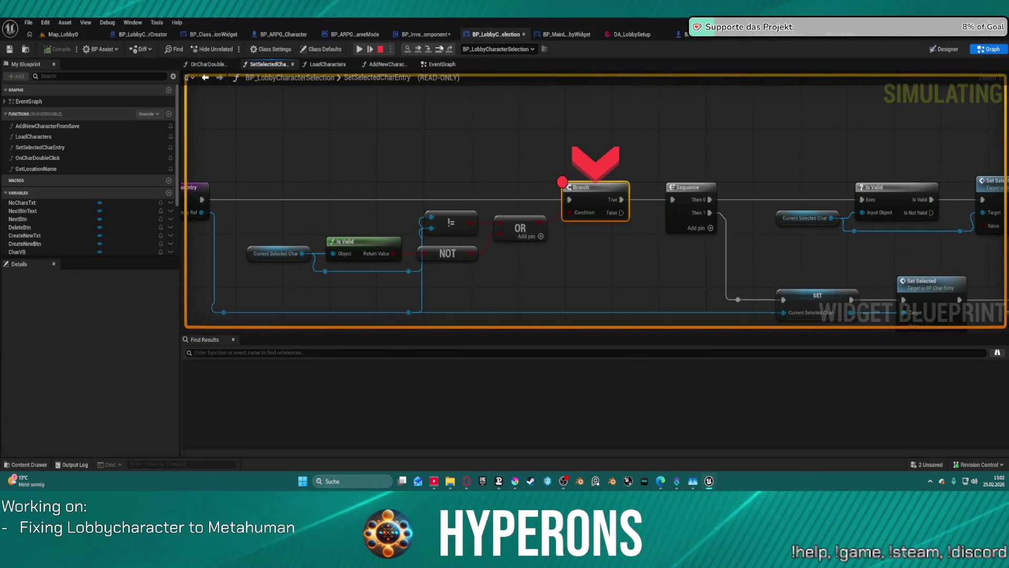
{"action": "key", "text": "F10"}
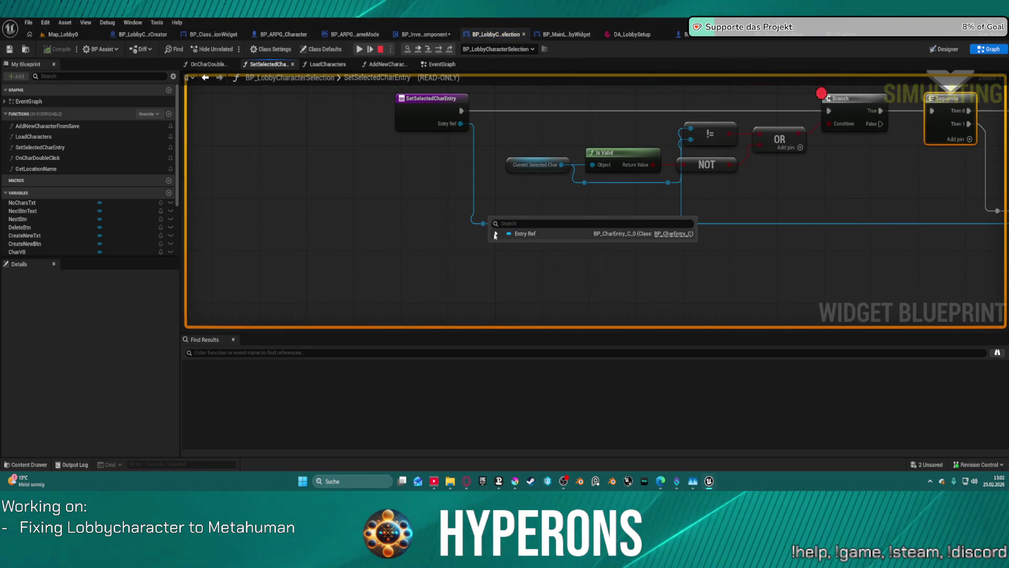
Step: Expand the Entry Ref value to inspect its properties, then stop the simulation
{"action": "left_click", "coordinate": [495, 234]}
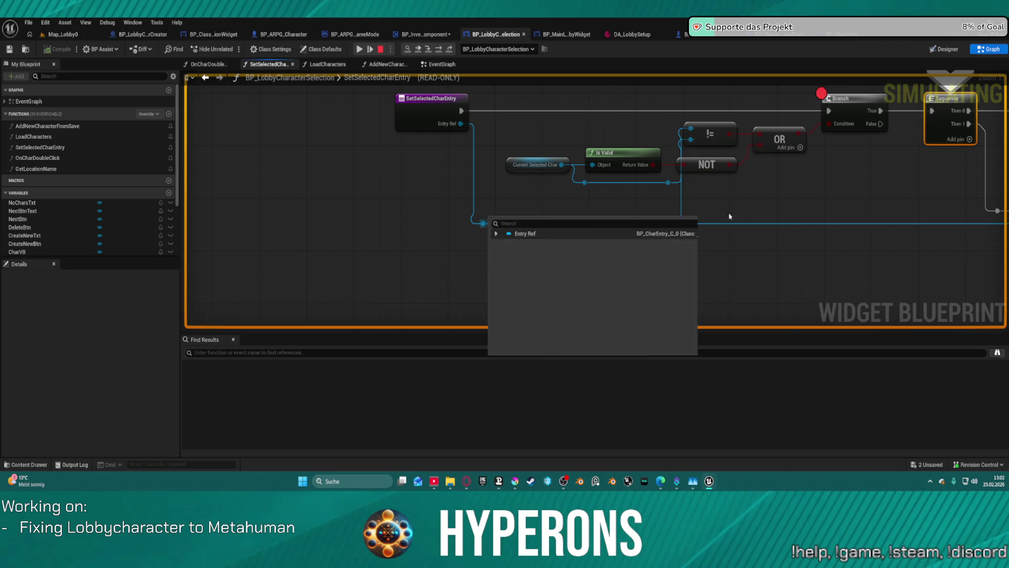
{"action": "mouse_move", "coordinate": [780, 203]}
{"action": "left_mouse_down"}
{"action": "mouse_move", "coordinate": [363, 194]}
{"action": "mouse_move", "coordinate": [379, 228]}
{"action": "mouse_move", "coordinate": [749, 267]}
{"action": "left_mouse_up"}
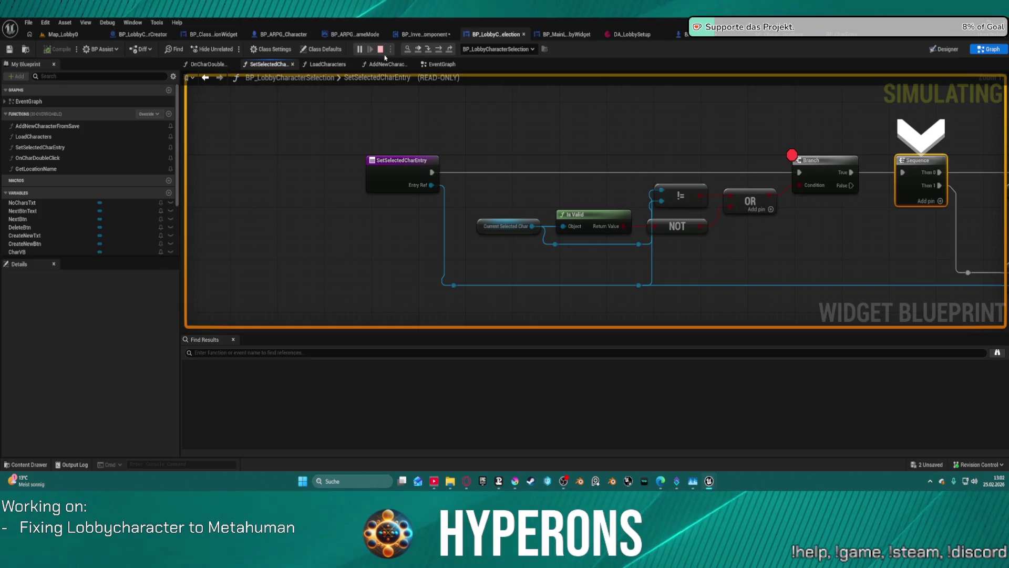
{"action": "left_click", "coordinate": [381, 49]}
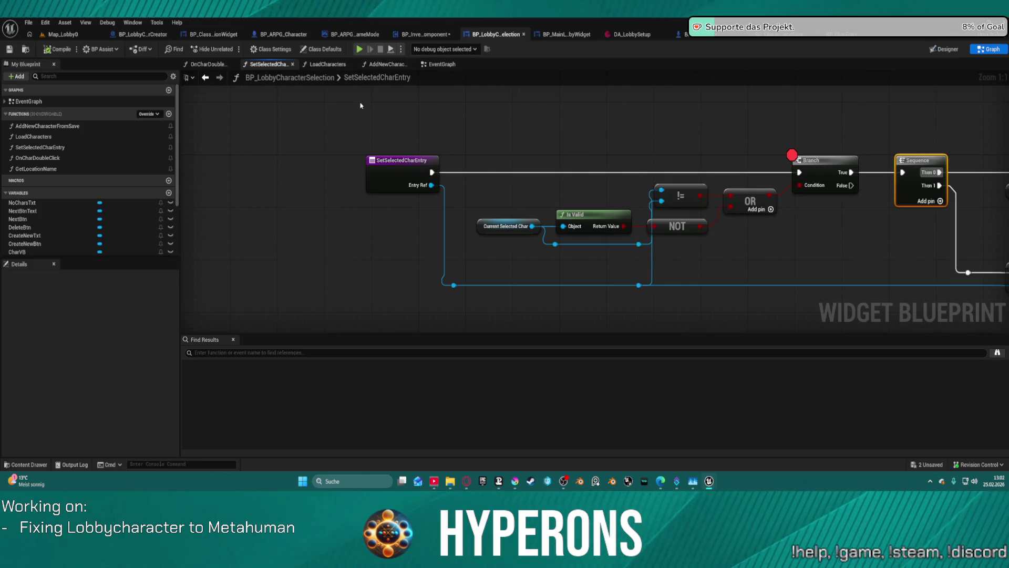
Step: In UpdateInfoByUID, add a Make S Save Char Visuals node from the Visuals pin
{"action": "left_click", "coordinate": [770, 37]}
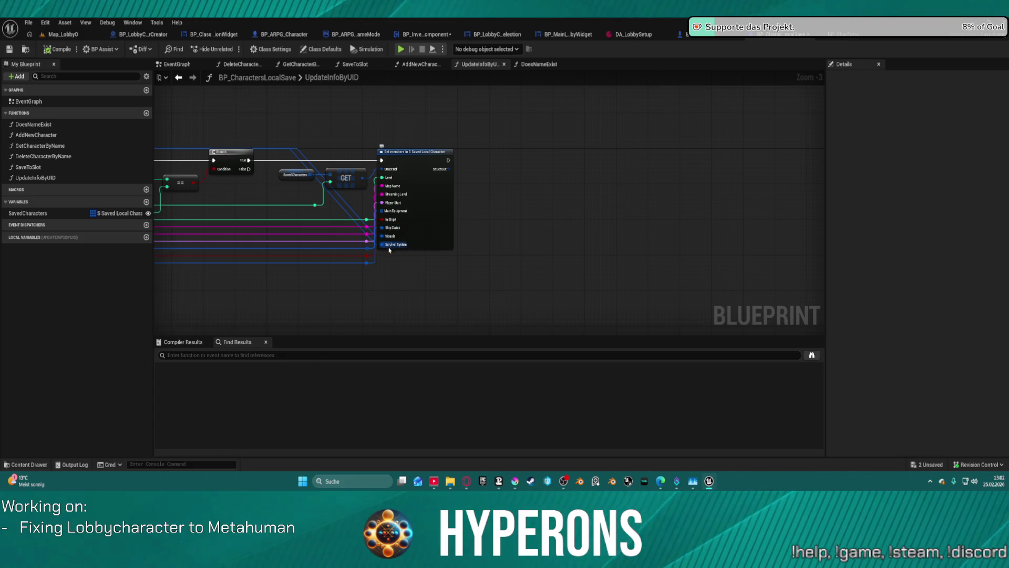
{"action": "mouse_move", "coordinate": [428, 217]}
{"action": "left_mouse_down"}
{"action": "mouse_move", "coordinate": [754, 196]}
{"action": "mouse_move", "coordinate": [741, 217]}
{"action": "left_mouse_up"}
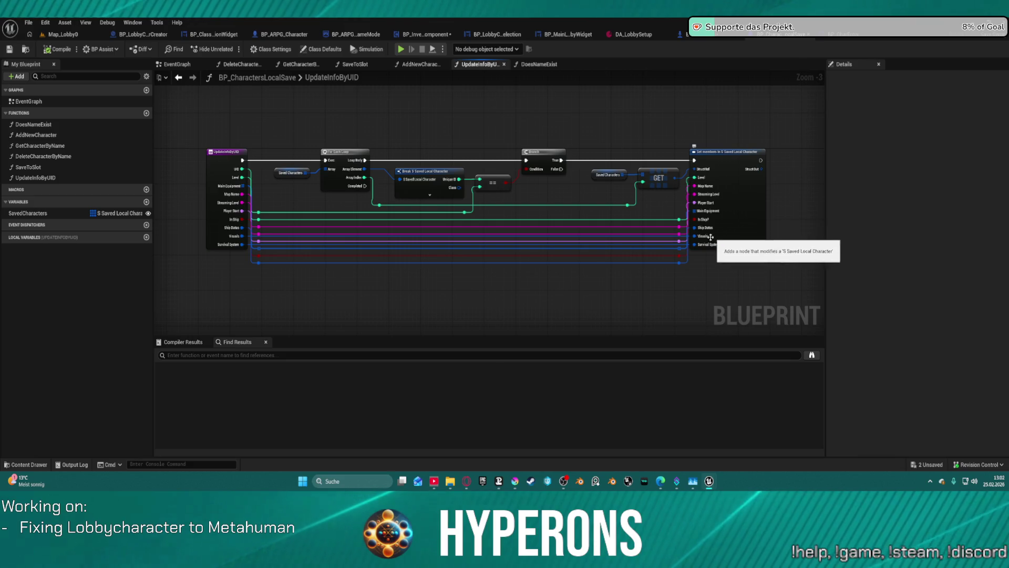
{"action": "left_click_drag", "start_coordinate": [704, 236], "coordinate": [661, 297]}
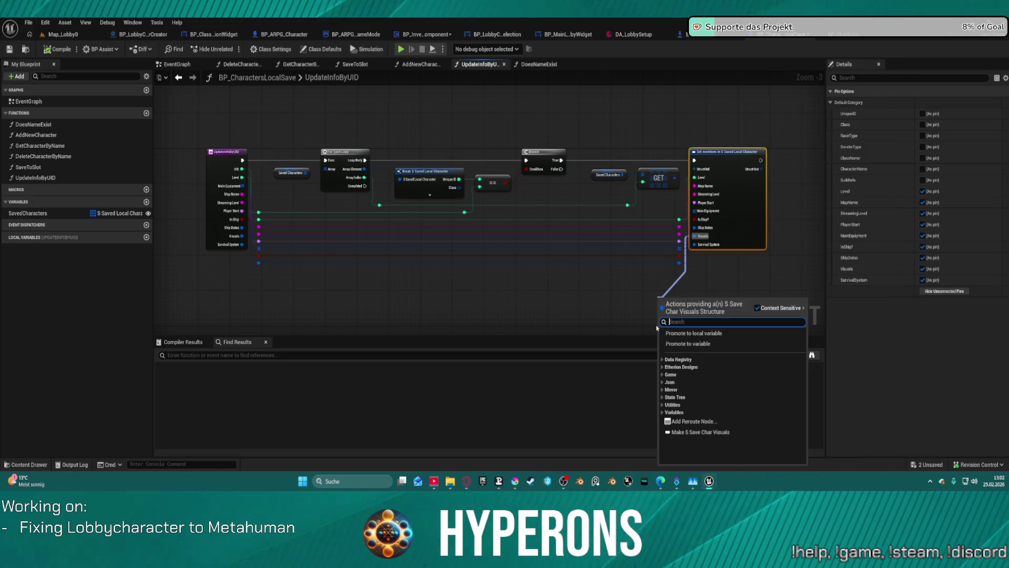
{"action": "left_click", "coordinate": [700, 432]}
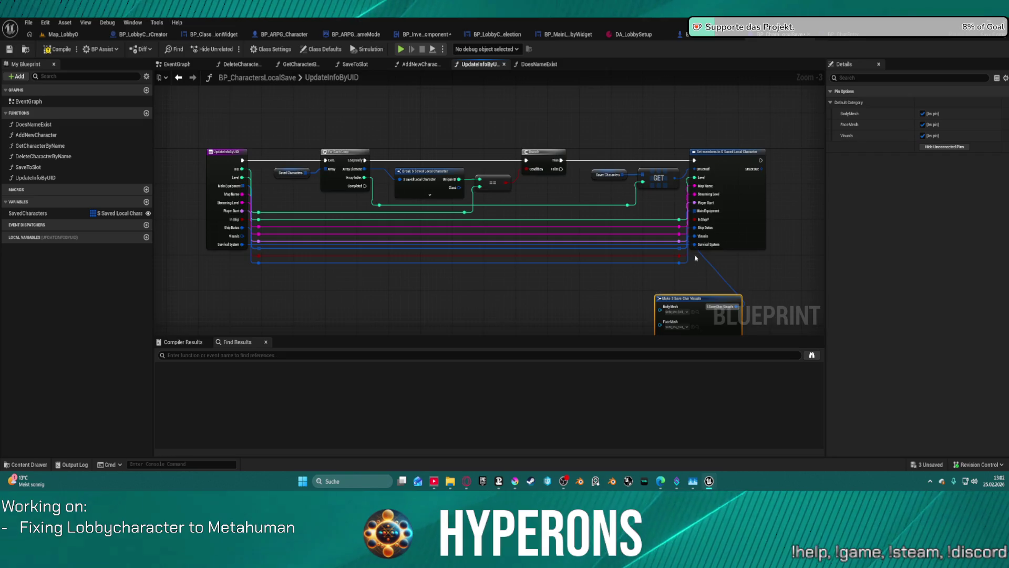
{"action": "left_click_drag", "start_coordinate": [696, 257], "coordinate": [628, 139]}
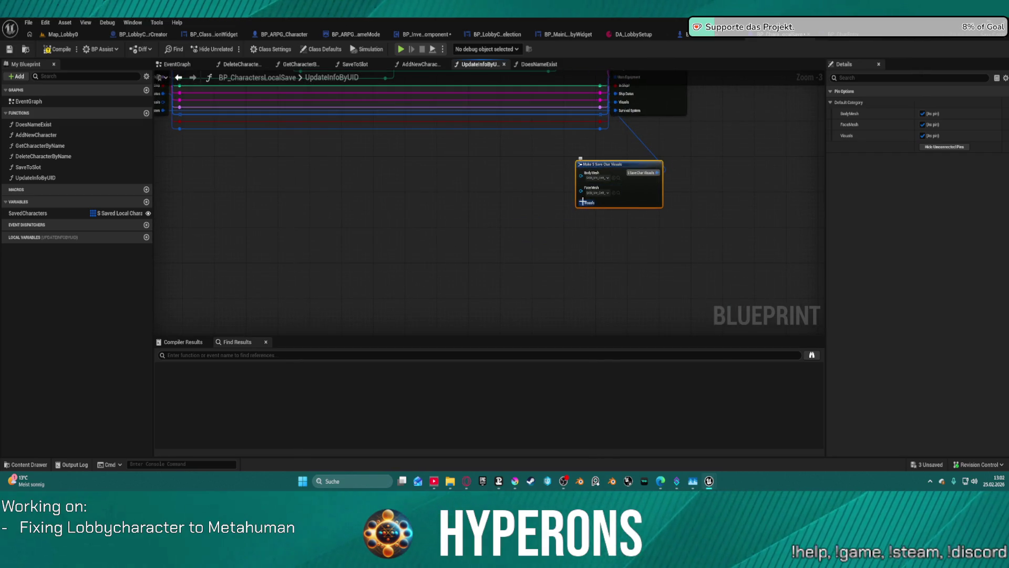
Step: Add and inspect a Make S AI Assign Groom node, then delete both temporary Make nodes
{"action": "left_click_drag", "start_coordinate": [582, 202], "coordinate": [494, 273]}
{"action": "type", "text": "make"}
{"action": "key", "text": "Return"}
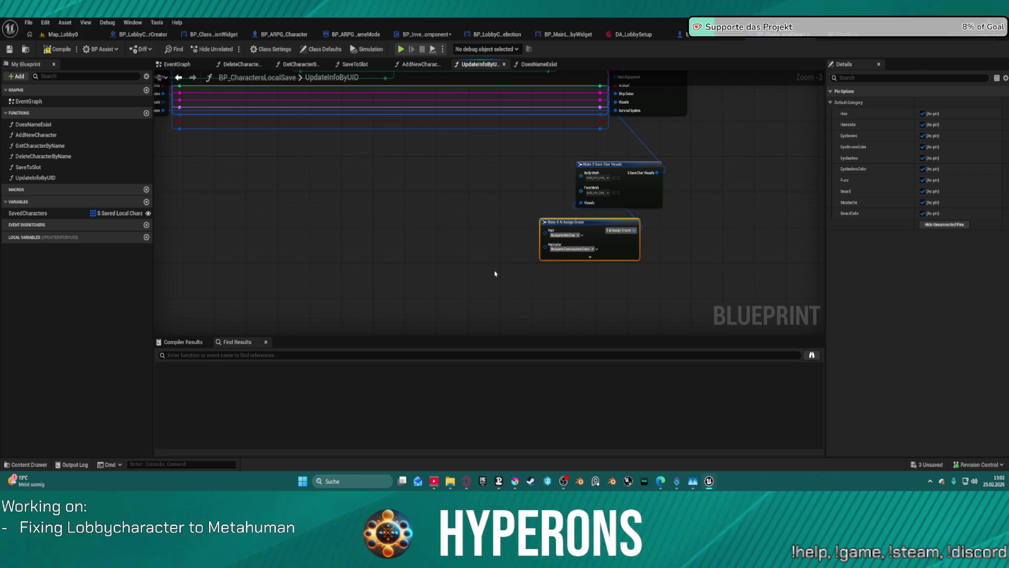
{"action": "left_click", "coordinate": [589, 257]}
{"action": "left_click_drag", "start_coordinate": [630, 271], "coordinate": [454, 200]}
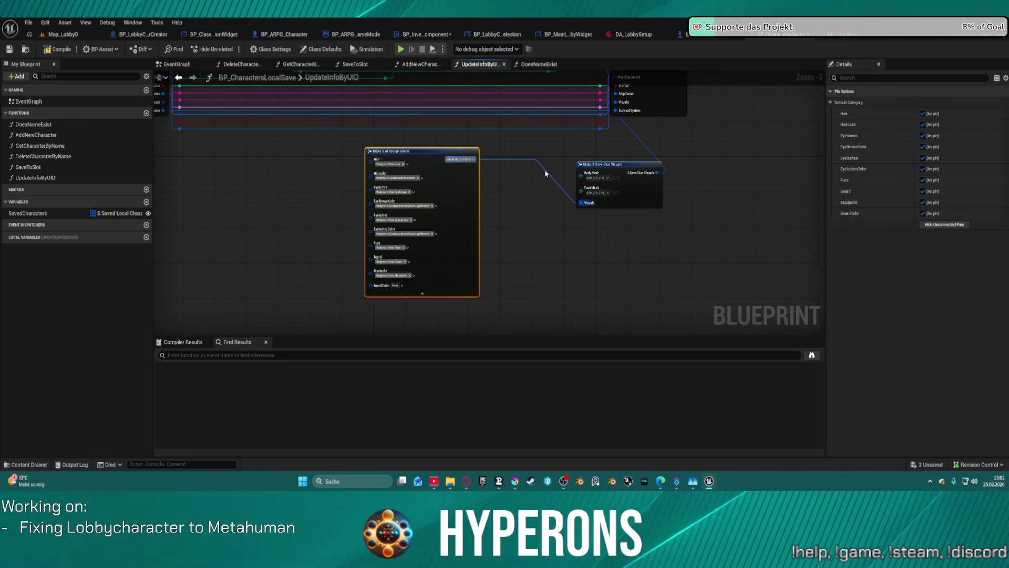
{"action": "key", "text": "Delete"}
{"action": "left_click", "coordinate": [622, 191]}
{"action": "key", "text": "Delete"}
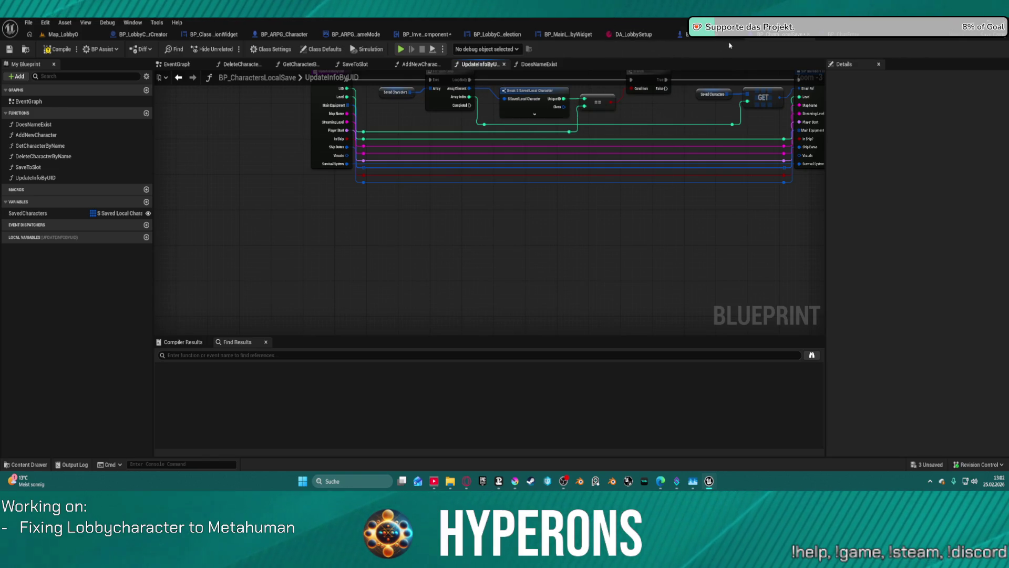
Step: Browse the Session, Interfaces and ActionRPGStarterSystem folders in the Content Browser
{"action": "left_click", "coordinate": [31, 51]}
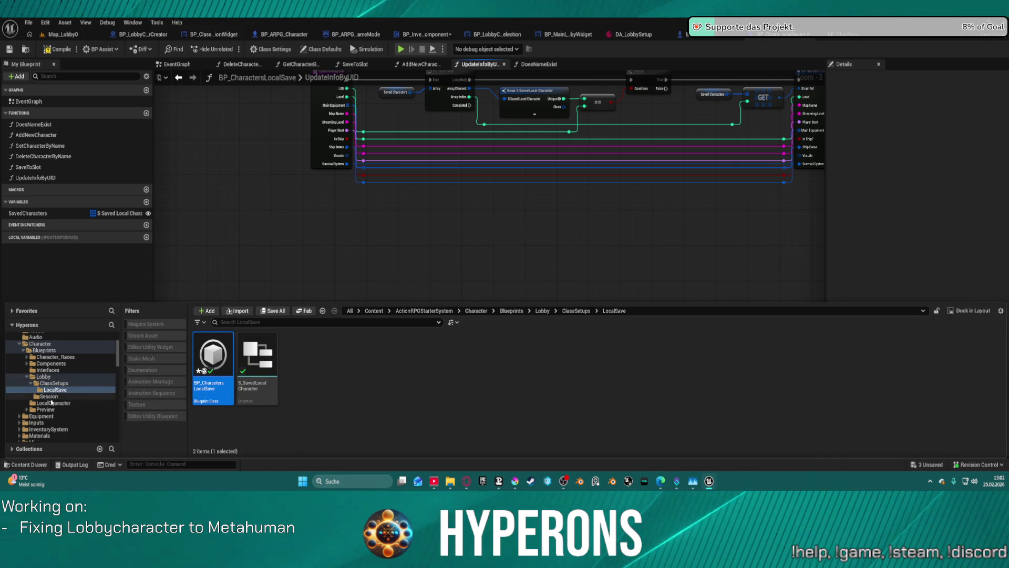
{"action": "left_click", "coordinate": [50, 397]}
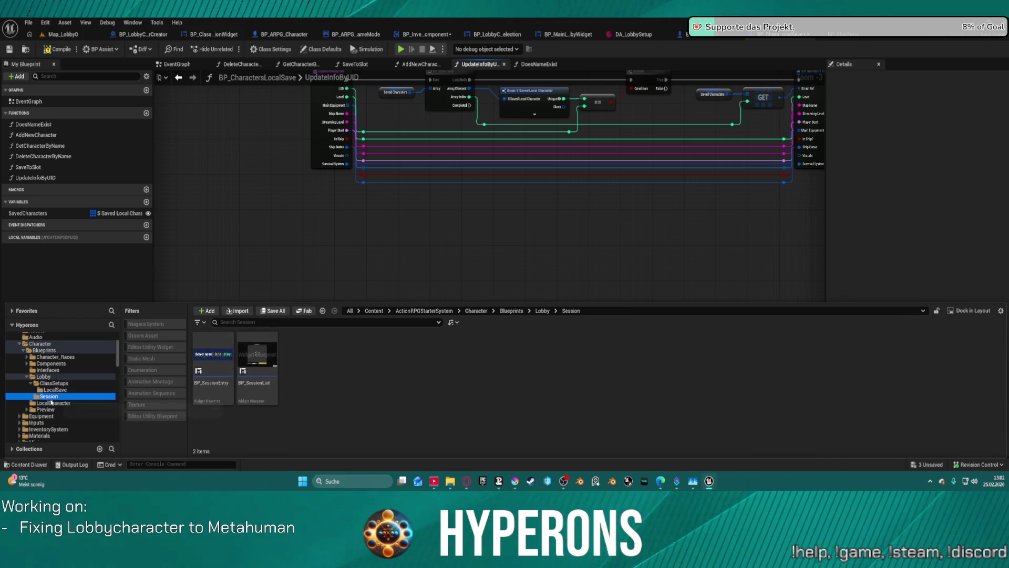
{"action": "left_click", "coordinate": [48, 370]}
{"action": "scroll", "coordinate": [48, 369], "scroll_direction": "up", "scroll_amount": 3}
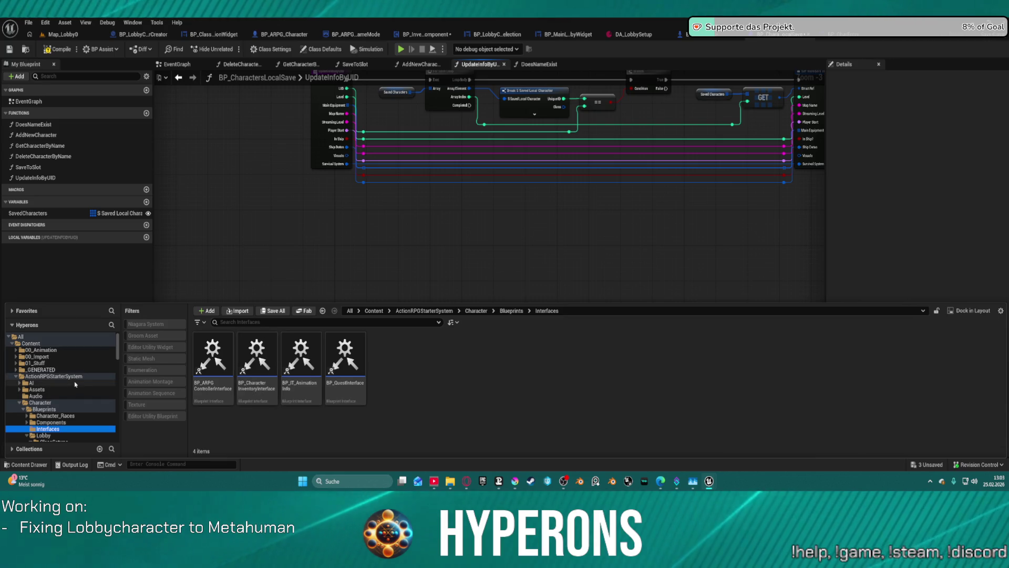
{"action": "left_click", "coordinate": [52, 375]}
Step: Search 'server sav' in ActionRPGStarterSystem and open the BP_JigServerSave blueprint
{"action": "left_click", "coordinate": [294, 321]}
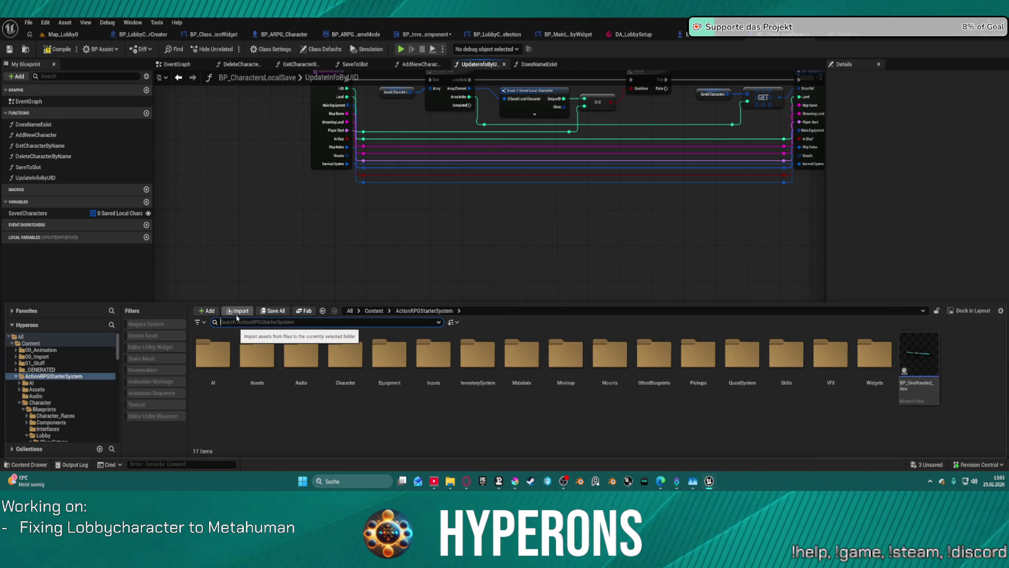
{"action": "type", "text": "server sa"}
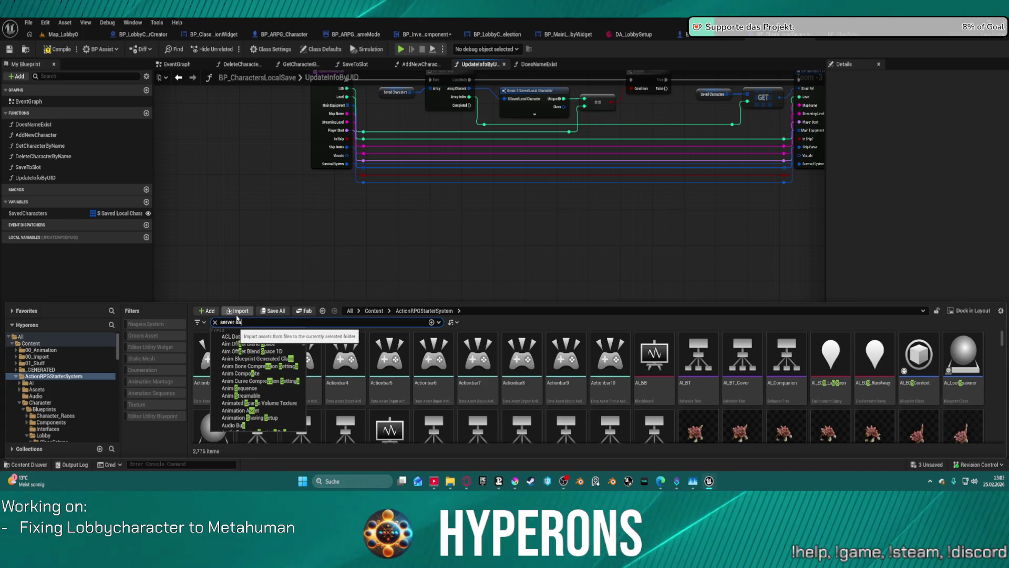
{"action": "type", "text": "ve"}
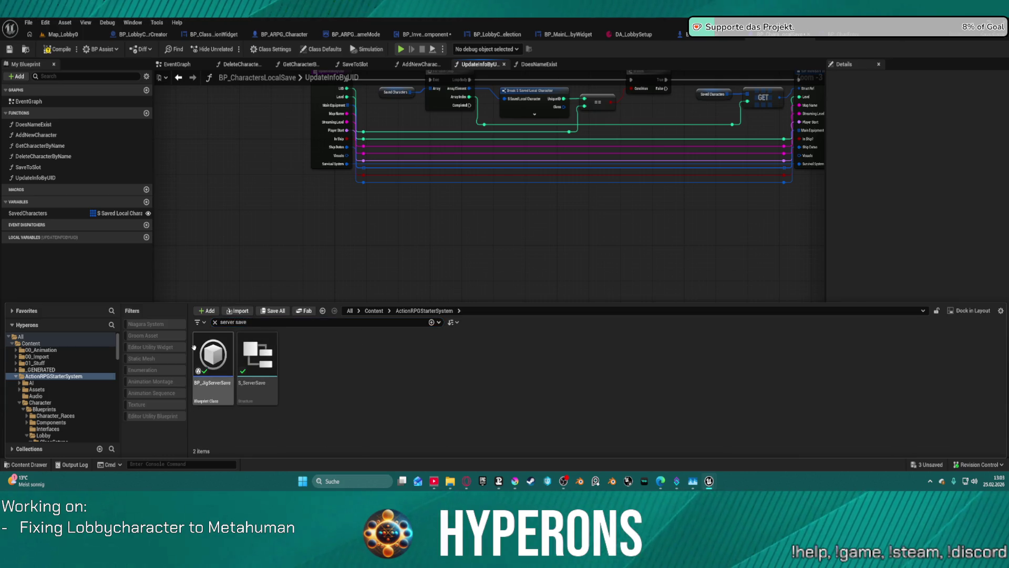
{"action": "left_click", "coordinate": [266, 363]}
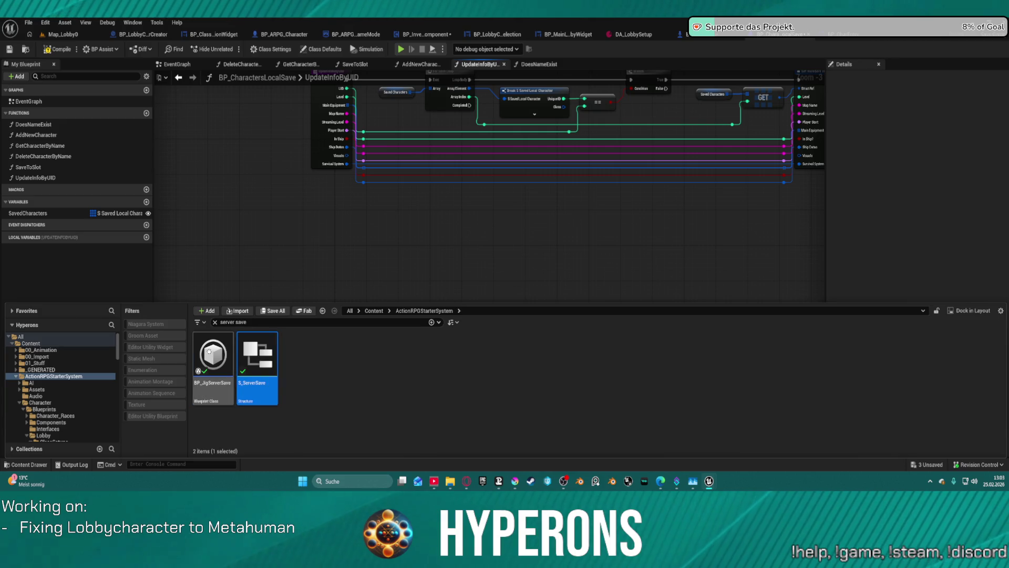
{"action": "double_click", "coordinate": [213, 358]}
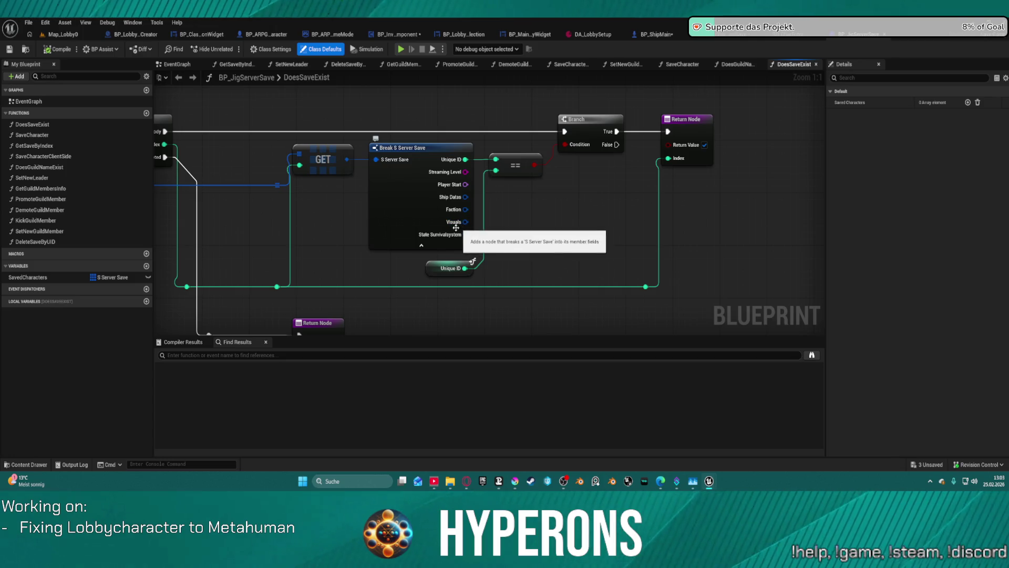
Step: Recenter on DoesSaveExist, then open BP_JigServerSave's SaveCharacter function
{"action": "scroll", "coordinate": [507, 250], "scroll_direction": "down", "scroll_amount": 4}
{"action": "key", "text": "Home"}
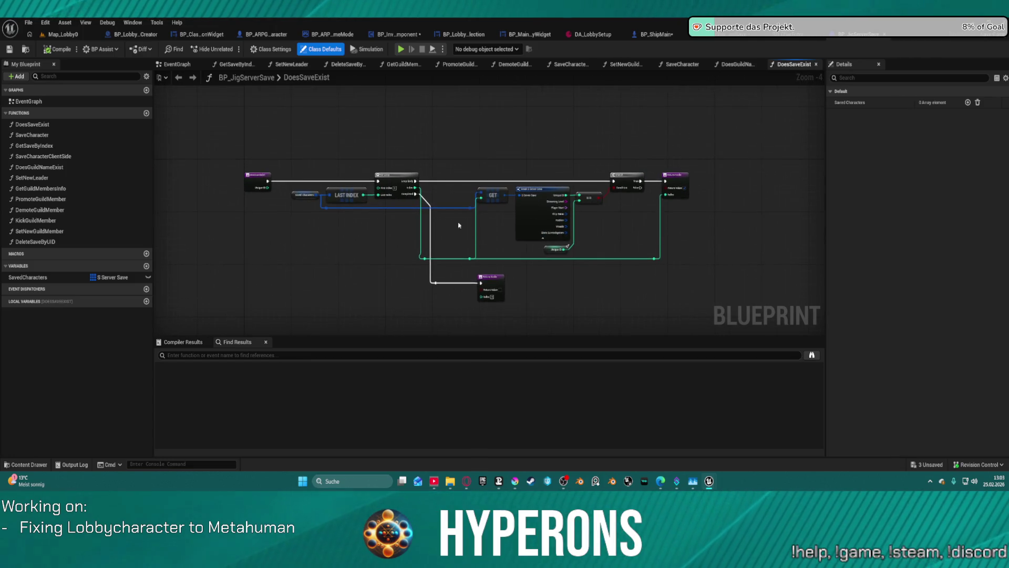
{"action": "double_click", "coordinate": [37, 134]}
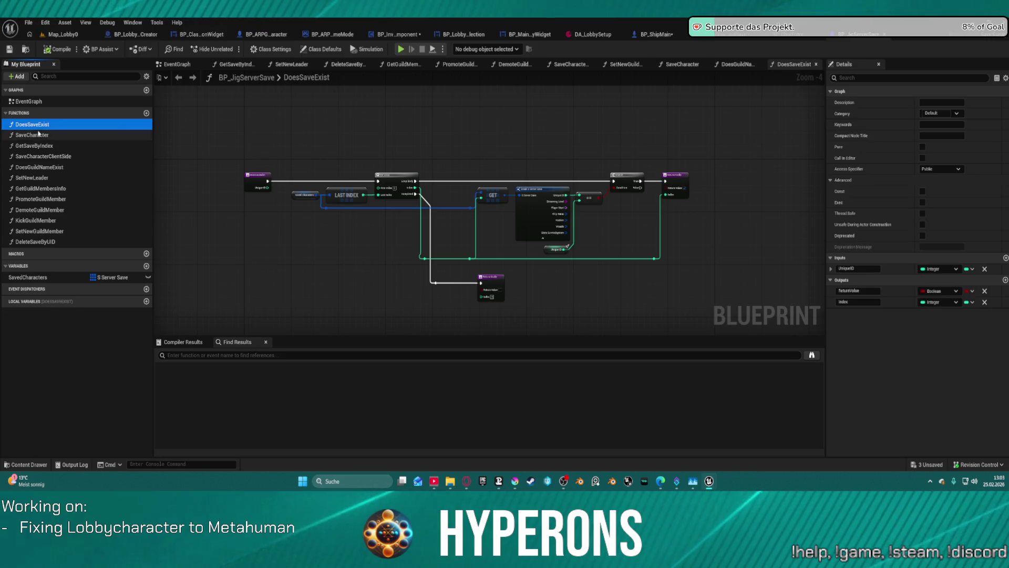
Step: Inspect the Make S Server Save node's pins in SaveCharacter, then bring up the File menu
{"action": "scroll", "coordinate": [399, 275], "scroll_direction": "down", "scroll_amount": 3}
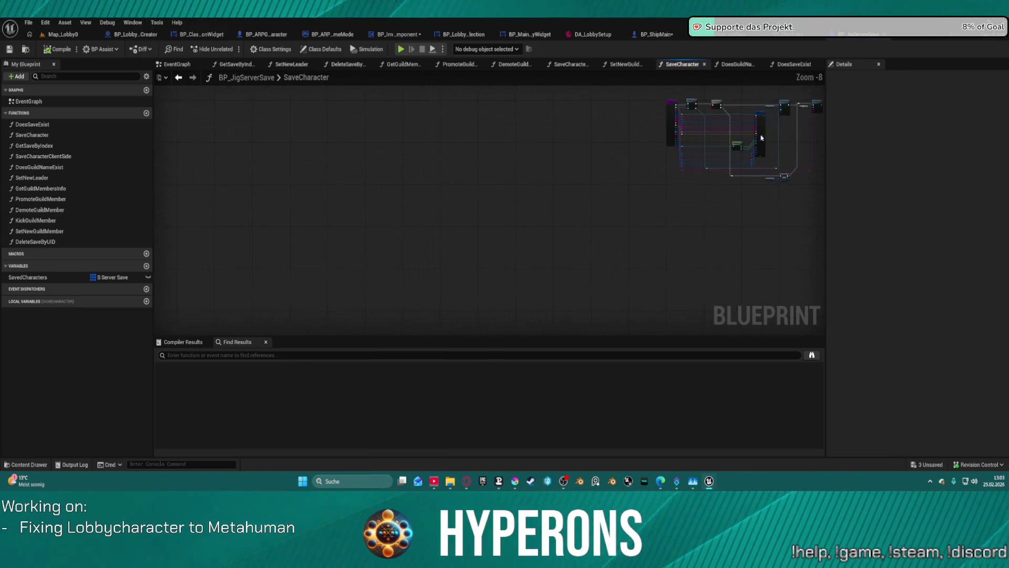
{"action": "scroll", "coordinate": [678, 112], "scroll_direction": "up", "scroll_amount": 3}
{"action": "scroll", "coordinate": [678, 111], "scroll_direction": "up", "scroll_amount": 3}
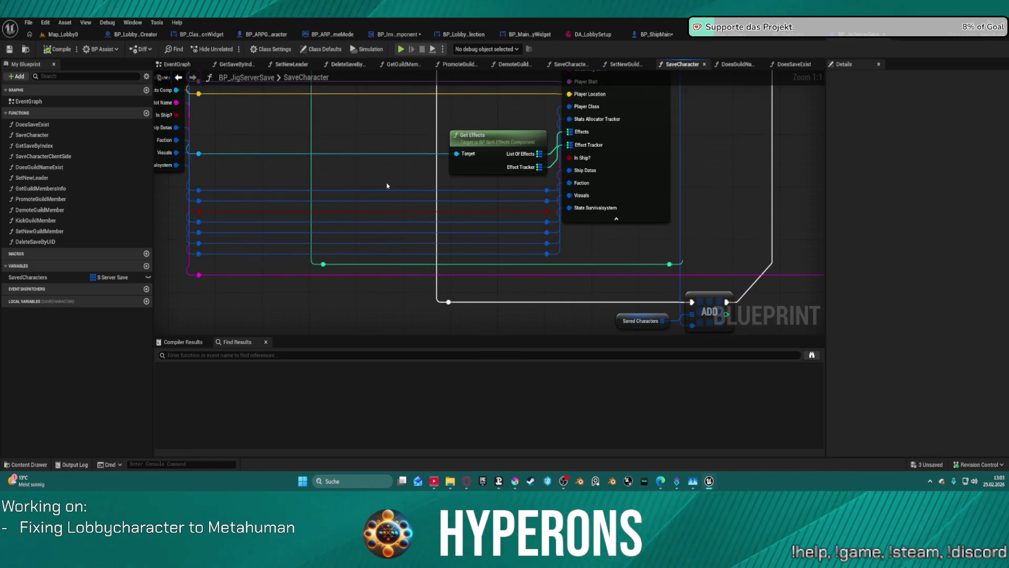
{"action": "left_click", "coordinate": [634, 189]}
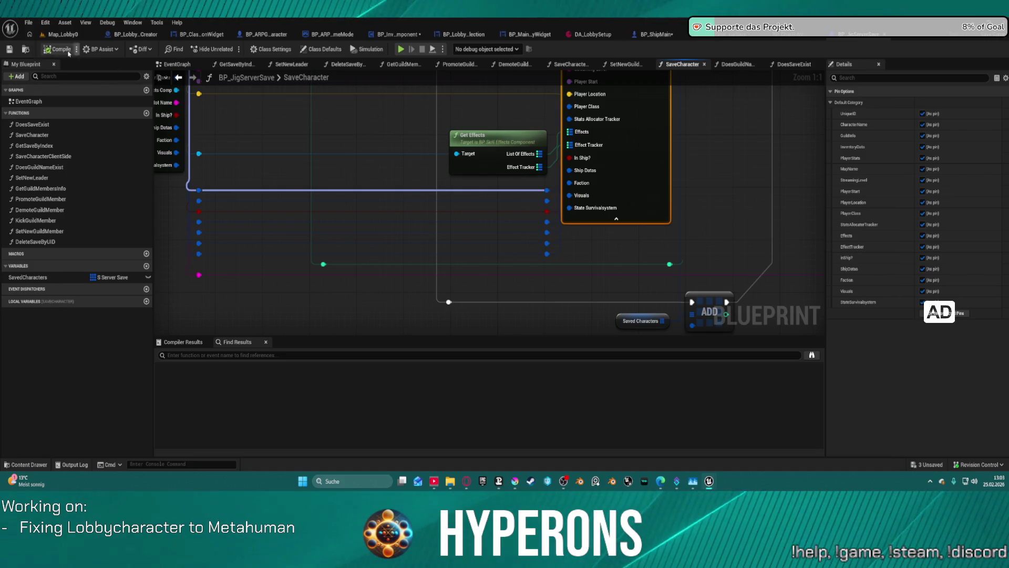
{"action": "left_click", "coordinate": [29, 23]}
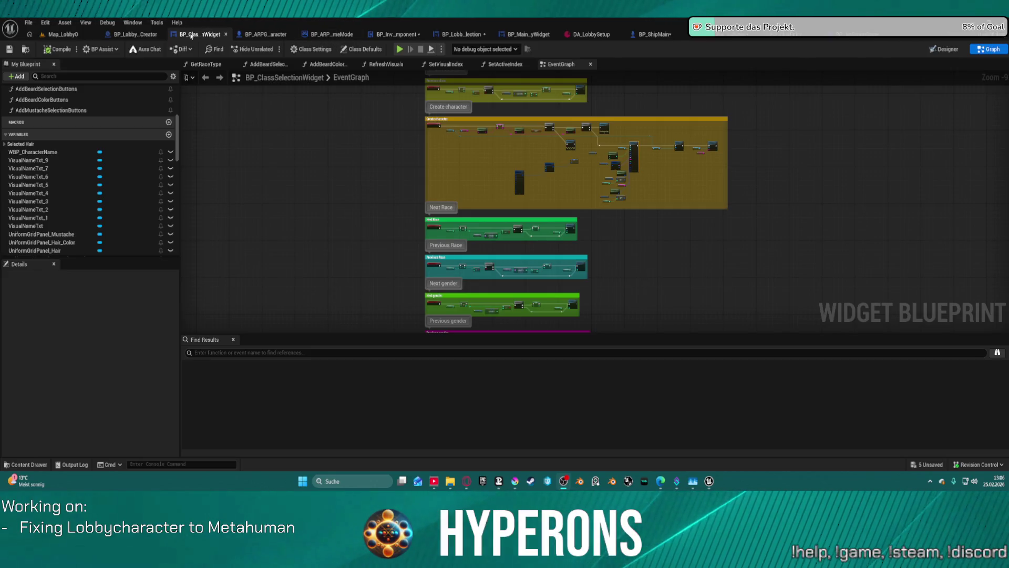
Step: Remove the SetEquipmentByClass breakpoint in BP_LobbyCharacterCreator and show its BeginPlay EventGraph
{"action": "left_click", "coordinate": [127, 35]}
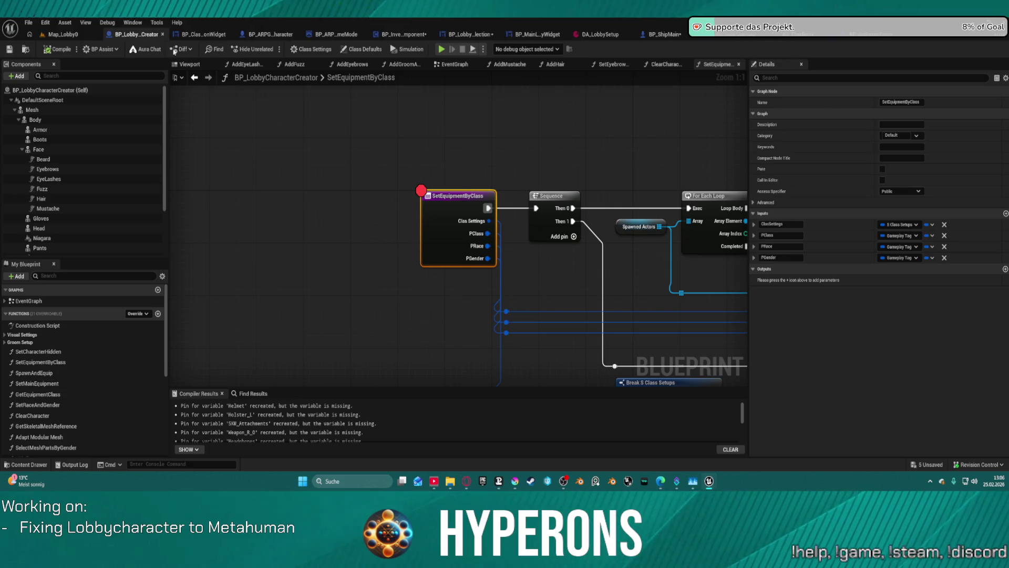
{"action": "scroll", "coordinate": [271, 145], "scroll_direction": "down", "scroll_amount": 3}
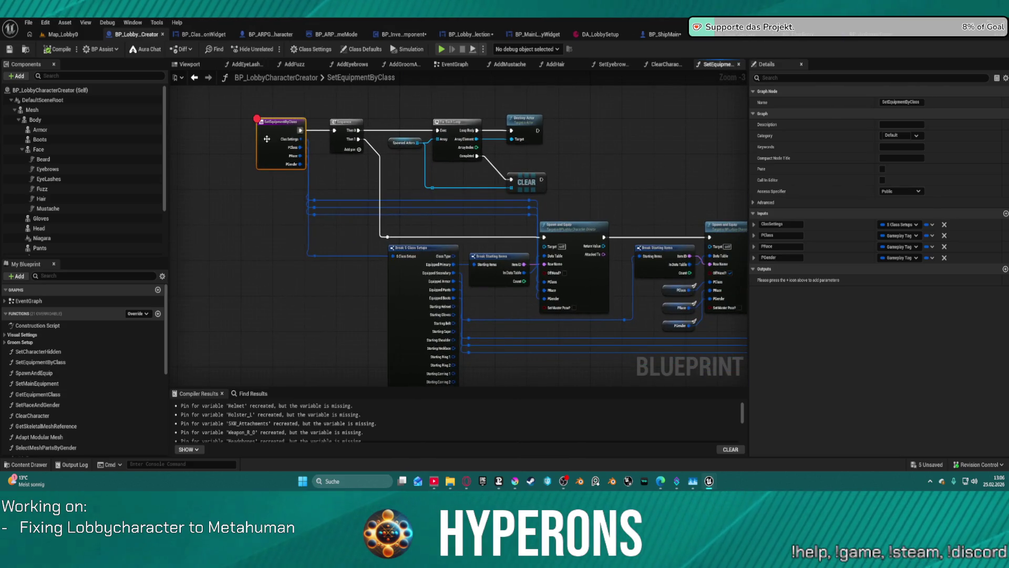
{"action": "right_click", "coordinate": [272, 145]}
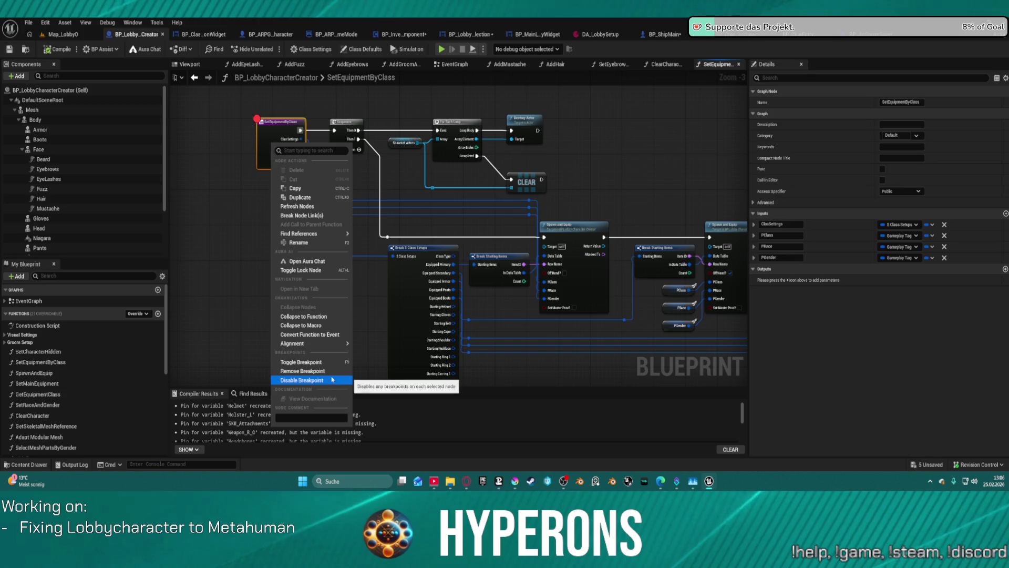
{"action": "left_click", "coordinate": [327, 373]}
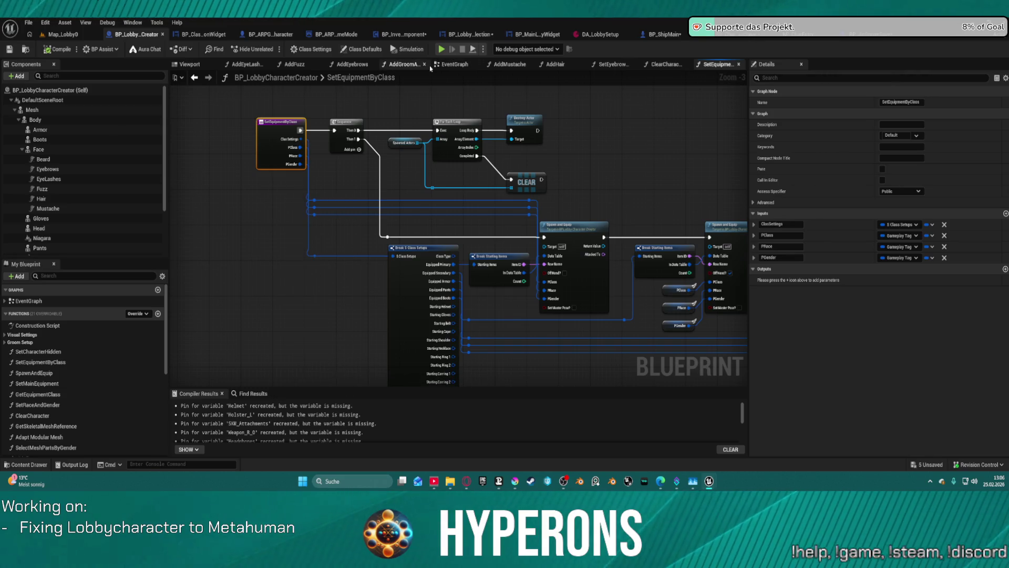
{"action": "left_click", "coordinate": [437, 65]}
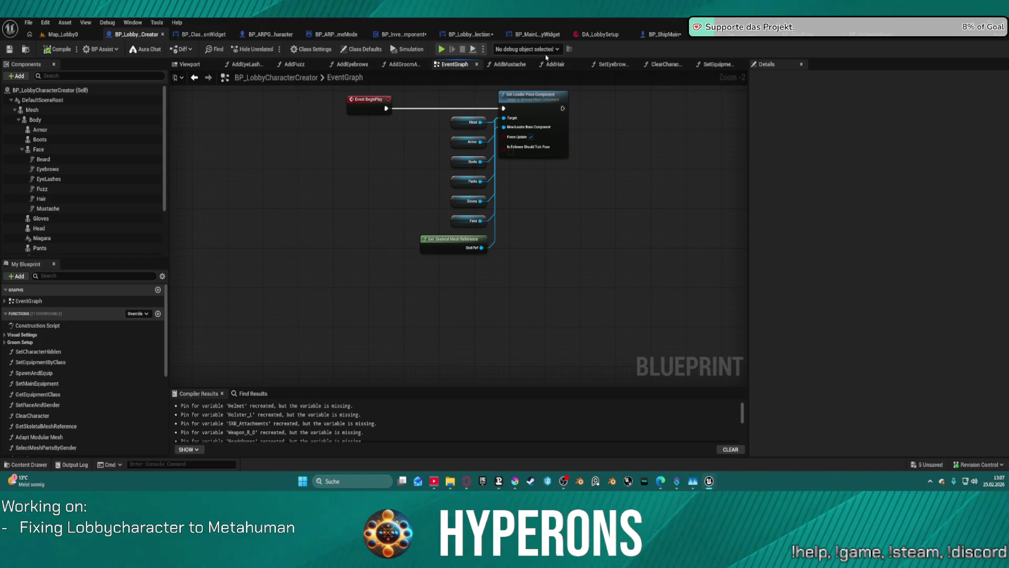
Step: Review the ClearCharacter graph's loop, Cast, Branch, Select Mesh Parts and Set Skinned Asset nodes
{"action": "left_click", "coordinate": [666, 65]}
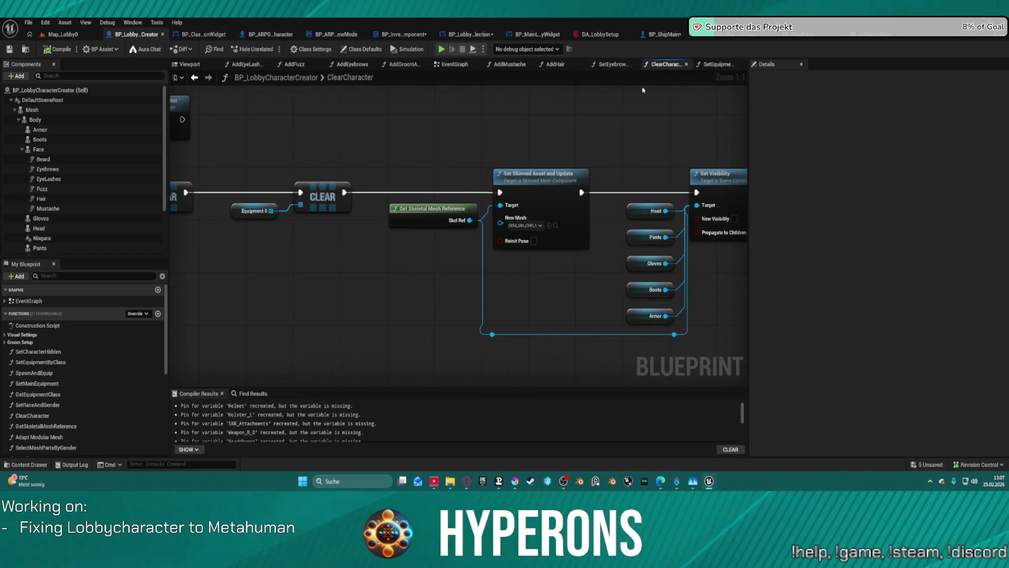
{"action": "mouse_move", "coordinate": [505, 122]}
{"action": "left_mouse_down"}
{"action": "mouse_move", "coordinate": [744, 110]}
{"action": "mouse_move", "coordinate": [173, 105]}
{"action": "left_mouse_up"}
{"action": "mouse_move", "coordinate": [630, 121]}
{"action": "left_mouse_down"}
{"action": "mouse_move", "coordinate": [268, 137]}
{"action": "mouse_move", "coordinate": [471, 139]}
{"action": "mouse_move", "coordinate": [128, 97]}
{"action": "left_mouse_up"}
{"action": "mouse_move", "coordinate": [526, 121]}
{"action": "left_mouse_down"}
{"action": "mouse_move", "coordinate": [245, 95]}
{"action": "mouse_move", "coordinate": [146, 63]}
{"action": "left_mouse_up"}
{"action": "left_click_drag", "start_coordinate": [525, 289], "coordinate": [474, 271]}
{"action": "mouse_move", "coordinate": [368, 252]}
{"action": "left_mouse_down"}
{"action": "mouse_move", "coordinate": [582, 263]}
{"action": "mouse_move", "coordinate": [696, 295]}
{"action": "left_mouse_up"}
{"action": "mouse_move", "coordinate": [736, 152]}
{"action": "left_mouse_down"}
{"action": "mouse_move", "coordinate": [364, 142]}
{"action": "mouse_move", "coordinate": [385, 191]}
{"action": "mouse_move", "coordinate": [568, 190]}
{"action": "mouse_move", "coordinate": [850, 127]}
{"action": "mouse_move", "coordinate": [482, 126]}
{"action": "mouse_move", "coordinate": [526, 121]}
{"action": "mouse_move", "coordinate": [537, 147]}
{"action": "left_mouse_up"}
{"action": "left_click_drag", "start_coordinate": [178, 60], "coordinate": [478, 77]}
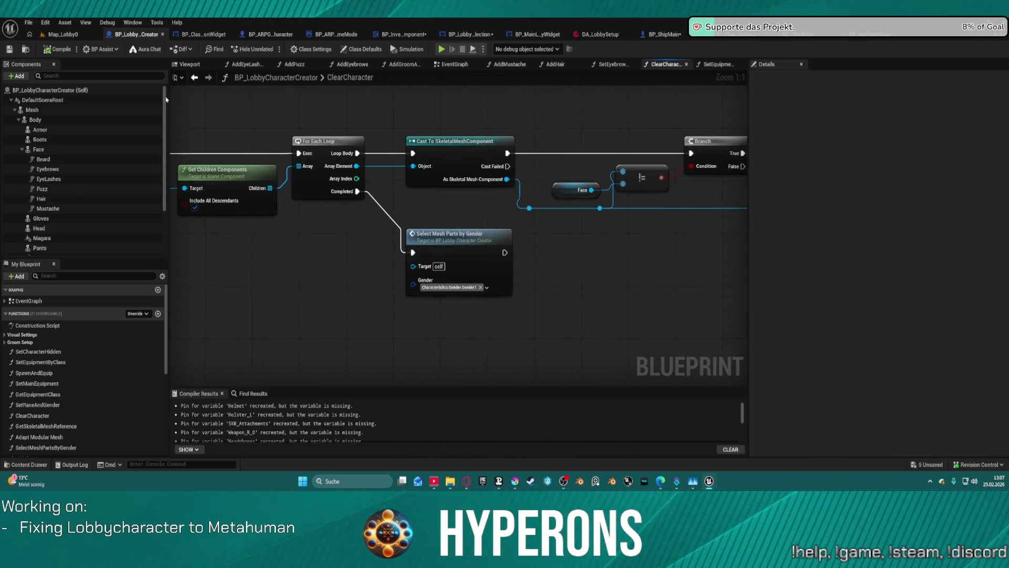
Step: Close the eyebrow colour, AddHair, AddEyeLashes, AddFuzz, AddEyebrows and groom asset graphs
{"action": "left_click", "coordinate": [611, 64]}
{"action": "middle_click", "coordinate": [622, 67]}
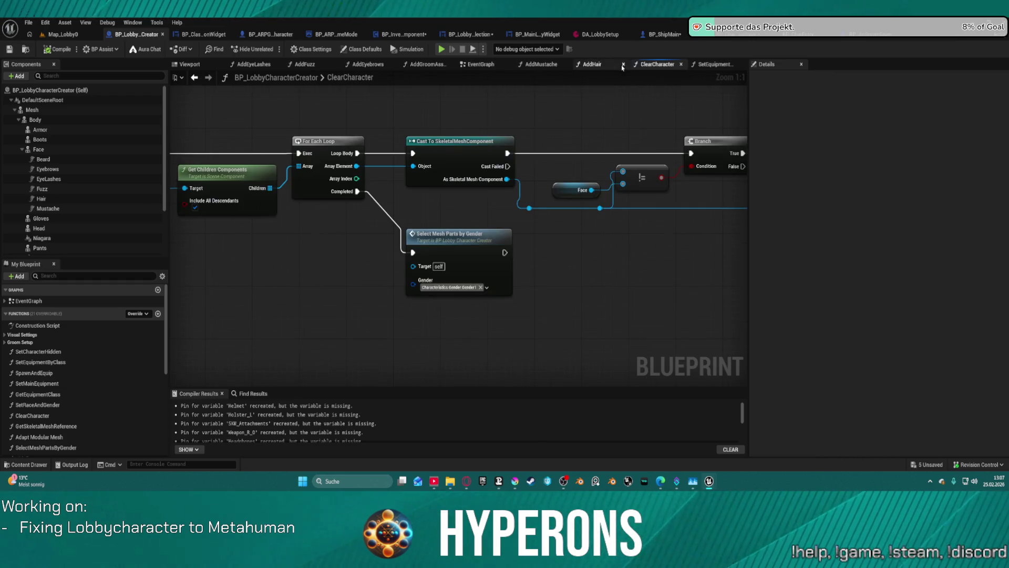
{"action": "left_click", "coordinate": [593, 64]}
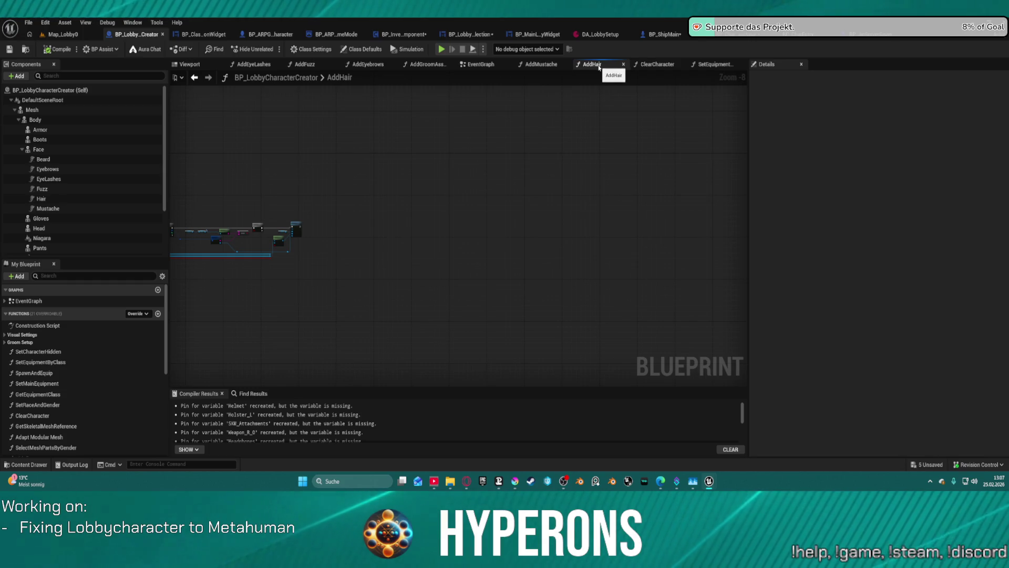
{"action": "middle_click", "coordinate": [600, 67]}
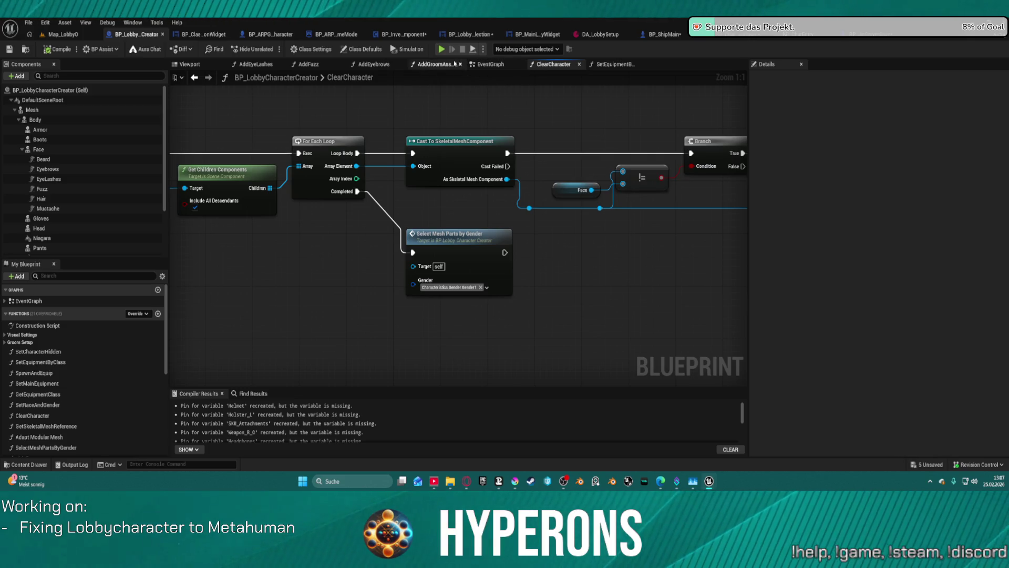
{"action": "middle_click", "coordinate": [250, 65]}
{"action": "middle_click", "coordinate": [250, 66]}
{"action": "middle_click", "coordinate": [250, 65]}
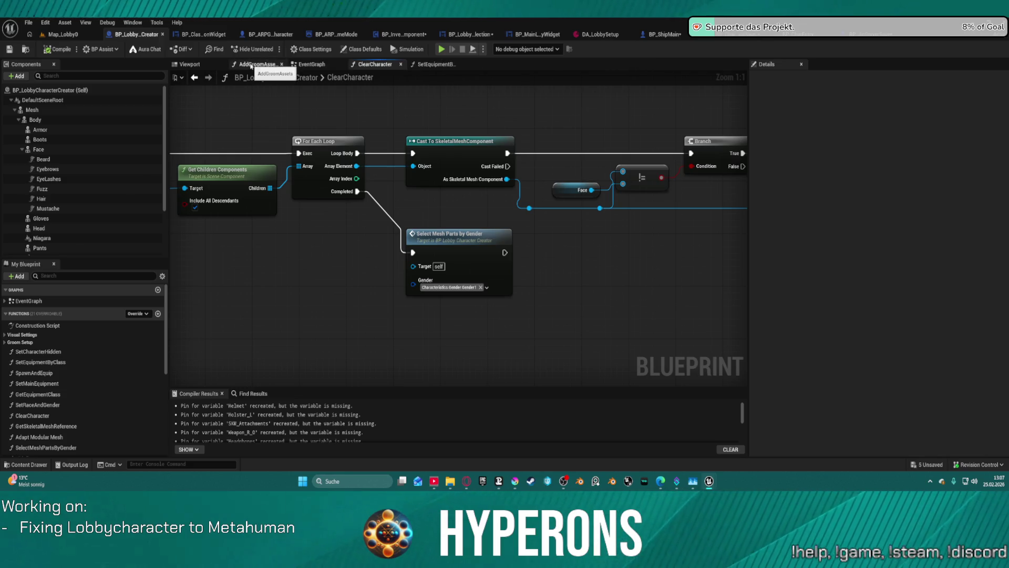
{"action": "middle_click", "coordinate": [250, 65]}
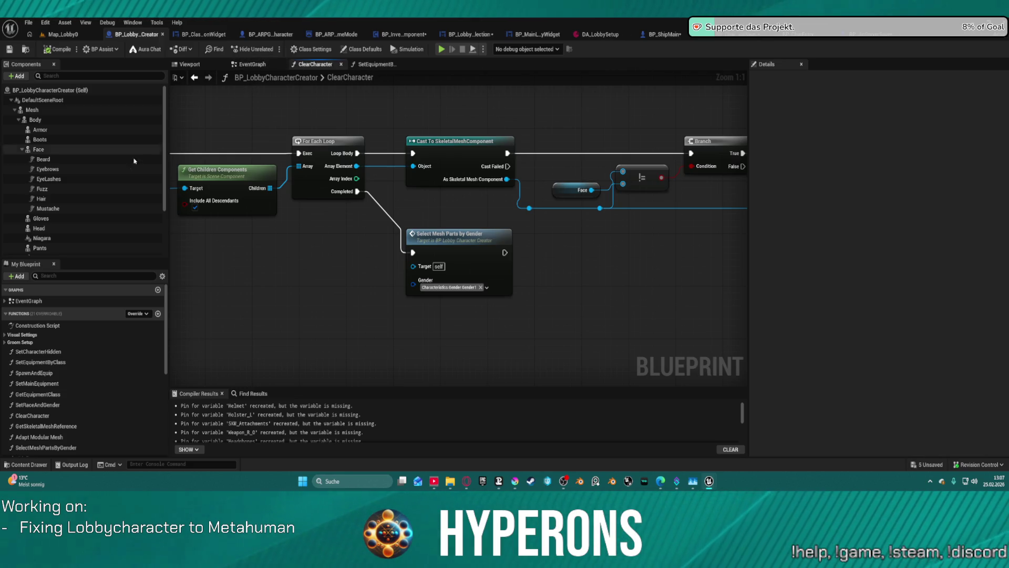
Step: Look over the SetGroomMaterial and EnableMasterPose function graphs
{"action": "scroll", "coordinate": [61, 345], "scroll_direction": "down", "scroll_amount": 10}
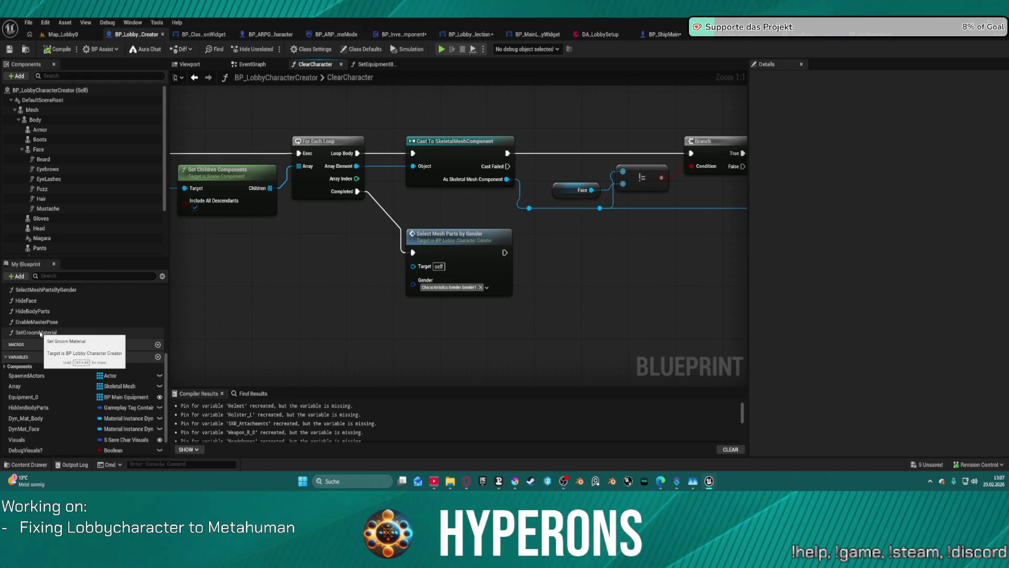
{"action": "double_click", "coordinate": [41, 332]}
{"action": "double_click", "coordinate": [45, 321]}
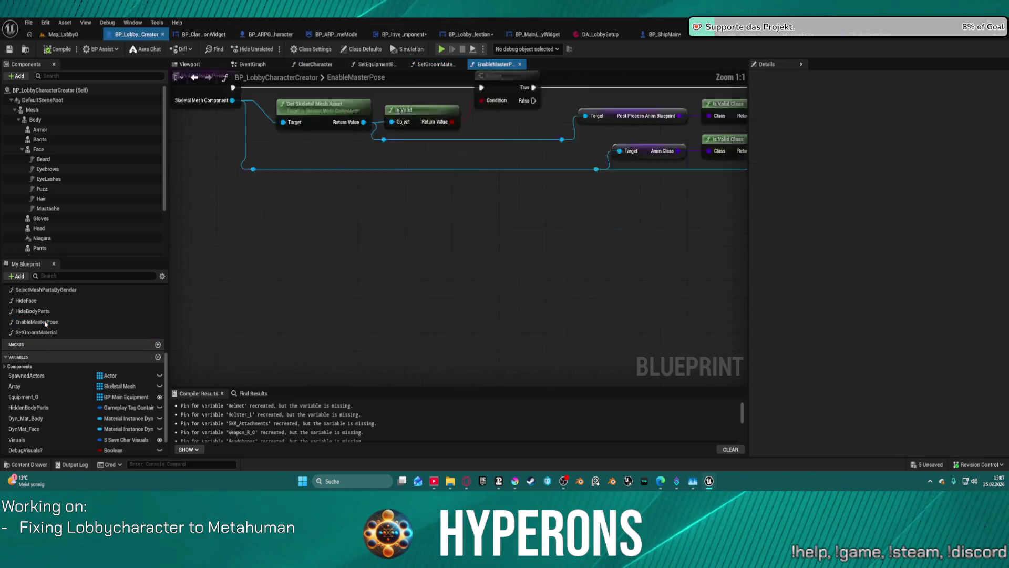
{"action": "scroll", "coordinate": [47, 307], "scroll_direction": "up", "scroll_amount": 2}
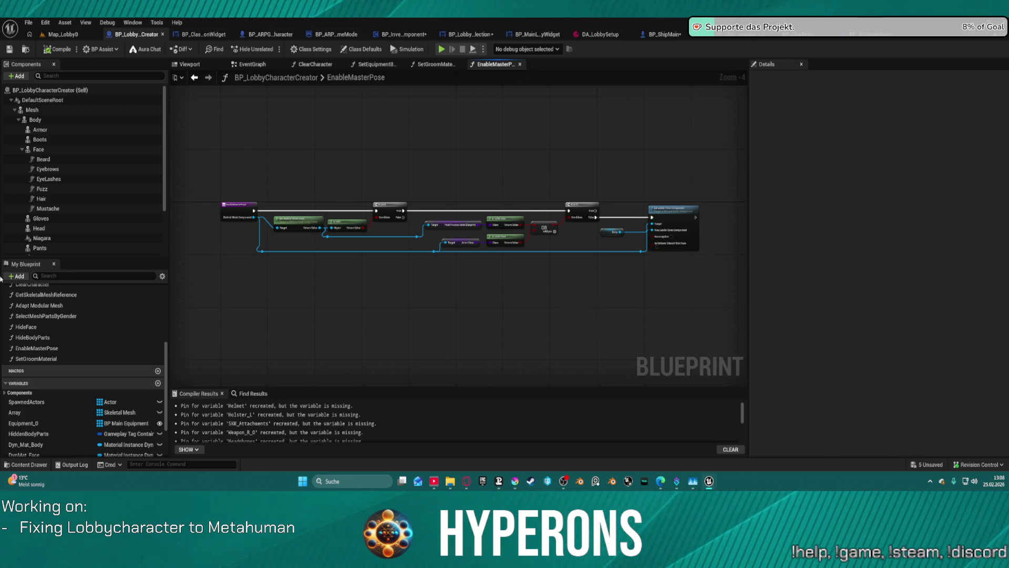
{"action": "scroll", "coordinate": [1, 277], "scroll_direction": "up", "scroll_amount": 1}
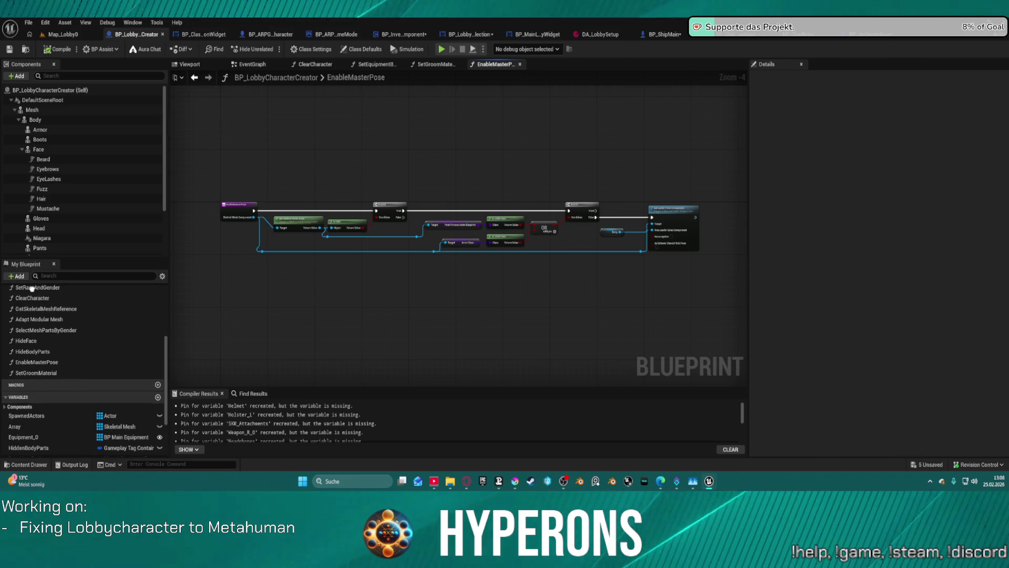
{"action": "scroll", "coordinate": [277, 216], "scroll_direction": "up", "scroll_amount": 4}
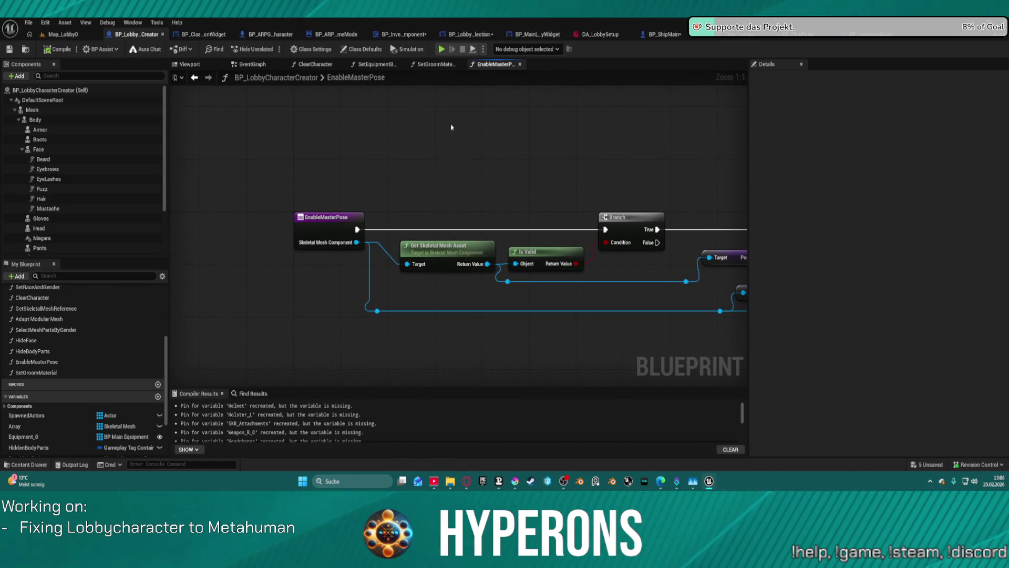
Step: Check the event graph, then open the SetRaceAndGender function from My Blueprint
{"action": "left_click", "coordinate": [249, 64]}
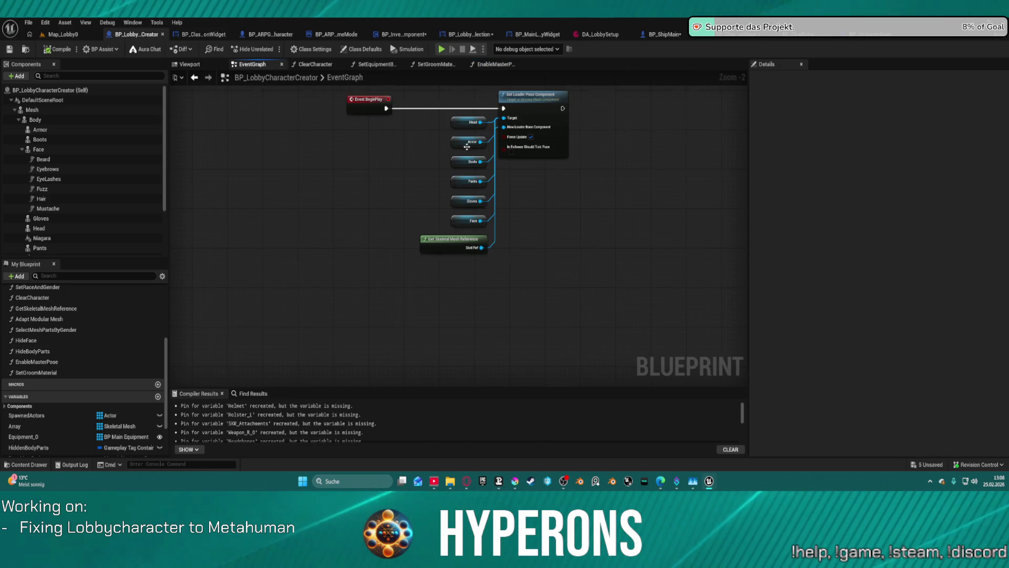
{"action": "scroll", "coordinate": [109, 351], "scroll_direction": "down", "scroll_amount": 2}
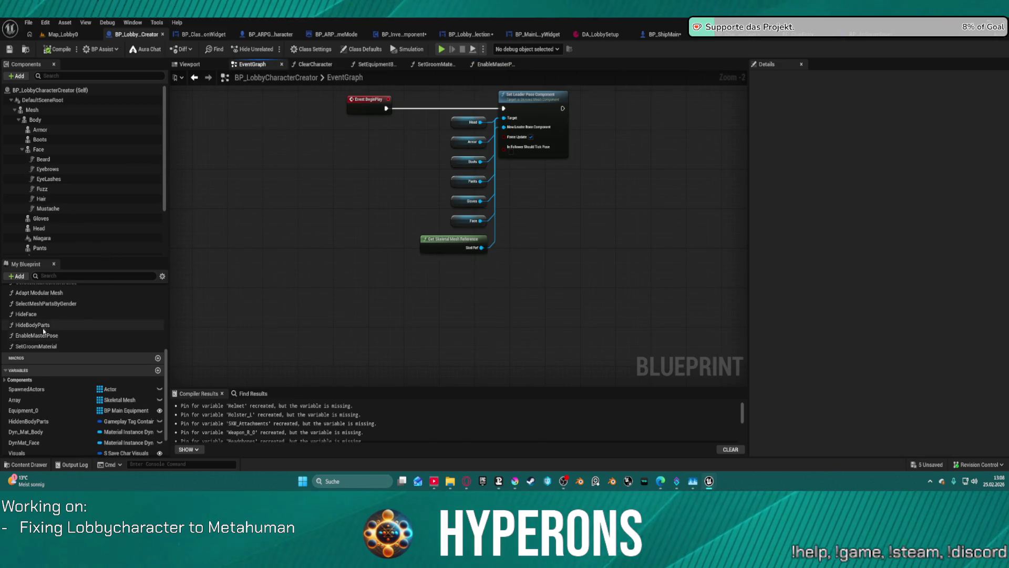
{"action": "scroll", "coordinate": [39, 323], "scroll_direction": "up", "scroll_amount": 2}
{"action": "scroll", "coordinate": [43, 318], "scroll_direction": "up", "scroll_amount": 2}
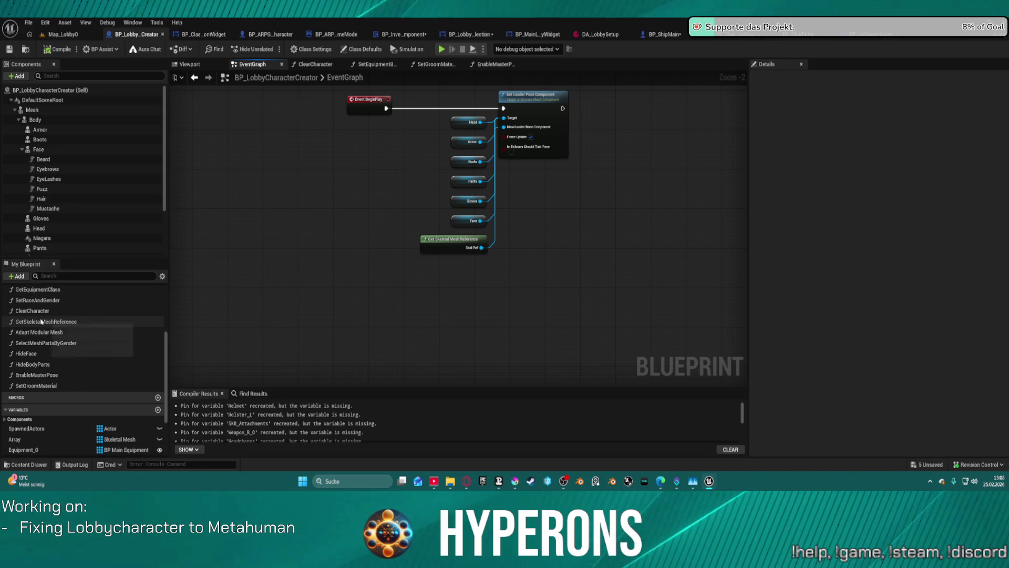
{"action": "scroll", "coordinate": [44, 317], "scroll_direction": "up", "scroll_amount": 1}
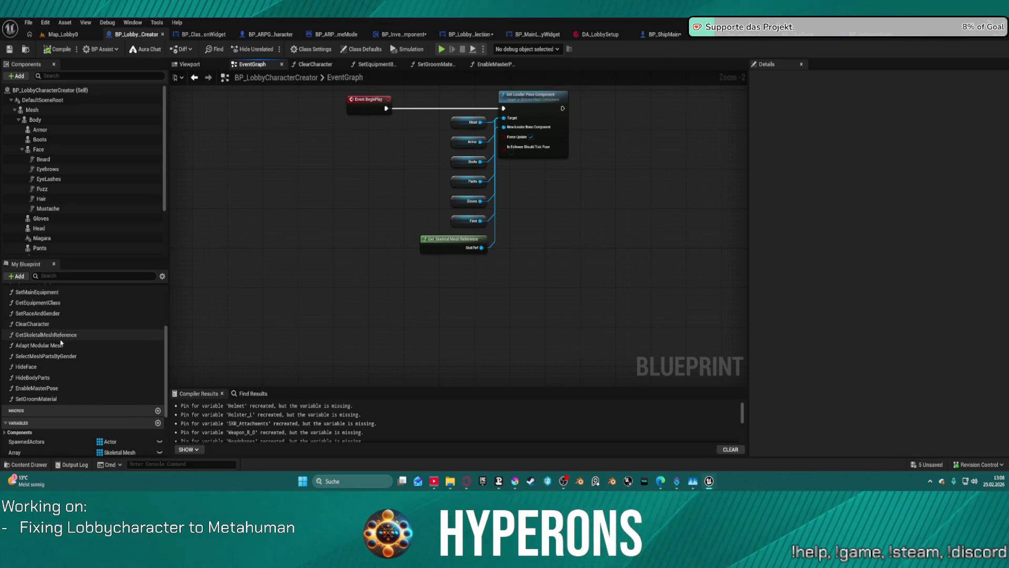
{"action": "scroll", "coordinate": [53, 342], "scroll_direction": "up", "scroll_amount": 2}
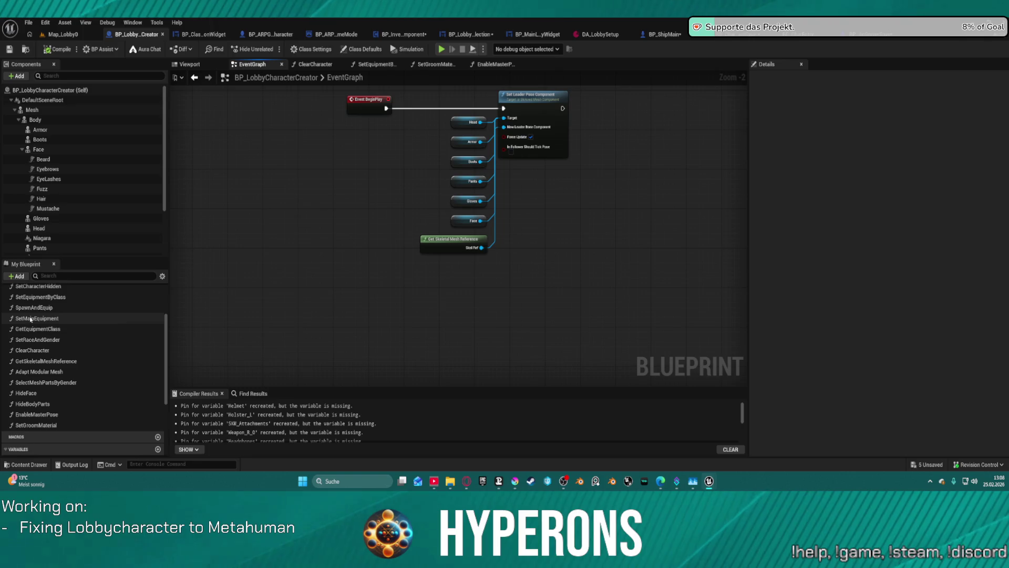
{"action": "left_click", "coordinate": [47, 339]}
{"action": "double_click", "coordinate": [46, 339]}
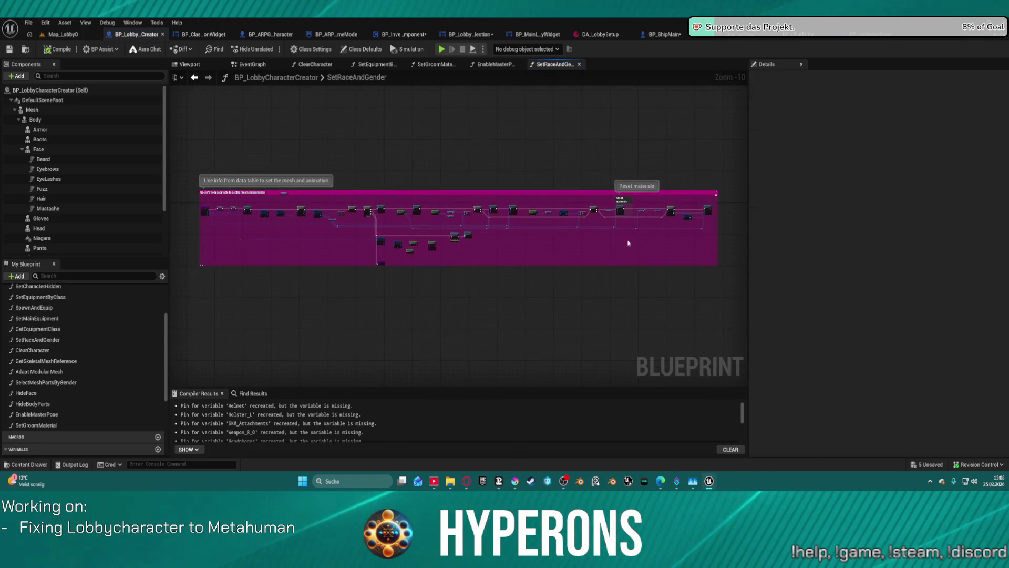
Step: Connect Setup Character's execution output to the reroute point beside Print String
{"action": "scroll", "coordinate": [340, 258], "scroll_direction": "up", "scroll_amount": 10}
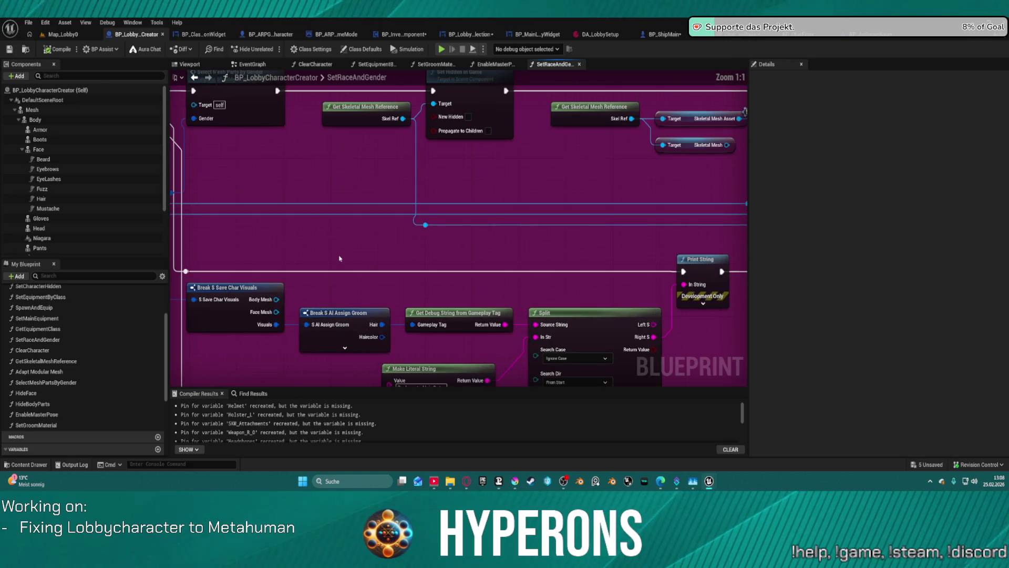
{"action": "mouse_move", "coordinate": [632, 284]}
{"action": "left_mouse_down"}
{"action": "mouse_move", "coordinate": [406, 194]}
{"action": "mouse_move", "coordinate": [318, 207]}
{"action": "mouse_move", "coordinate": [541, 214]}
{"action": "mouse_move", "coordinate": [713, 202]}
{"action": "mouse_move", "coordinate": [570, 187]}
{"action": "mouse_move", "coordinate": [451, 191]}
{"action": "left_mouse_up"}
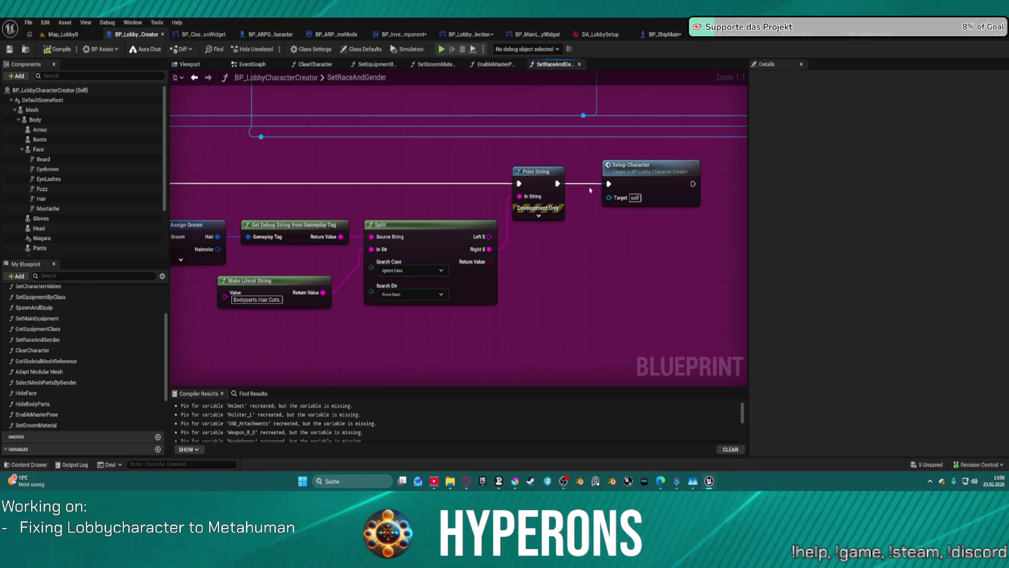
{"action": "mouse_move", "coordinate": [605, 185]}
{"action": "left_mouse_down"}
{"action": "mouse_move", "coordinate": [179, 179]}
{"action": "mouse_move", "coordinate": [457, 178]}
{"action": "mouse_move", "coordinate": [374, 181]}
{"action": "mouse_move", "coordinate": [368, 200]}
{"action": "mouse_move", "coordinate": [380, 182]}
{"action": "left_mouse_up"}
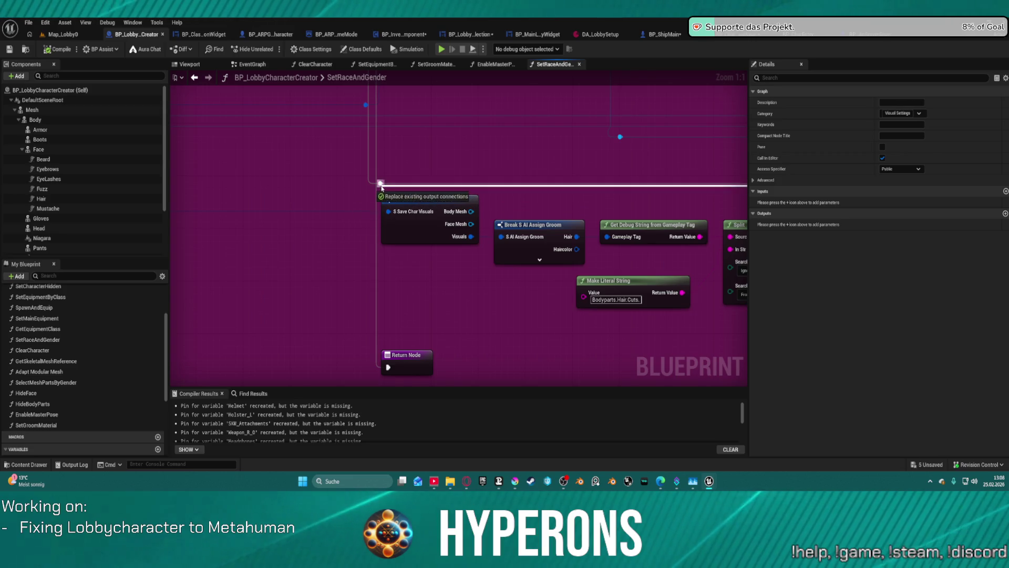
{"action": "scroll", "coordinate": [462, 290], "scroll_direction": "down", "scroll_amount": 3}
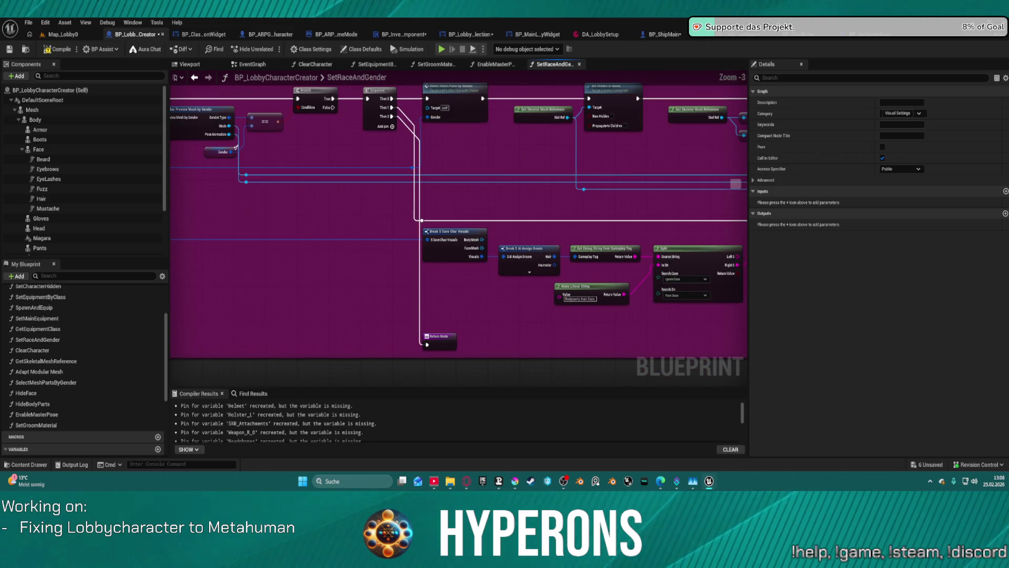
{"action": "left_click_drag", "start_coordinate": [631, 286], "coordinate": [339, 209]}
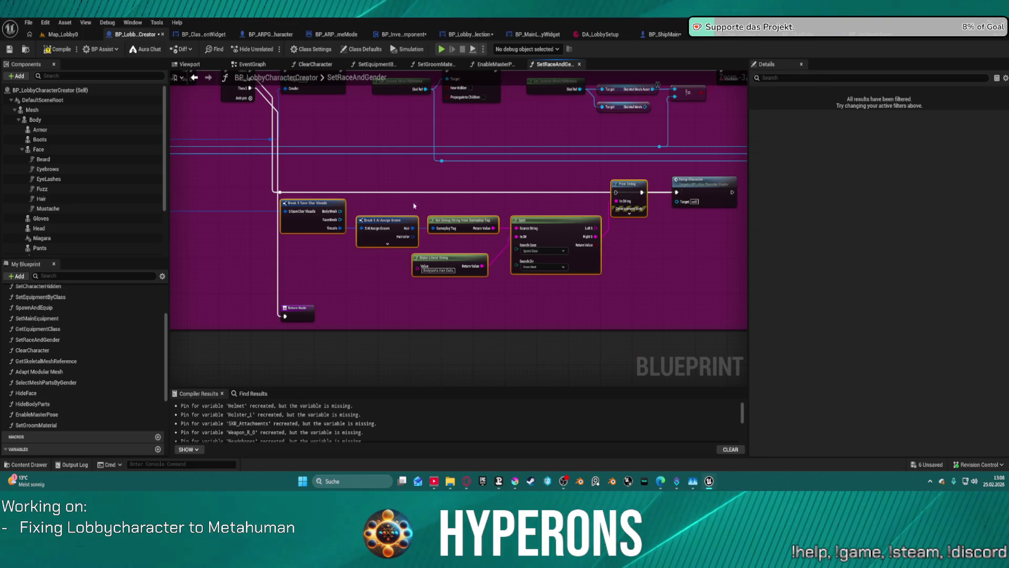
{"action": "left_click", "coordinate": [504, 210]}
{"action": "mouse_move", "coordinate": [505, 210]}
{"action": "left_mouse_down"}
{"action": "mouse_move", "coordinate": [431, 226]}
{"action": "mouse_move", "coordinate": [542, 198]}
{"action": "mouse_move", "coordinate": [556, 214]}
{"action": "mouse_move", "coordinate": [220, 224]}
{"action": "mouse_move", "coordinate": [263, 132]}
{"action": "mouse_move", "coordinate": [338, 214]}
{"action": "mouse_move", "coordinate": [501, 177]}
{"action": "left_mouse_up"}
{"action": "scroll", "coordinate": [556, 214], "scroll_direction": "up", "scroll_amount": 1}
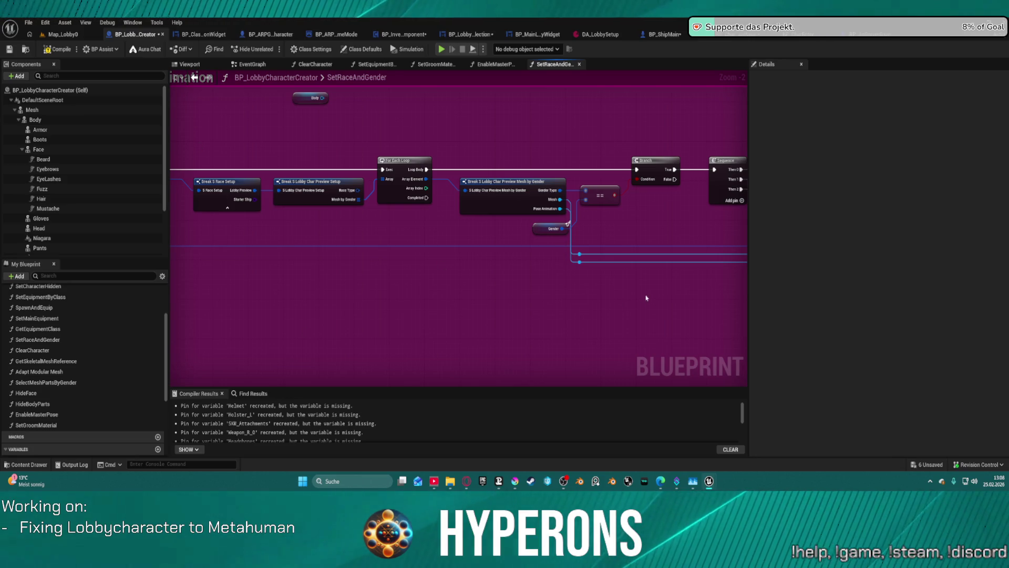
{"action": "mouse_move", "coordinate": [646, 297]}
{"action": "left_mouse_down"}
{"action": "mouse_move", "coordinate": [394, 189]}
{"action": "mouse_move", "coordinate": [173, 175]}
{"action": "mouse_move", "coordinate": [333, 273]}
{"action": "mouse_move", "coordinate": [329, 232]}
{"action": "mouse_move", "coordinate": [403, 313]}
{"action": "mouse_move", "coordinate": [391, 91]}
{"action": "mouse_move", "coordinate": [429, 259]}
{"action": "mouse_move", "coordinate": [428, 223]}
{"action": "mouse_move", "coordinate": [430, 234]}
{"action": "left_mouse_up"}
Step: Break the lower reroute wire and delete the leftover reroute point coming from Sequence
{"action": "left_click", "coordinate": [420, 326]}
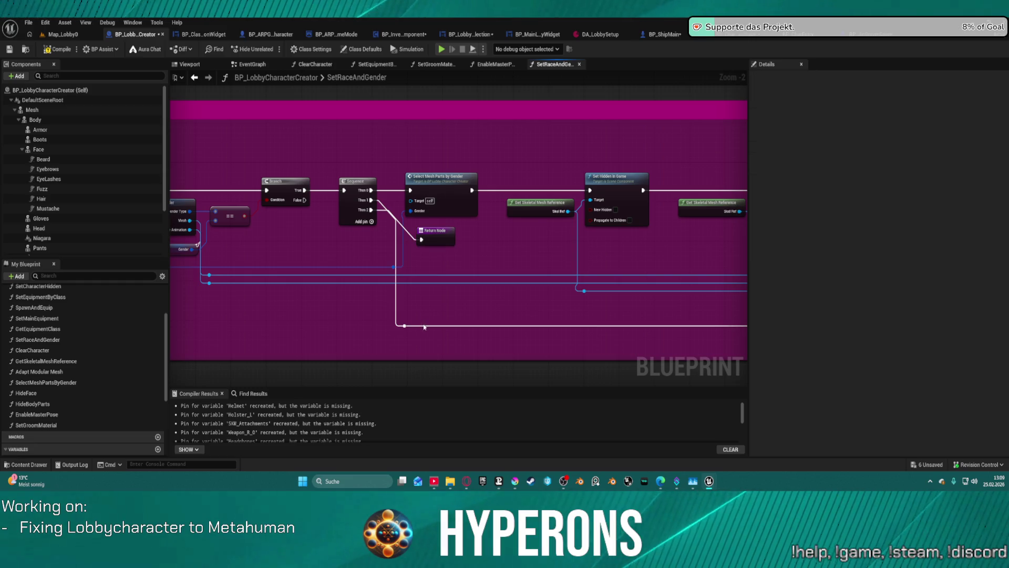
{"action": "left_click", "coordinate": [405, 325], "text": "alt"}
{"action": "left_click_drag", "start_coordinate": [537, 316], "coordinate": [490, 322]}
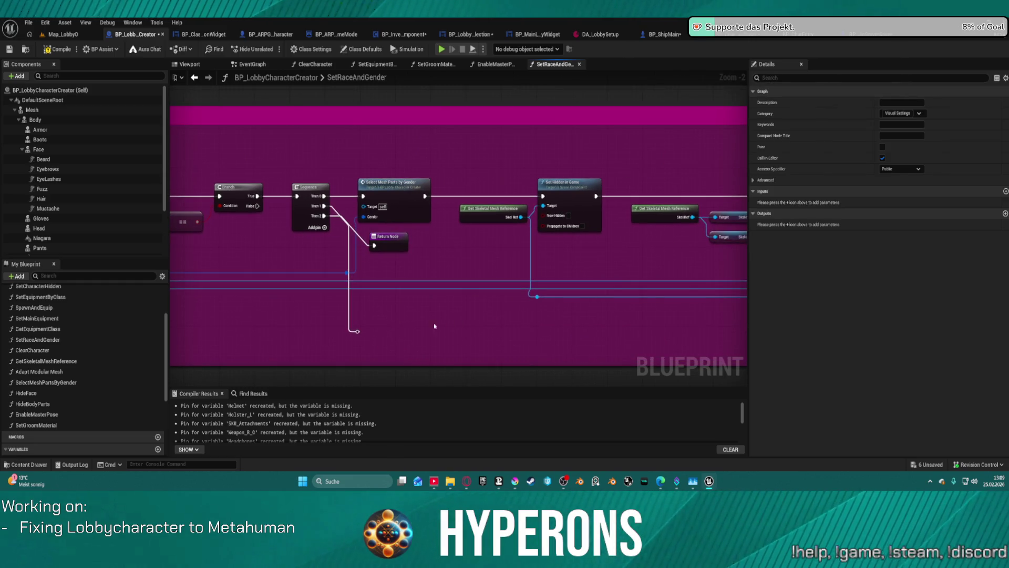
{"action": "left_click_drag", "start_coordinate": [341, 334], "coordinate": [342, 334]}
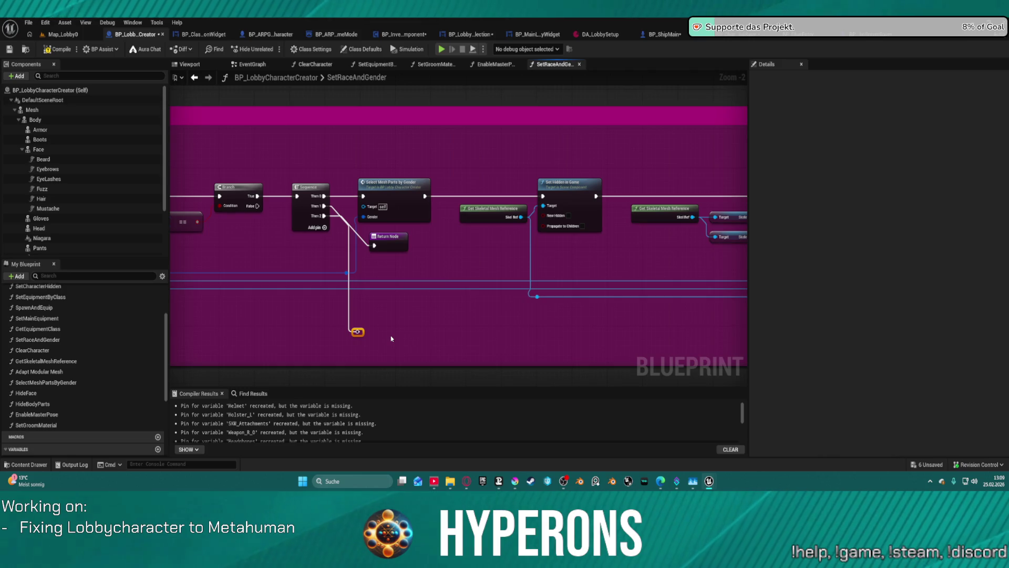
{"action": "key", "text": "Delete"}
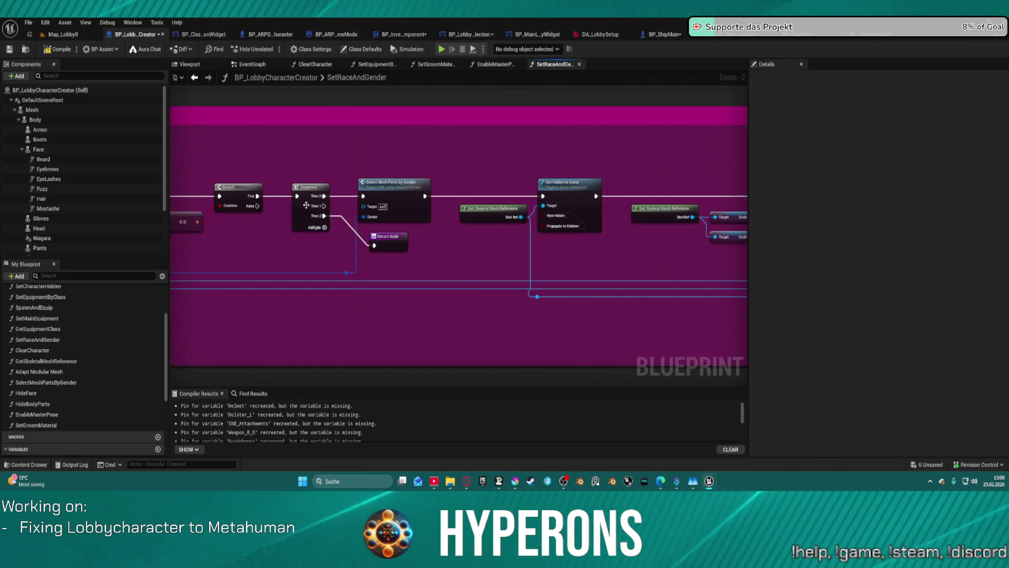
Step: Refresh the Sequence node and insert an execution pin after Then 1
{"action": "right_click", "coordinate": [308, 205]}
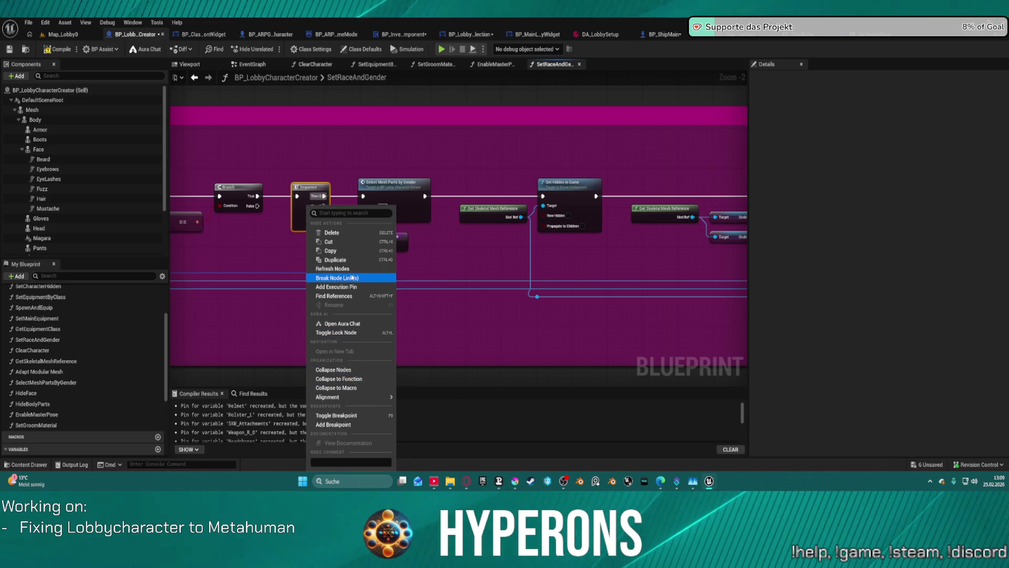
{"action": "left_click", "coordinate": [334, 269]}
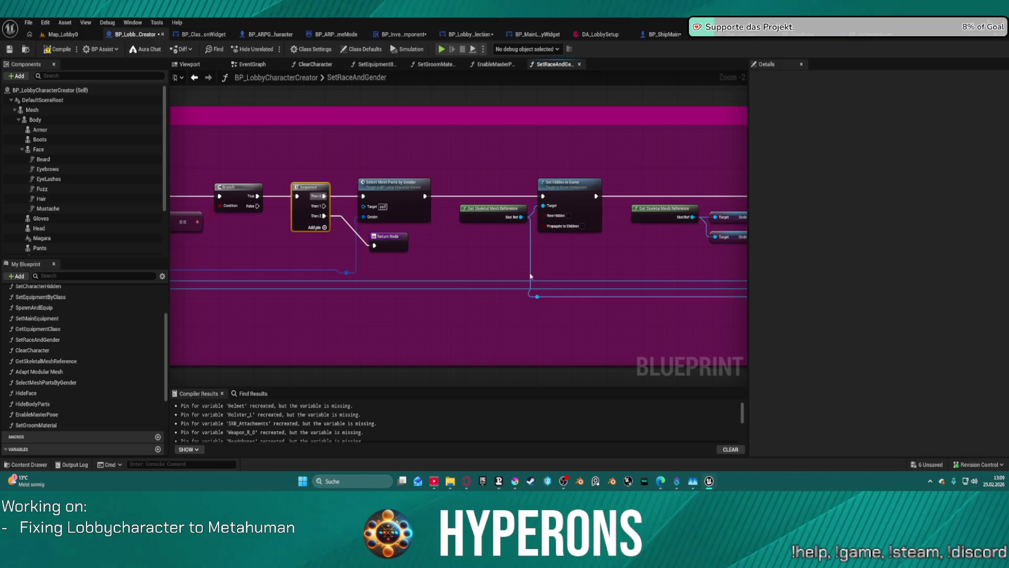
{"action": "left_click_drag", "start_coordinate": [565, 276], "coordinate": [501, 270]}
{"action": "right_click", "coordinate": [256, 200]}
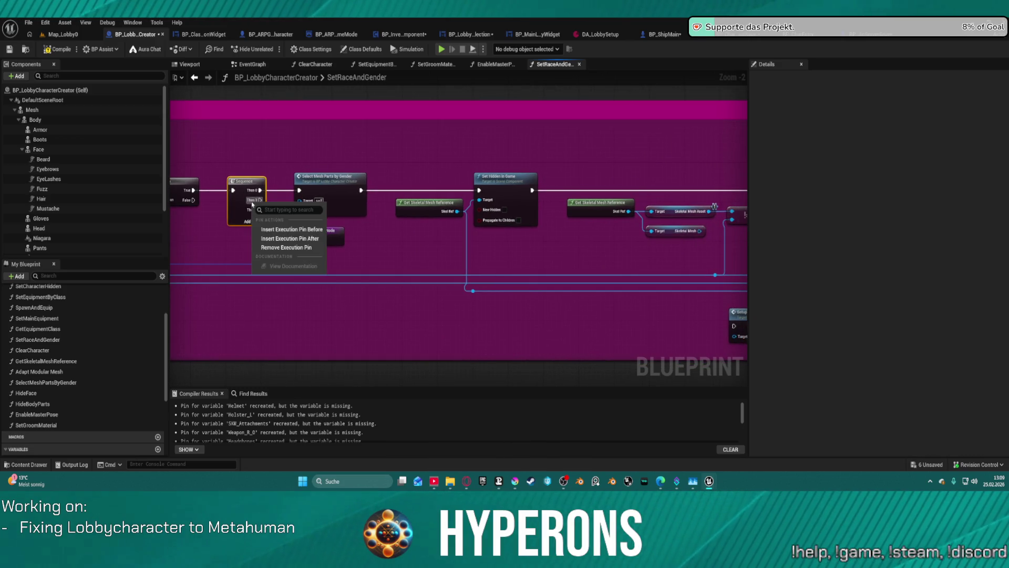
{"action": "left_click", "coordinate": [284, 247]}
Step: Wire Setup Character between Get Race Setup by Tag and For Each Loop, then open its graph
{"action": "mouse_move", "coordinate": [740, 326]}
{"action": "left_mouse_down"}
{"action": "mouse_move", "coordinate": [393, 299]}
{"action": "mouse_move", "coordinate": [725, 297]}
{"action": "mouse_move", "coordinate": [876, 277]}
{"action": "mouse_move", "coordinate": [672, 275]}
{"action": "mouse_move", "coordinate": [777, 266]}
{"action": "mouse_move", "coordinate": [173, 220]}
{"action": "mouse_move", "coordinate": [37, 226]}
{"action": "mouse_move", "coordinate": [3, 205]}
{"action": "mouse_move", "coordinate": [5, 220]}
{"action": "mouse_move", "coordinate": [468, 252]}
{"action": "mouse_move", "coordinate": [170, 237]}
{"action": "mouse_move", "coordinate": [388, 251]}
{"action": "mouse_move", "coordinate": [179, 247]}
{"action": "mouse_move", "coordinate": [397, 271]}
{"action": "mouse_move", "coordinate": [518, 152]}
{"action": "mouse_move", "coordinate": [517, 140]}
{"action": "left_mouse_up"}
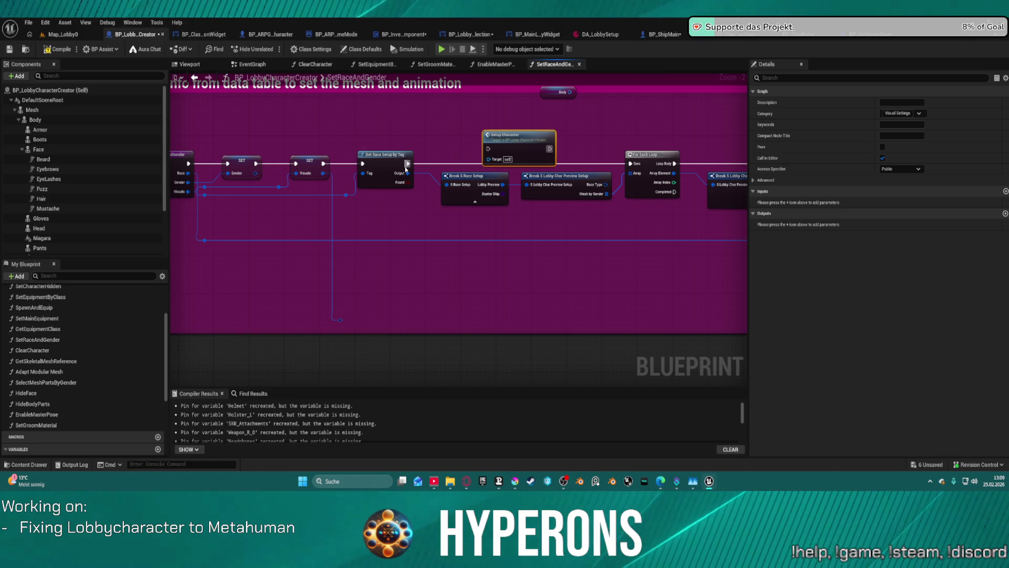
{"action": "mouse_move", "coordinate": [406, 167]}
{"action": "left_mouse_down"}
{"action": "mouse_move", "coordinate": [462, 143]}
{"action": "mouse_move", "coordinate": [489, 150]}
{"action": "left_mouse_up"}
{"action": "left_click_drag", "start_coordinate": [552, 149], "coordinate": [630, 163]}
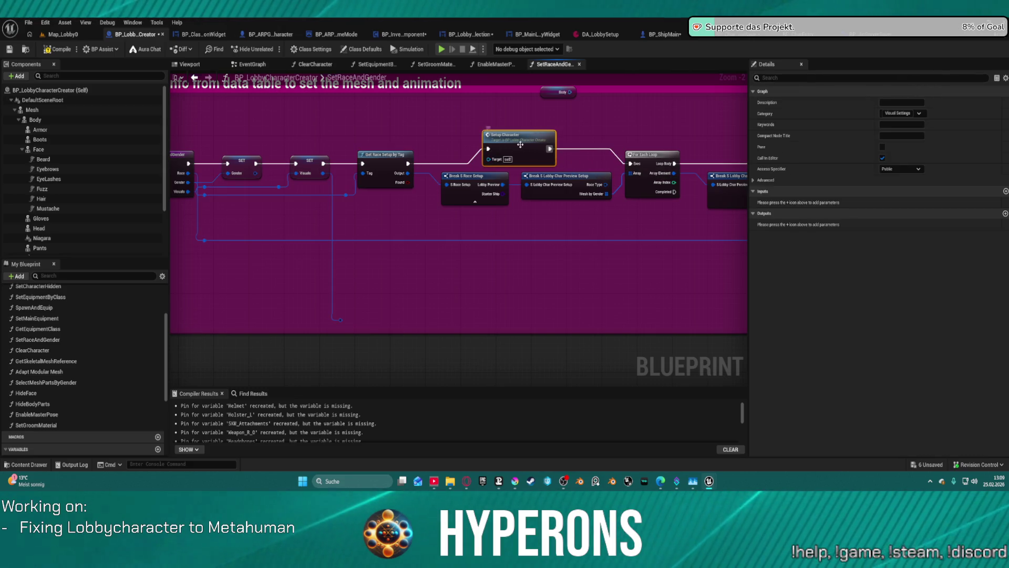
{"action": "double_click", "coordinate": [521, 147]}
{"action": "scroll", "coordinate": [425, 166], "scroll_direction": "down", "scroll_amount": 3}
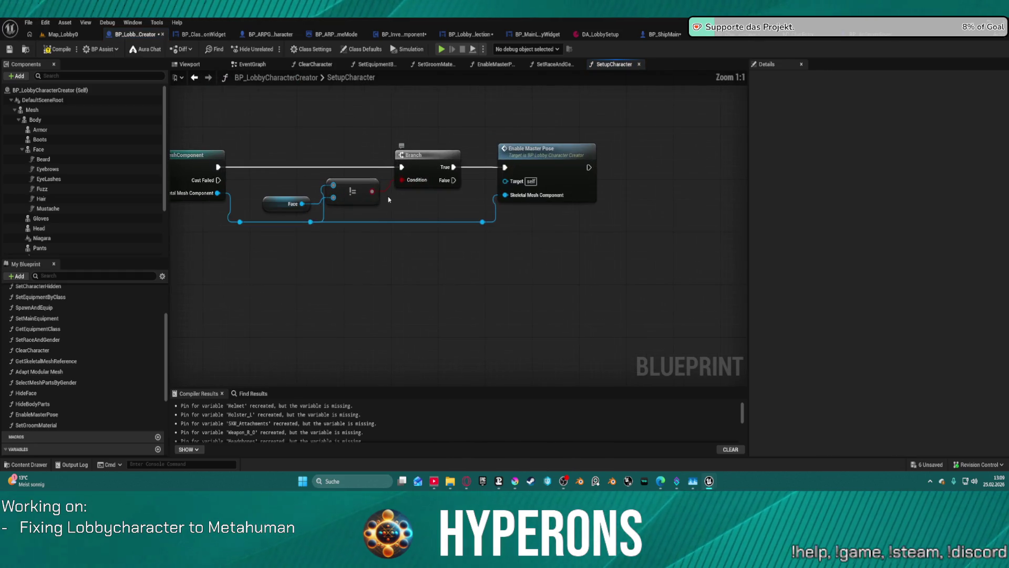
{"action": "scroll", "coordinate": [716, 243], "scroll_direction": "up", "scroll_amount": 5}
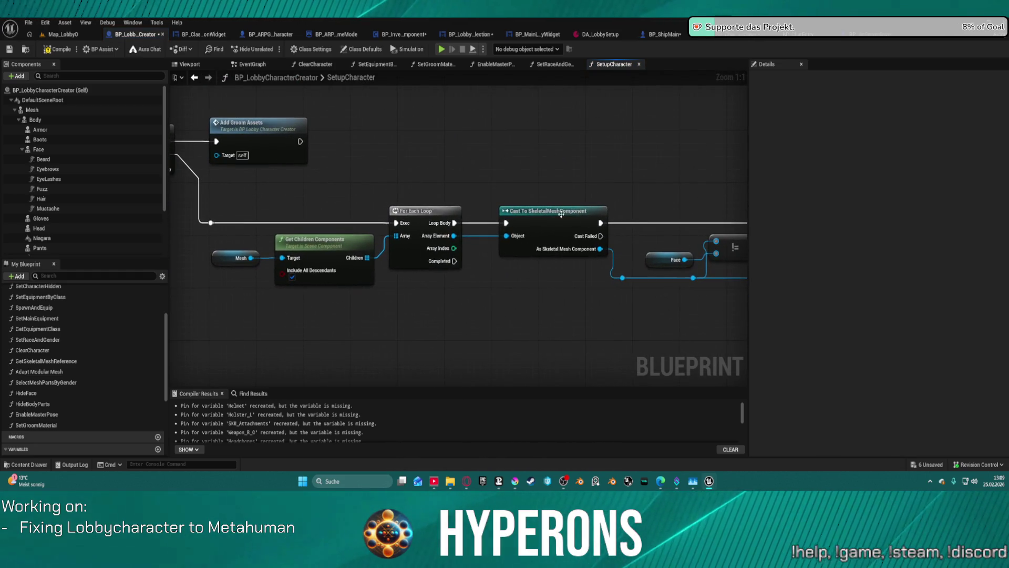
{"action": "left_click", "coordinate": [561, 214]}
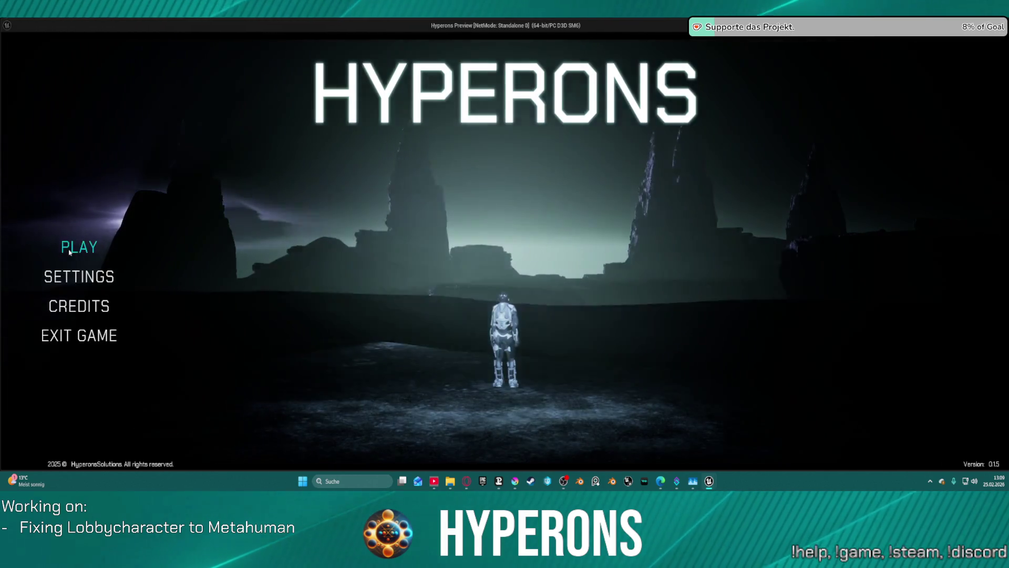
Step: Pick a saved character in-game, read Entry Ref's Saved Char Info at the Branch breakpoint, then end debugging
{"action": "left_click", "coordinate": [79, 247]}
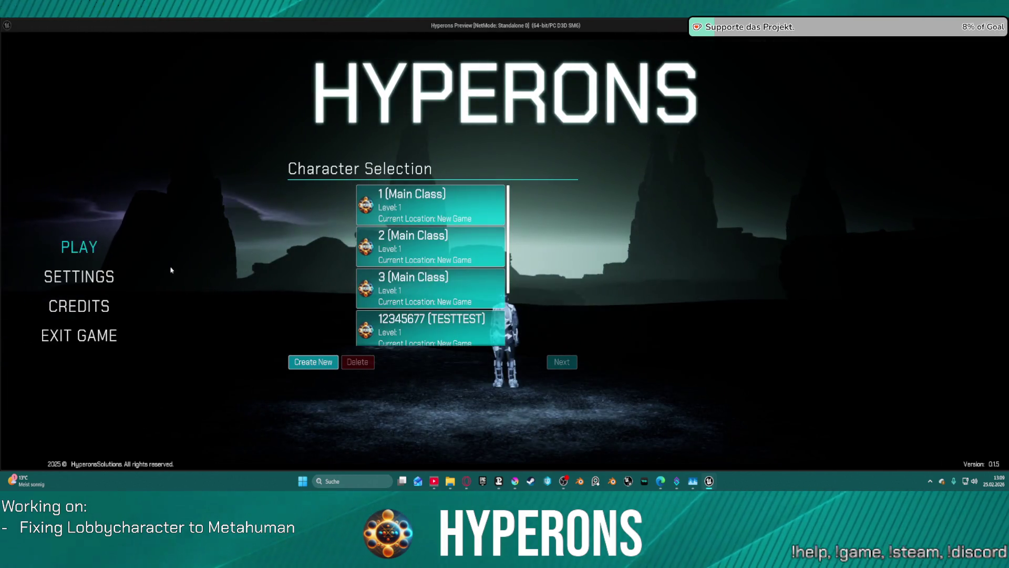
{"action": "left_click", "coordinate": [409, 214]}
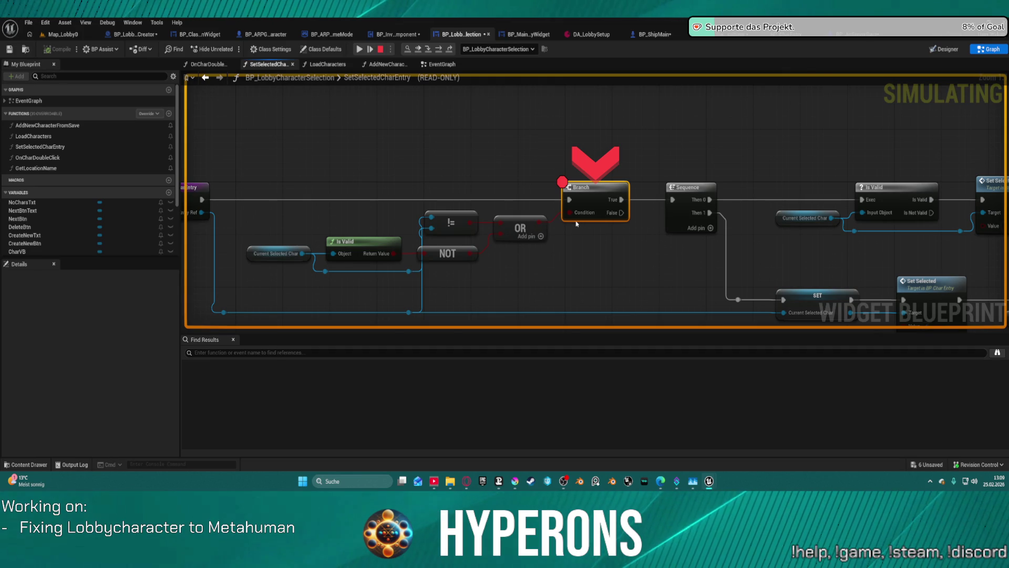
{"action": "mouse_move", "coordinate": [577, 219]}
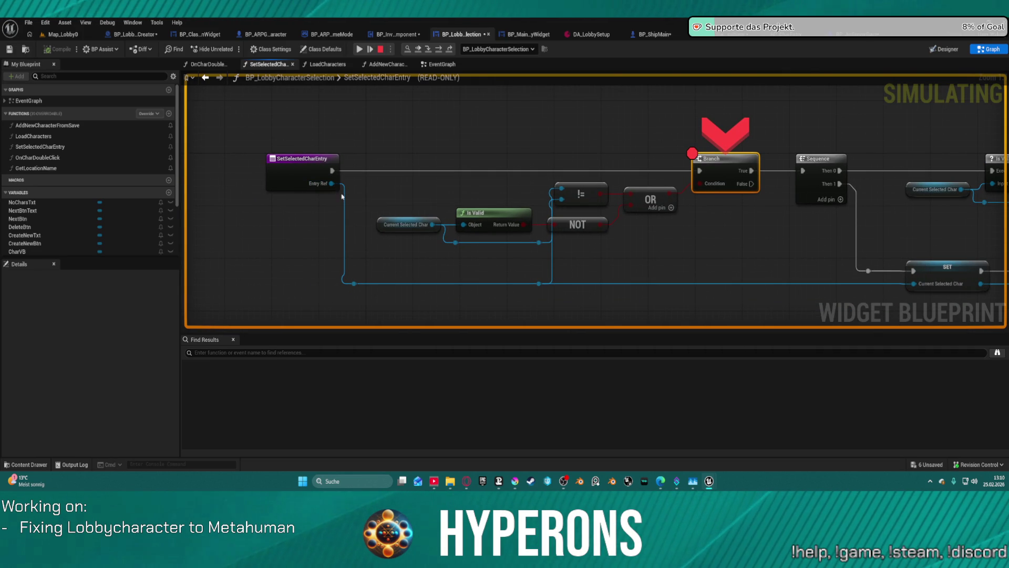
{"action": "left_click", "coordinate": [344, 193]}
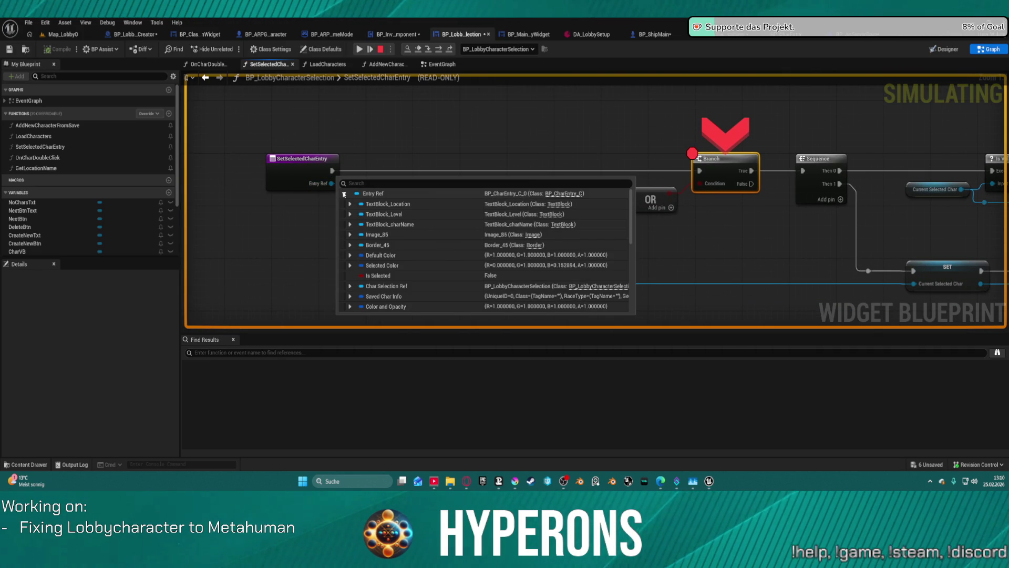
{"action": "mouse_move", "coordinate": [567, 298]}
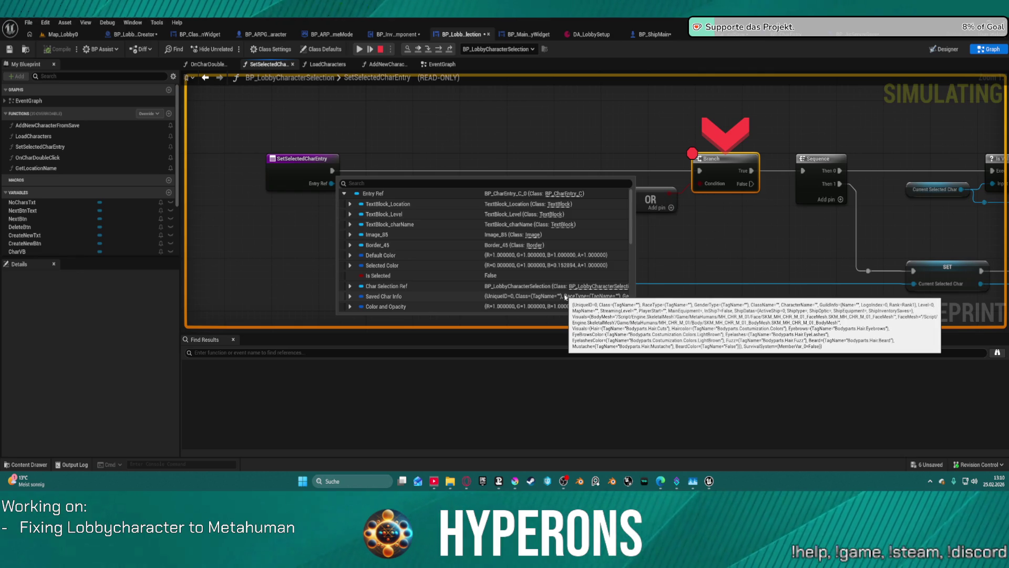
{"action": "key", "text": "Escape"}
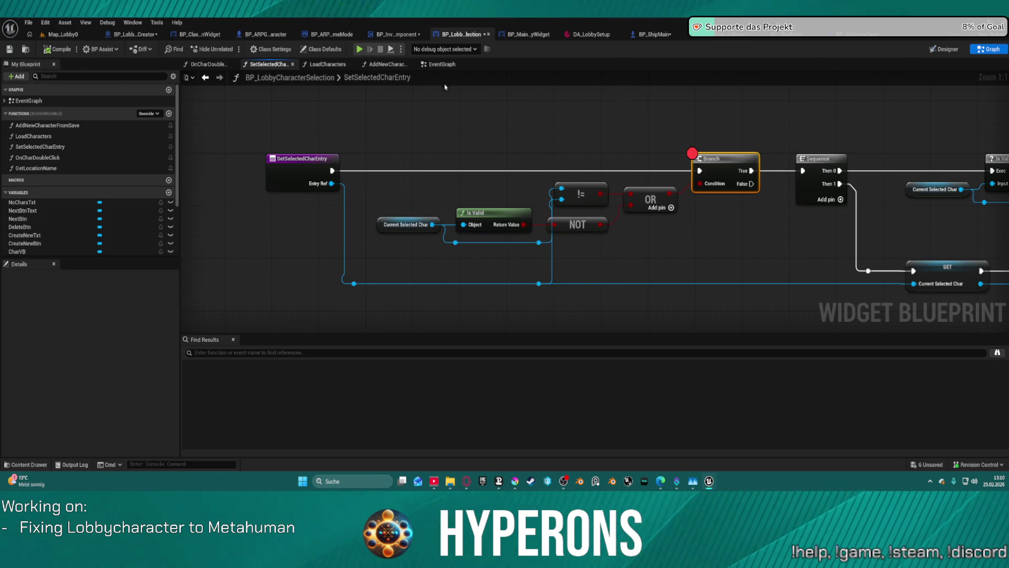
Step: Play Map_Lobby0 and create a character named TEST with the first haircut and a full beard
{"action": "left_click", "coordinate": [65, 33]}
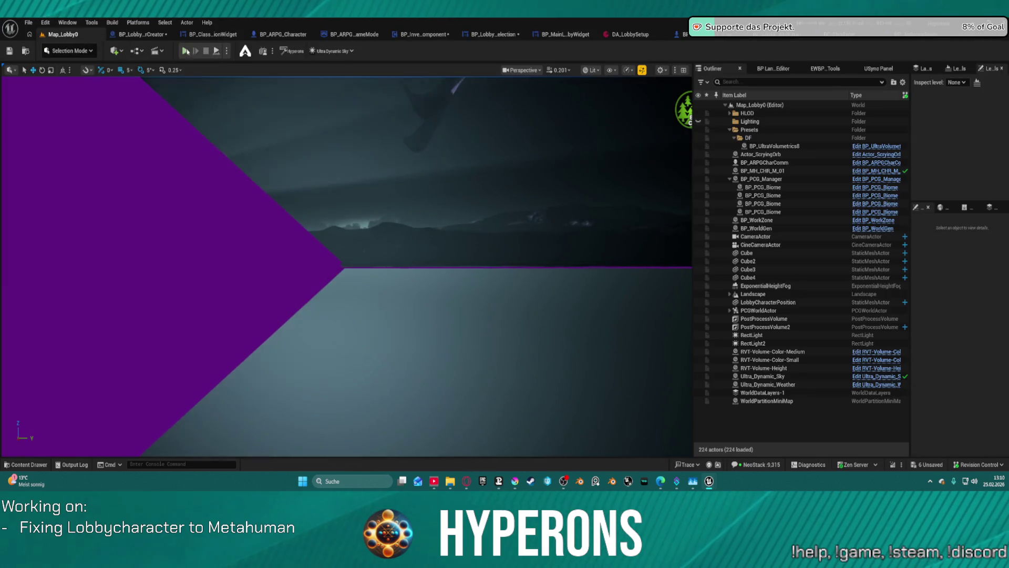
{"action": "key", "text": "alt+p"}
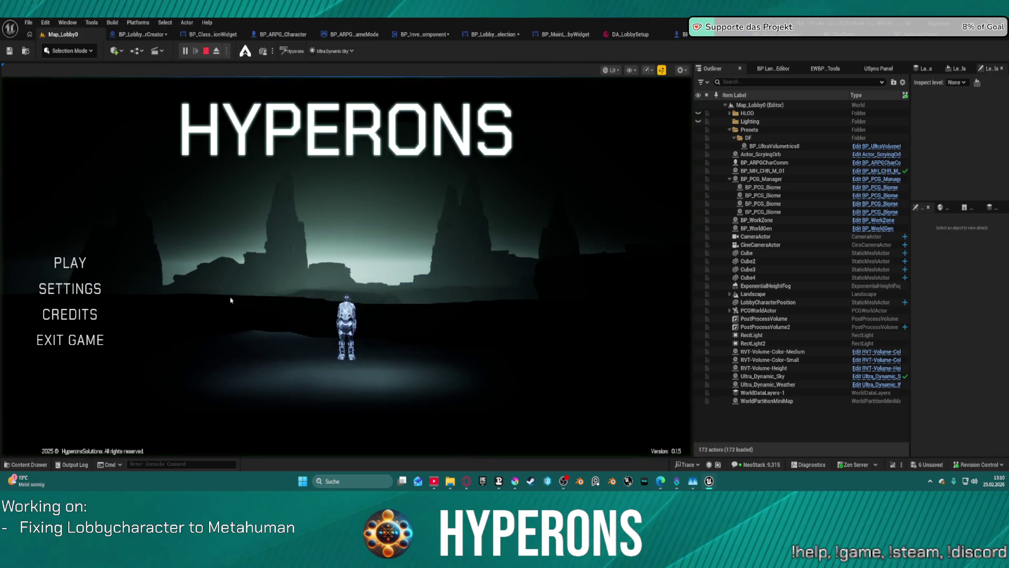
{"action": "left_click", "coordinate": [70, 262]}
{"action": "left_click", "coordinate": [176, 242]}
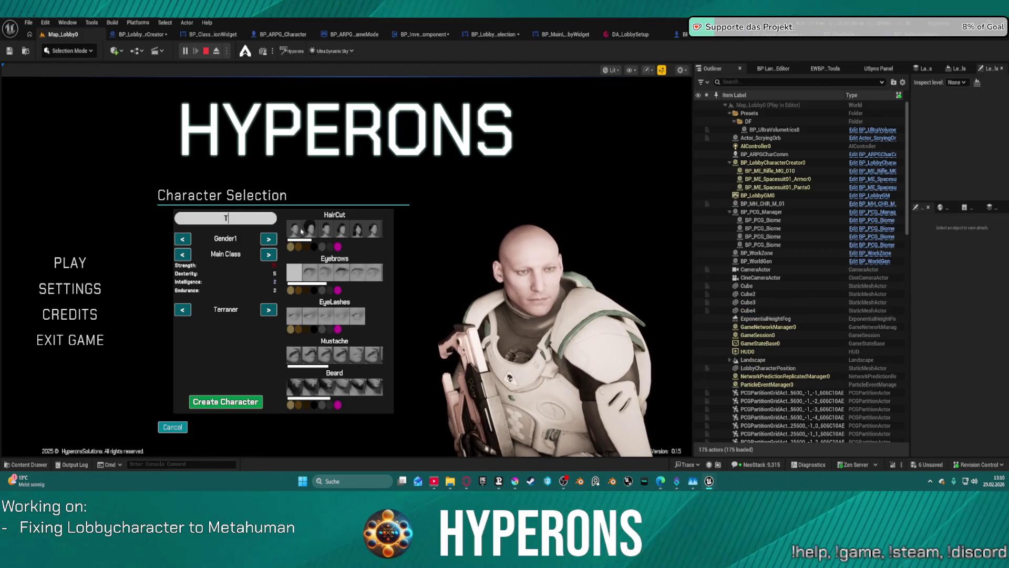
{"action": "type", "text": "TEST"}
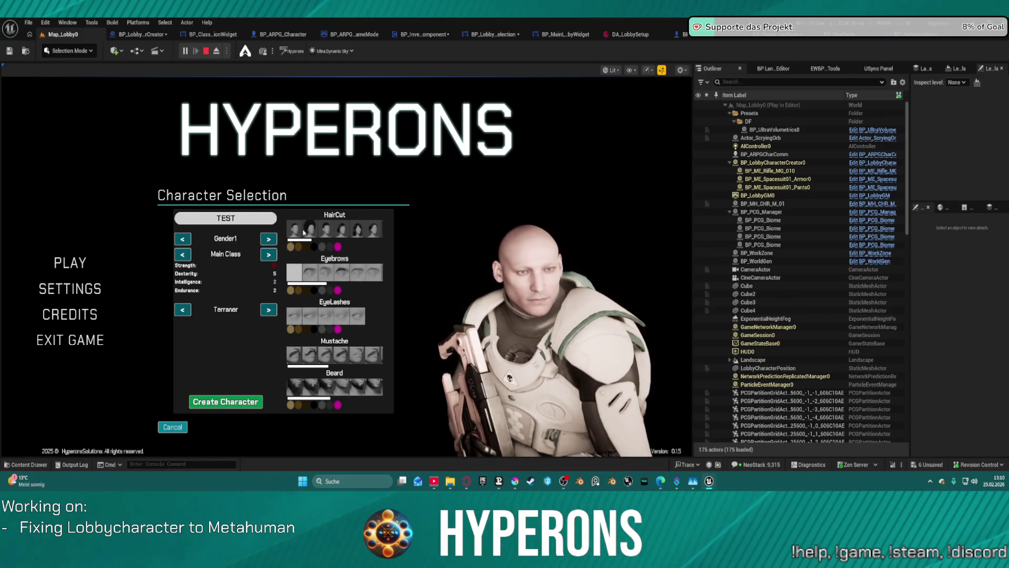
{"action": "left_click", "coordinate": [294, 228]}
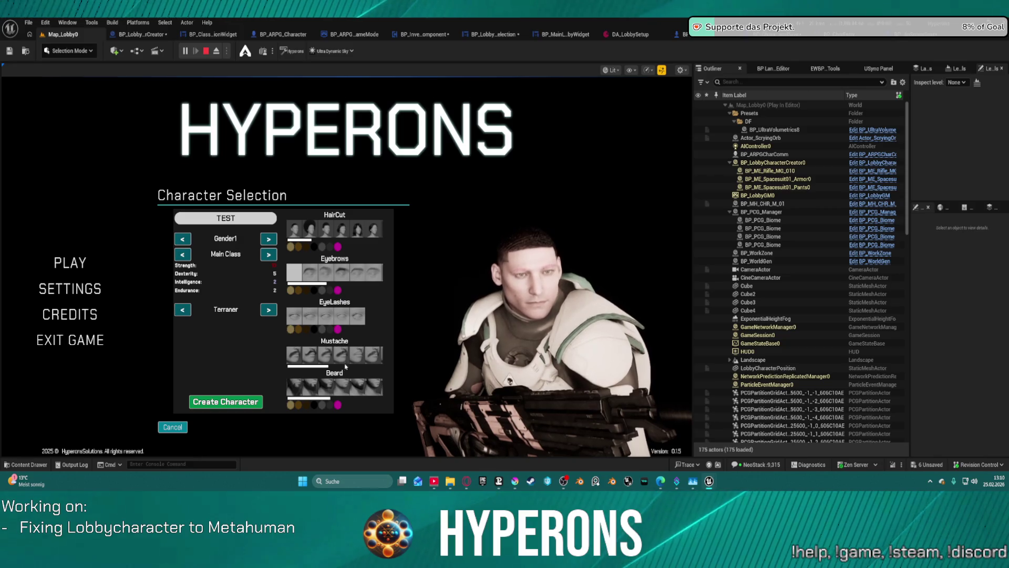
{"action": "left_click", "coordinate": [343, 391]}
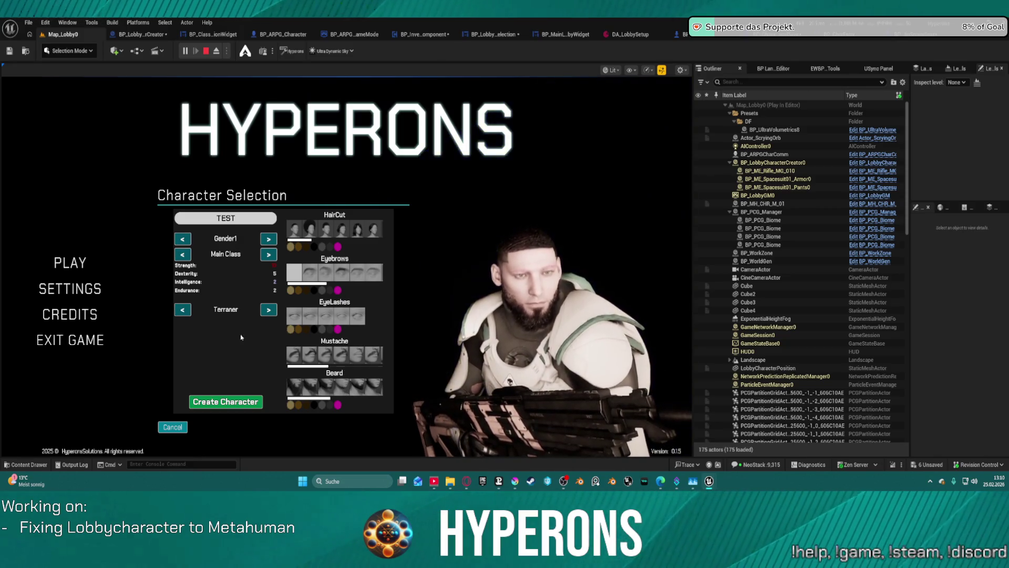
{"action": "left_click", "coordinate": [226, 401]}
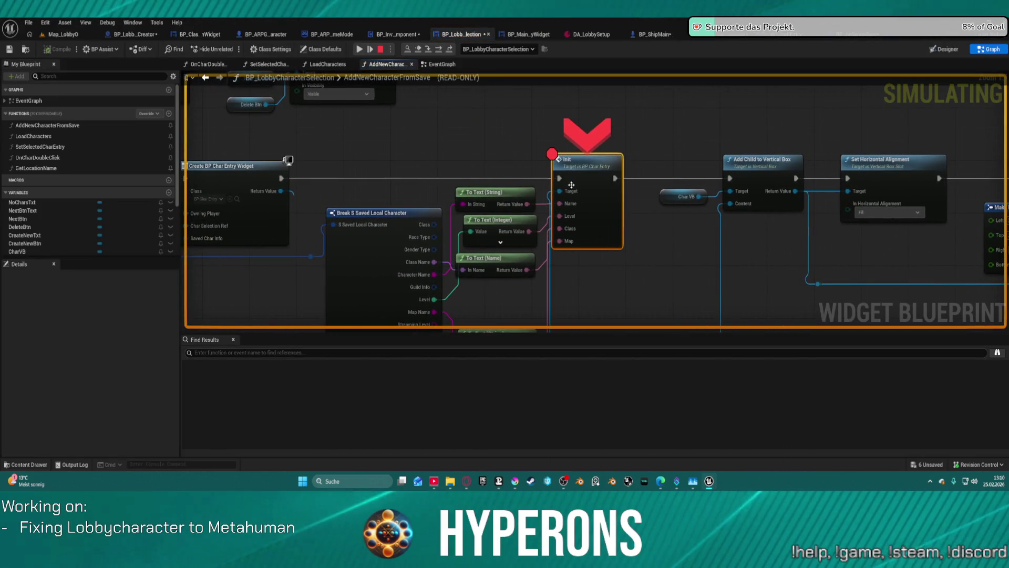
Step: Resume past the Init and Branch breakpoints, then stop the play session
{"action": "right_click", "coordinate": [593, 243]}
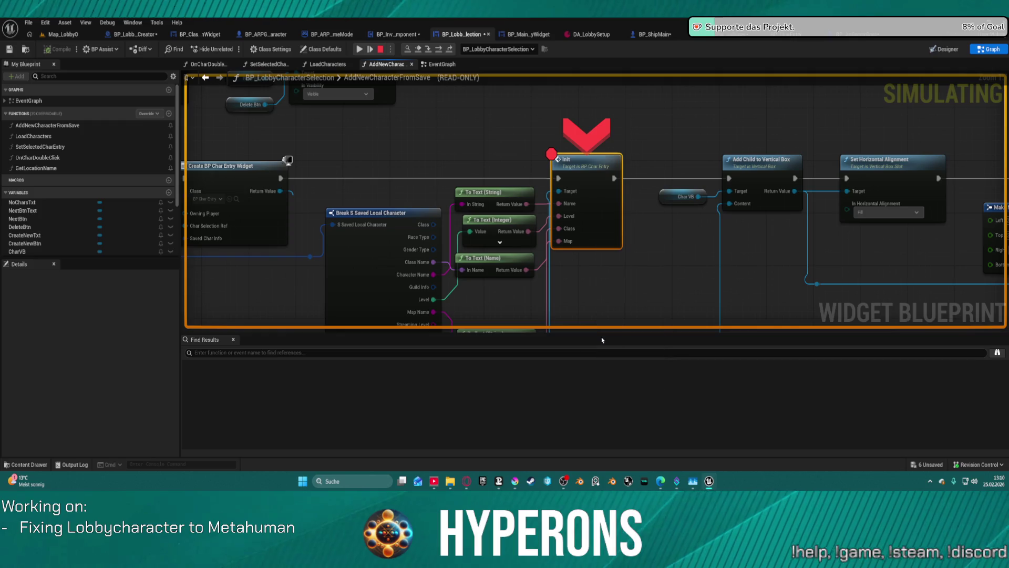
{"action": "left_click", "coordinate": [359, 52]}
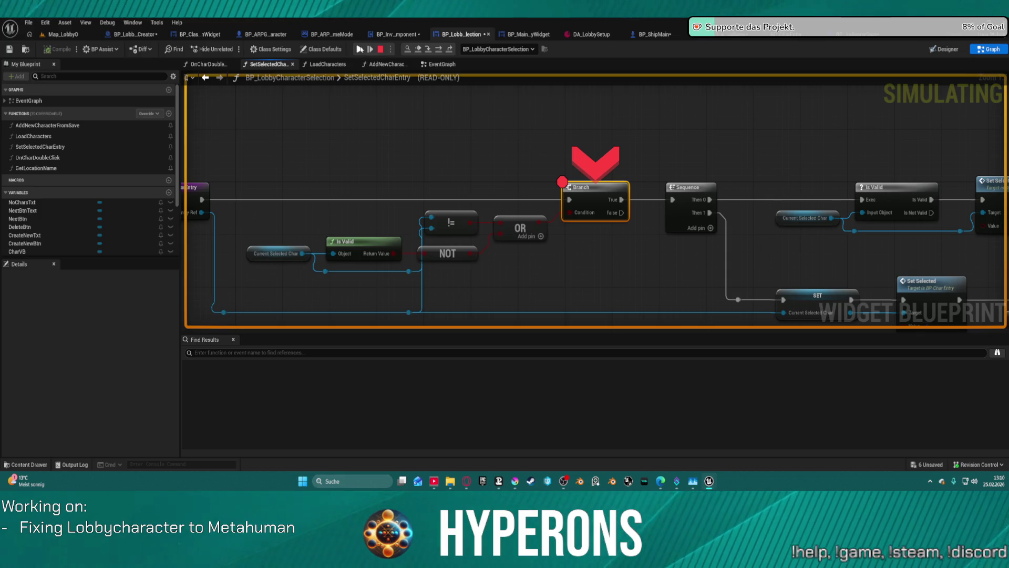
{"action": "left_click", "coordinate": [360, 50]}
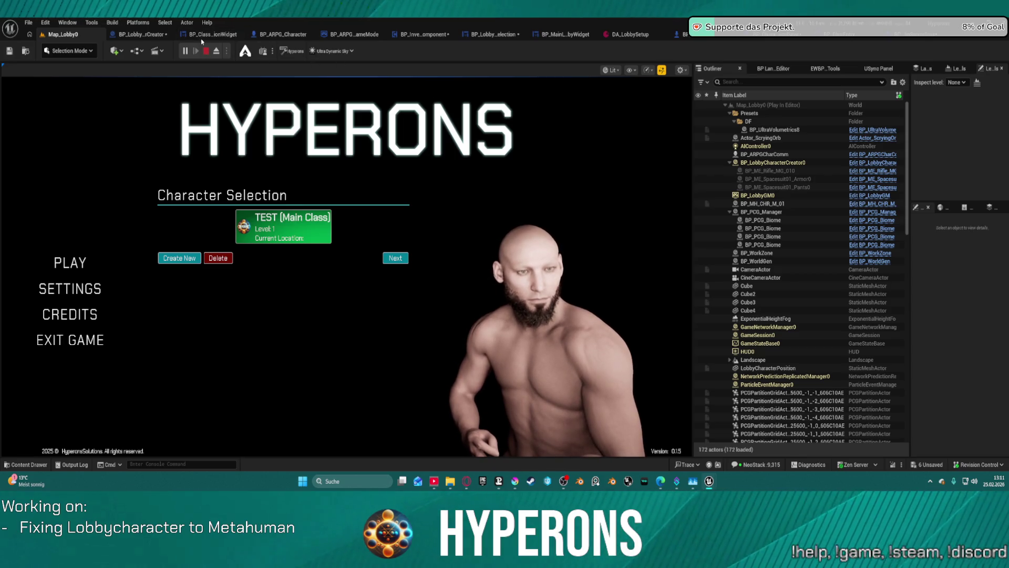
{"action": "left_click", "coordinate": [206, 50]}
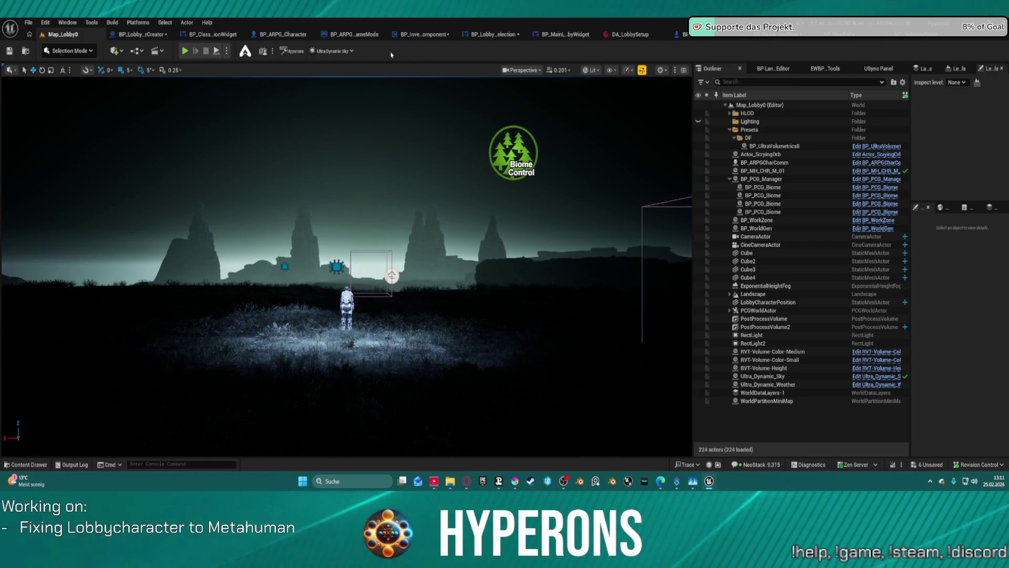
Step: In BP_ClassSelectionWidget's EventGraph, locate the Previous gender and Next hair type blocks
{"action": "left_click", "coordinate": [219, 35]}
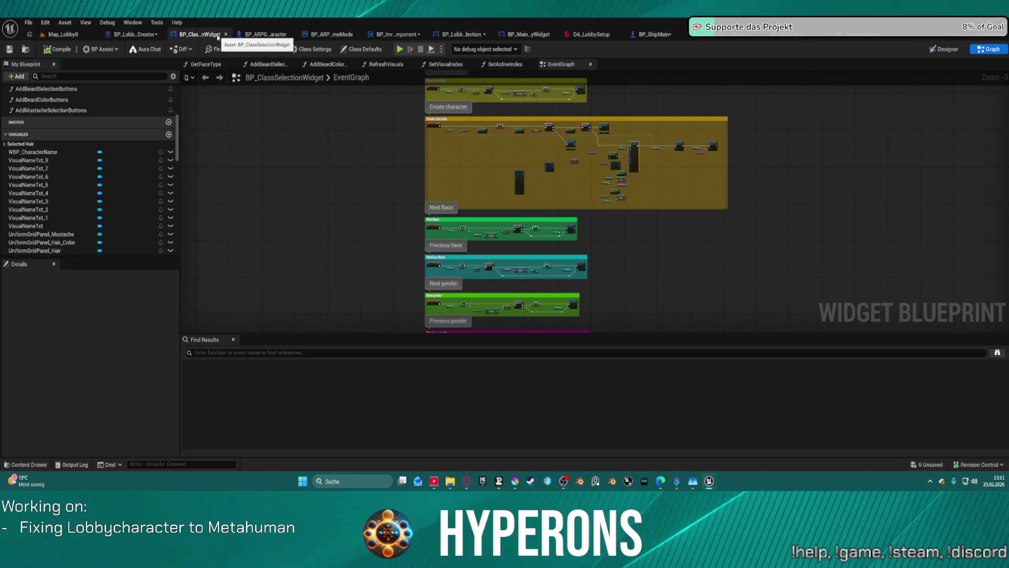
{"action": "scroll", "coordinate": [622, 270], "scroll_direction": "up", "scroll_amount": 5}
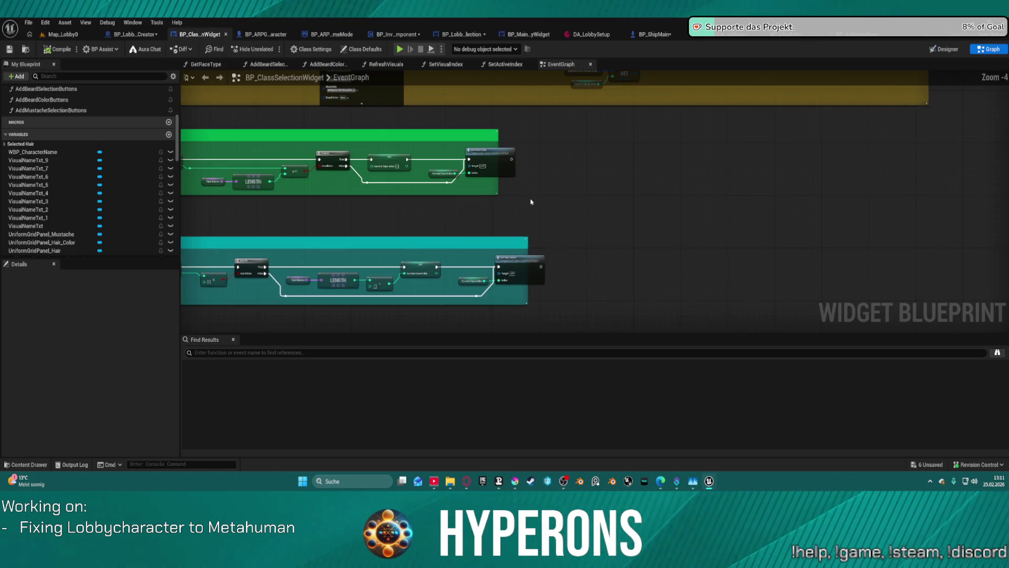
{"action": "left_click", "coordinate": [562, 256]}
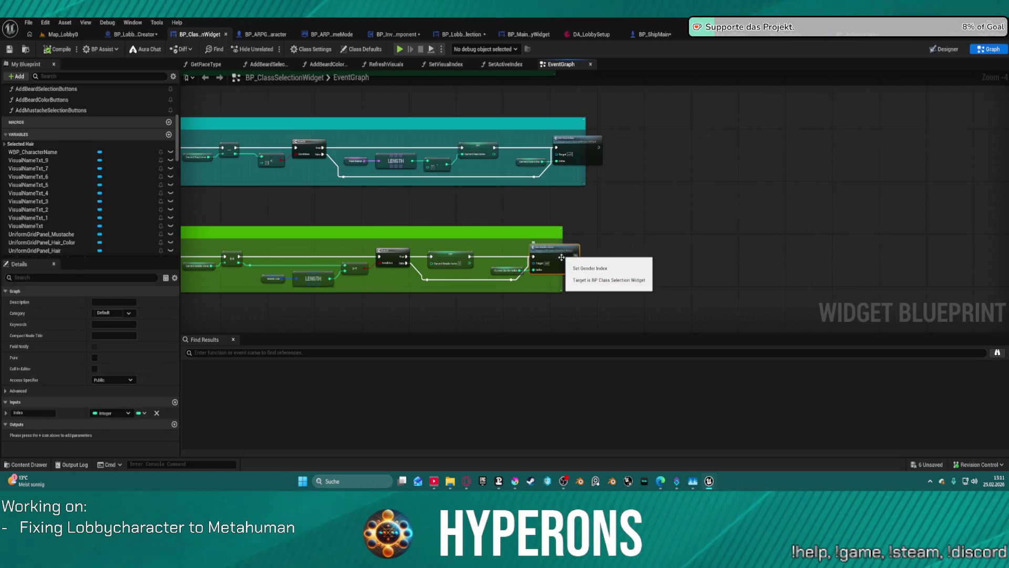
{"action": "left_click_drag", "start_coordinate": [562, 256], "coordinate": [480, 181]}
{"action": "left_click_drag", "start_coordinate": [598, 248], "coordinate": [671, 120]}
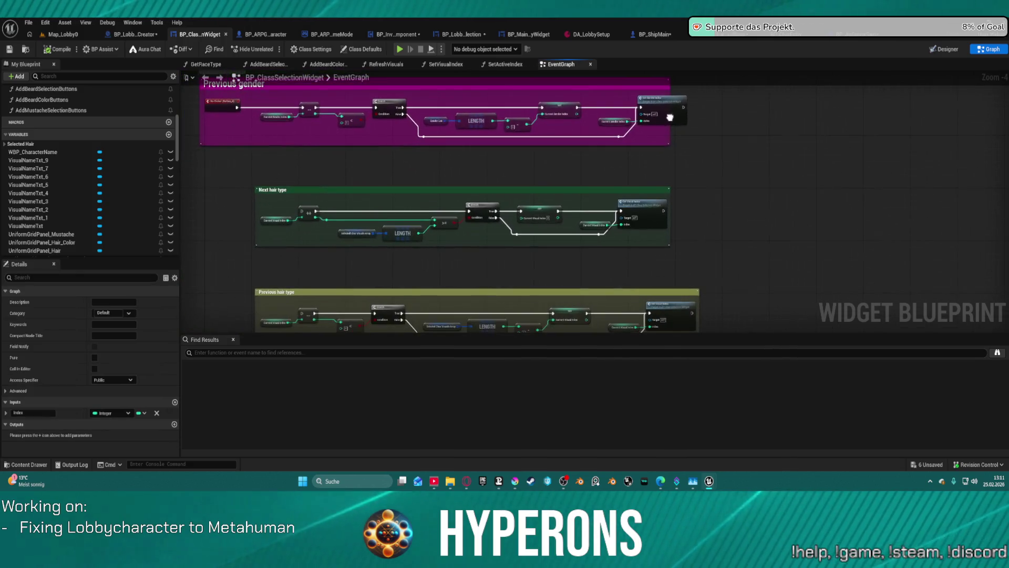
Step: Open SetVisualIndex, wire its SET output into Set Race and Gender, and relaunch the preview
{"action": "left_click", "coordinate": [651, 221]}
{"action": "double_click", "coordinate": [651, 220]}
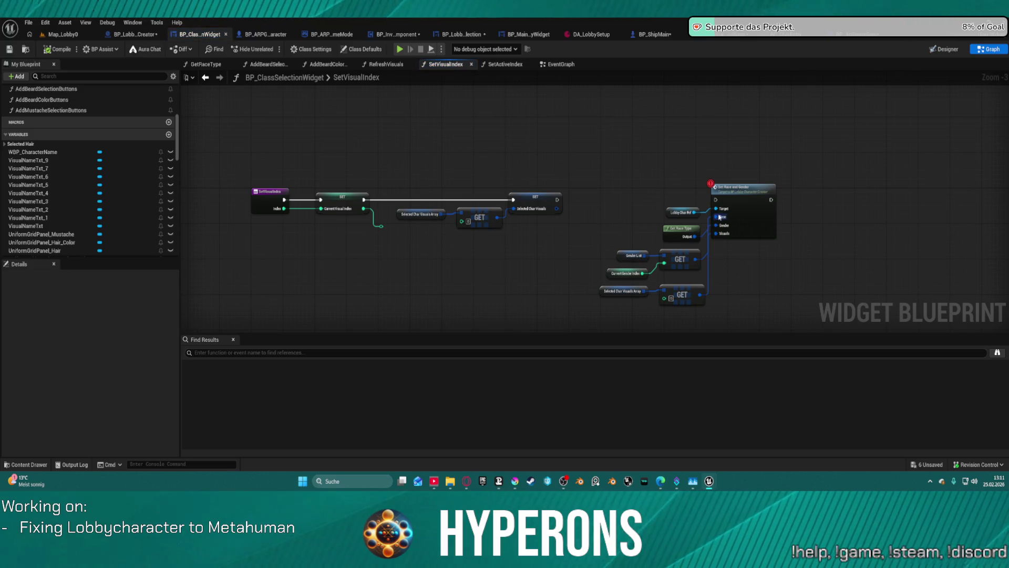
{"action": "mouse_move", "coordinate": [713, 201]}
{"action": "left_mouse_down"}
{"action": "mouse_move", "coordinate": [597, 208]}
{"action": "mouse_move", "coordinate": [558, 200]}
{"action": "left_mouse_up"}
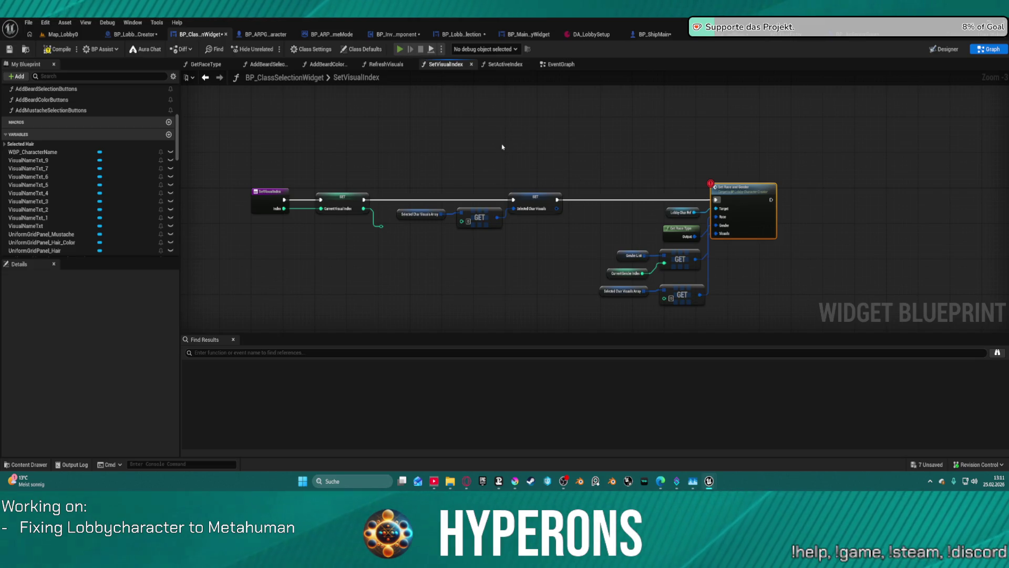
{"action": "key", "text": "alt+p"}
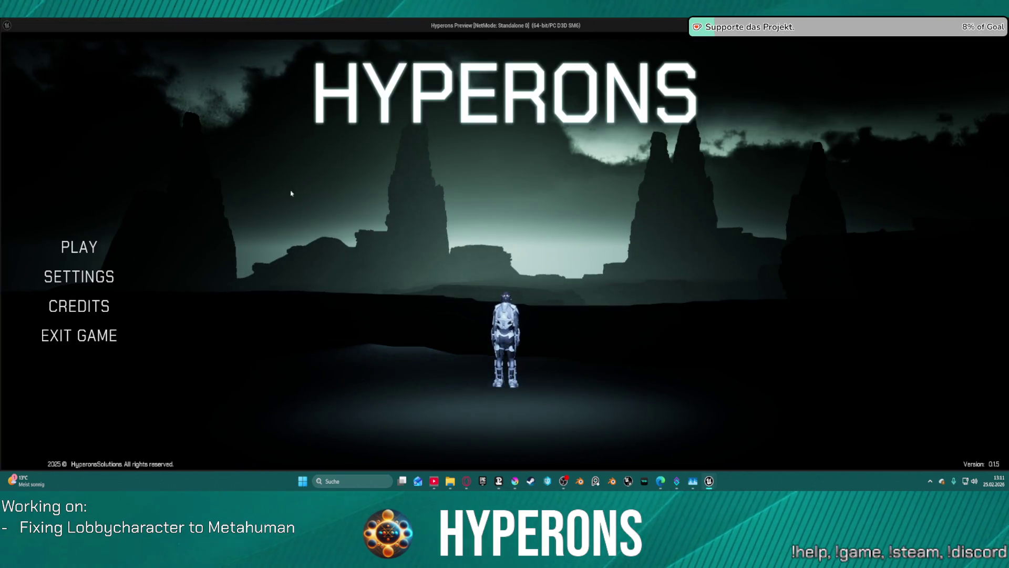
Step: Open character selection in the game and resume execution past the Branch breakpoint
{"action": "left_click", "coordinate": [97, 241]}
{"action": "key", "text": "alt+Tab"}
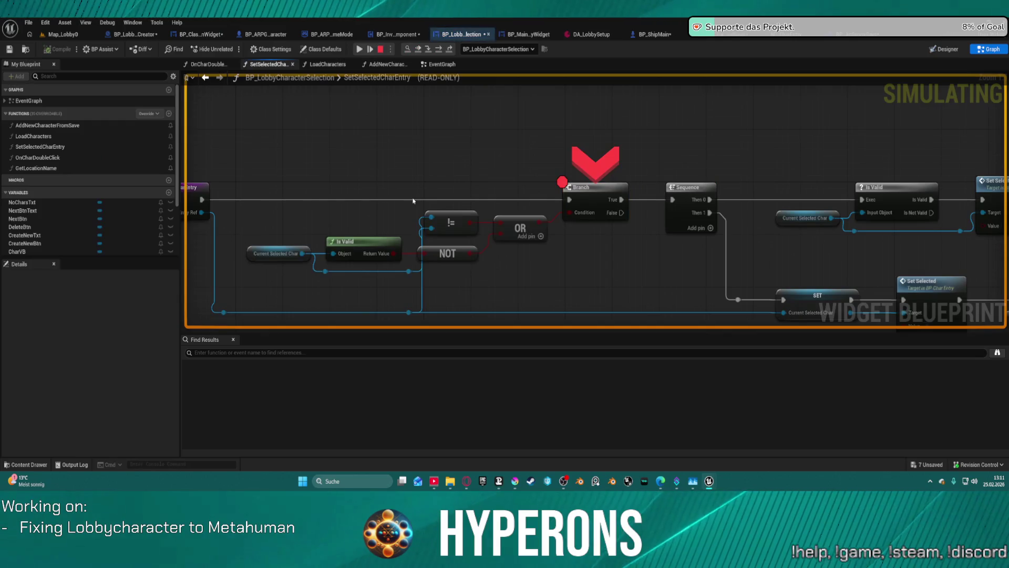
{"action": "left_click", "coordinate": [356, 49]}
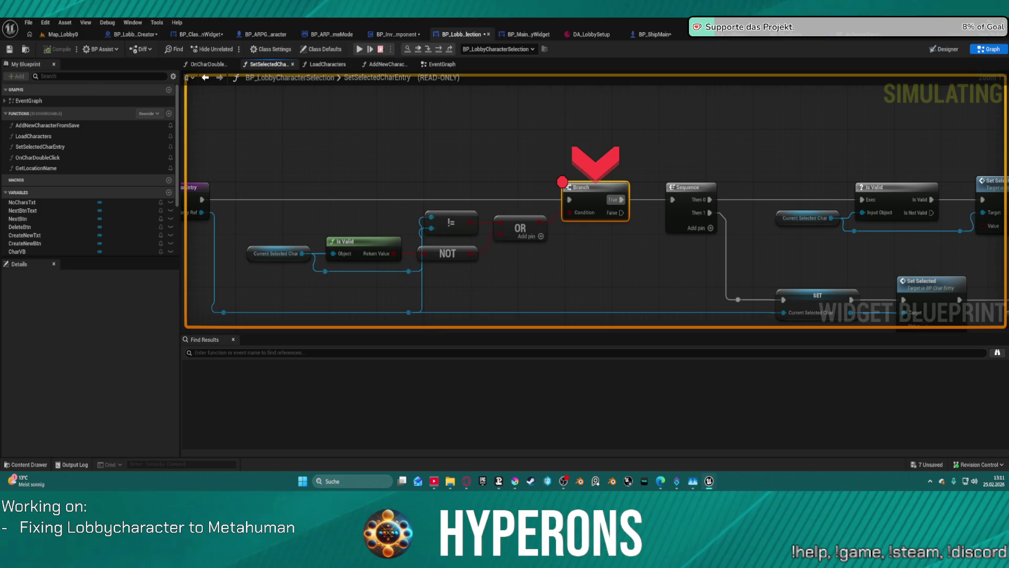
Step: Remove the Branch node's breakpoint, resume, and start offline play with the selected character
{"action": "right_click", "coordinate": [575, 205]}
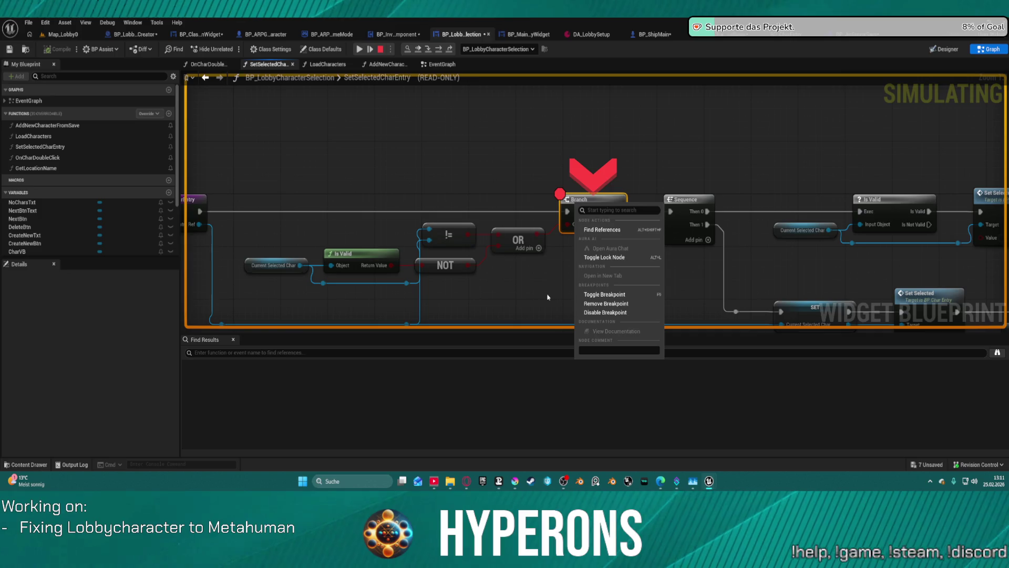
{"action": "left_click", "coordinate": [606, 304]}
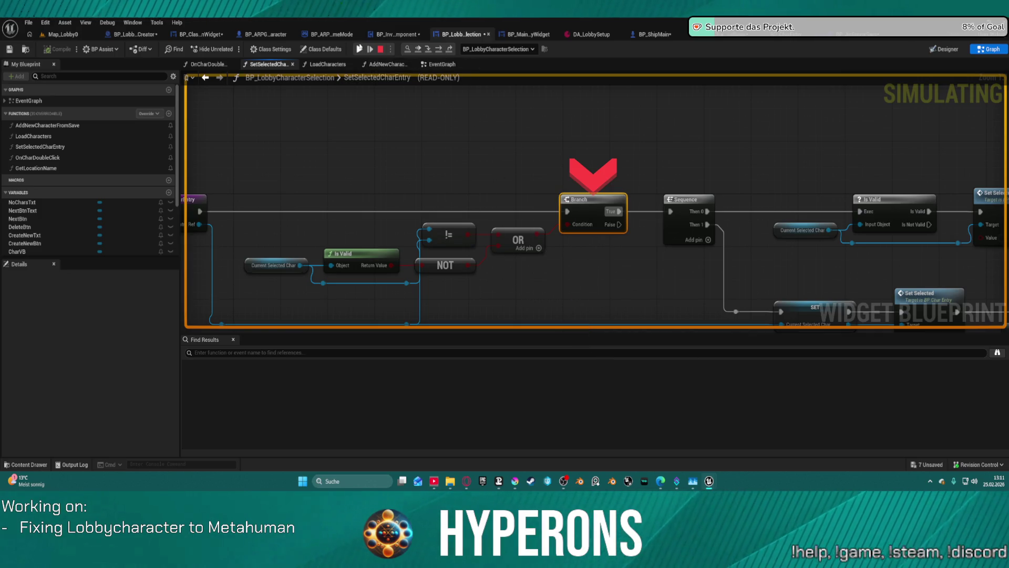
{"action": "key", "text": "F8"}
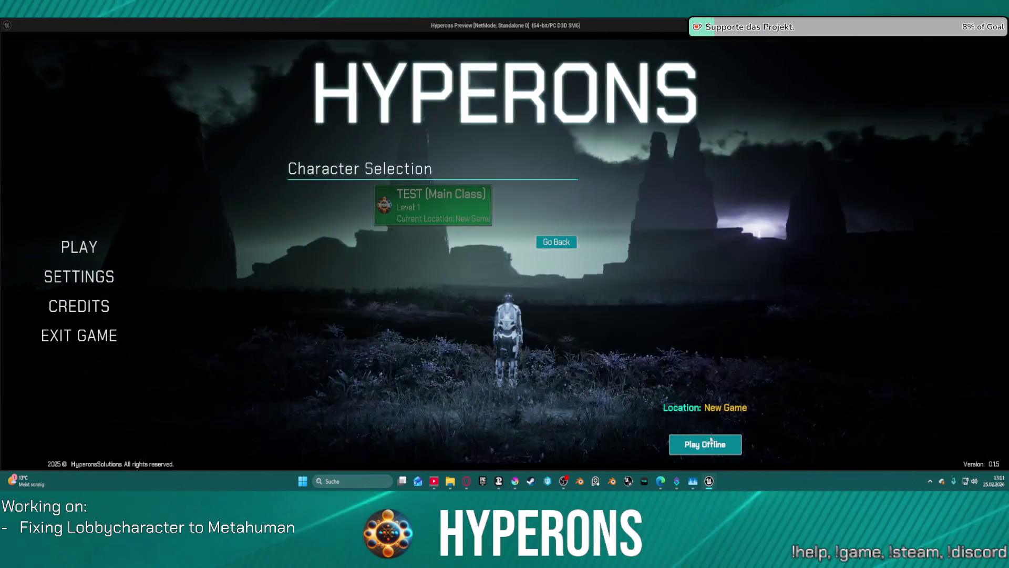
{"action": "left_click", "coordinate": [711, 441]}
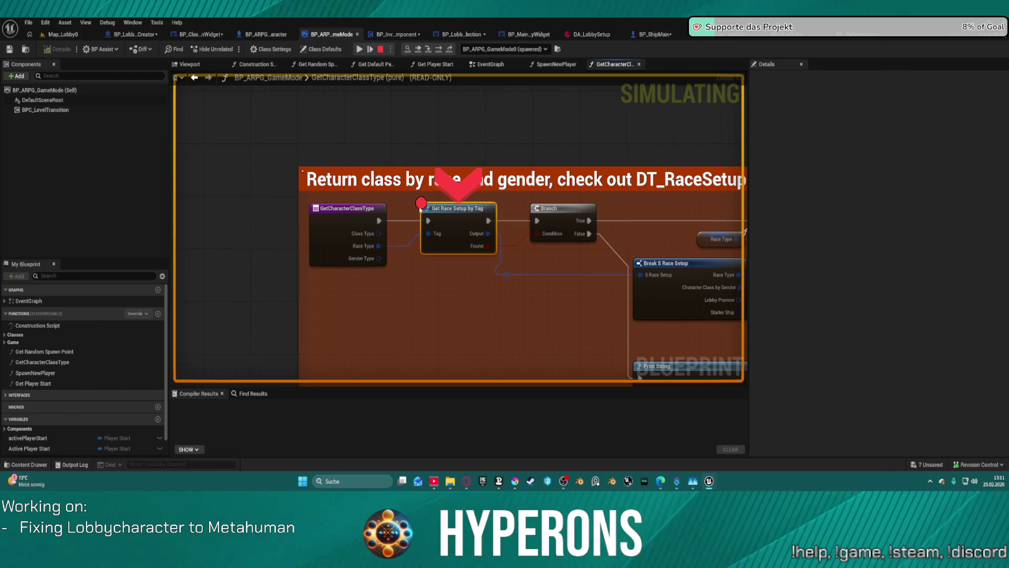
Step: Stop the running simulation and frame the GetCharacterClassType graph
{"action": "mouse_move", "coordinate": [434, 238]}
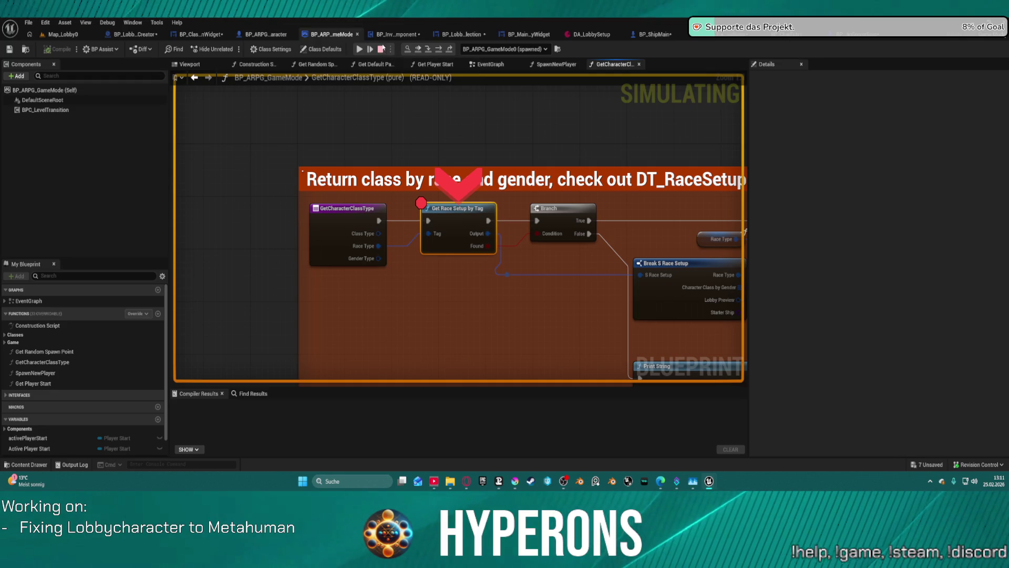
{"action": "left_click", "coordinate": [381, 50]}
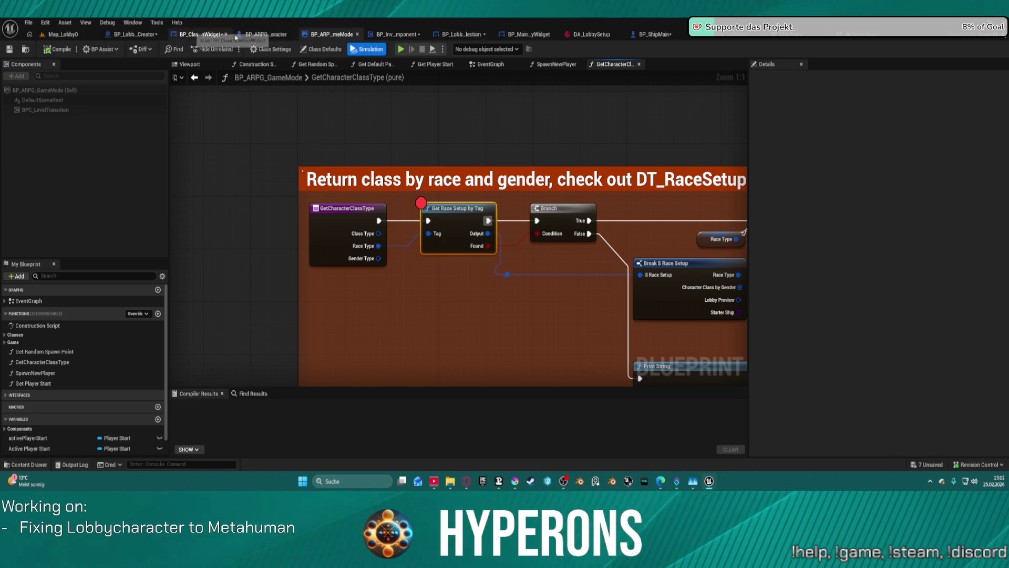
{"action": "key", "text": "Home"}
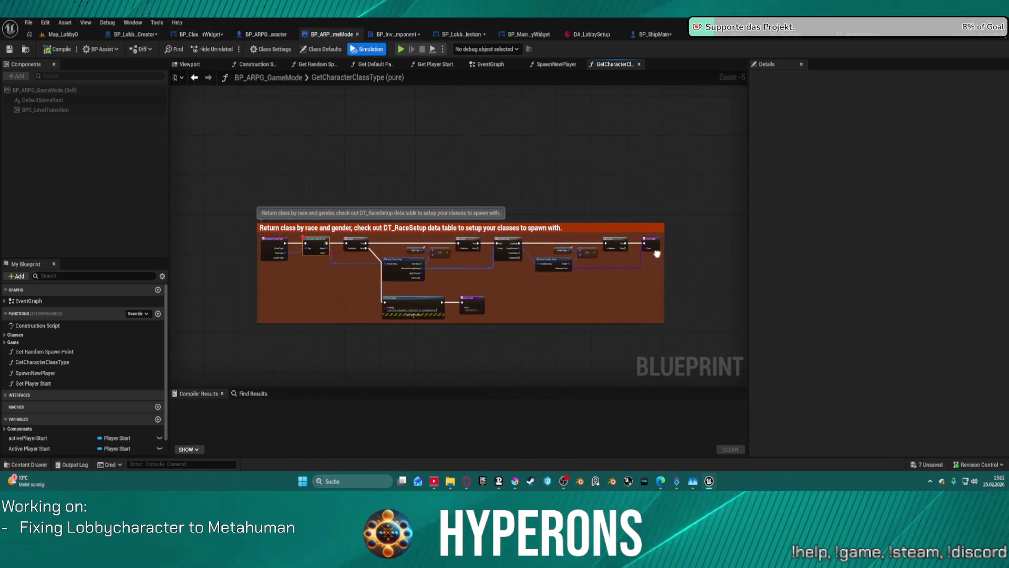
Step: Delete Current Save Info and Break S Saved Local Character from the SpawnNewPlayer function
{"action": "left_click", "coordinate": [492, 64]}
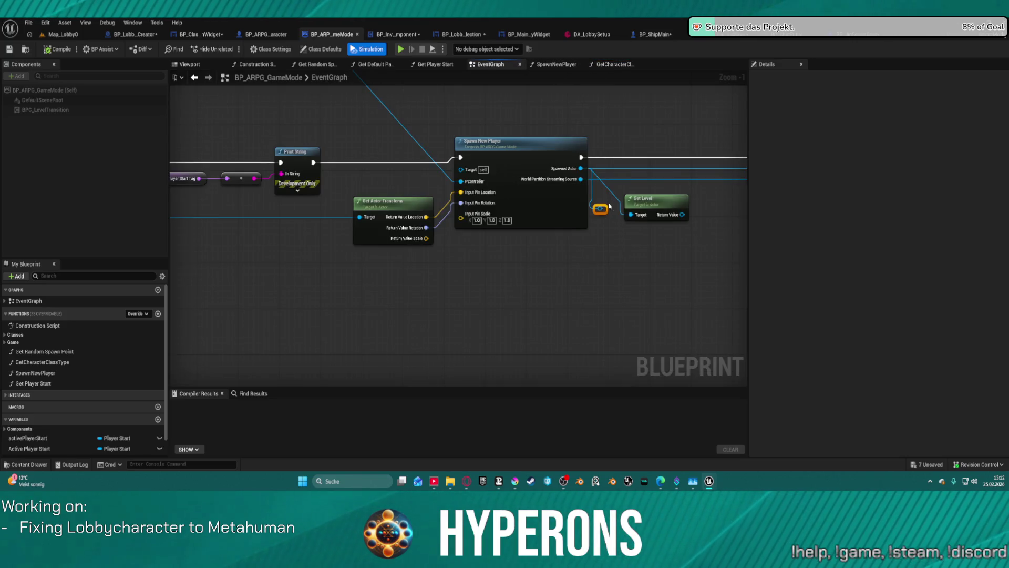
{"action": "scroll", "coordinate": [725, 233], "scroll_direction": "down", "scroll_amount": 1}
{"action": "mouse_move", "coordinate": [725, 233]}
{"action": "left_mouse_down"}
{"action": "mouse_move", "coordinate": [493, 286]}
{"action": "mouse_move", "coordinate": [412, 277]}
{"action": "mouse_move", "coordinate": [893, 305]}
{"action": "mouse_move", "coordinate": [829, 313]}
{"action": "mouse_move", "coordinate": [797, 299]}
{"action": "left_mouse_up"}
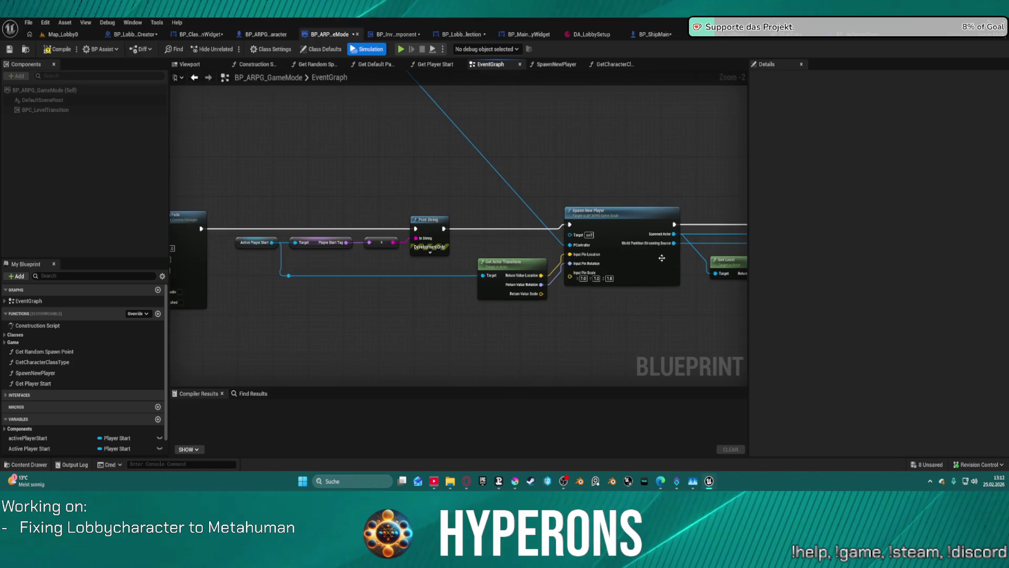
{"action": "double_click", "coordinate": [599, 210]}
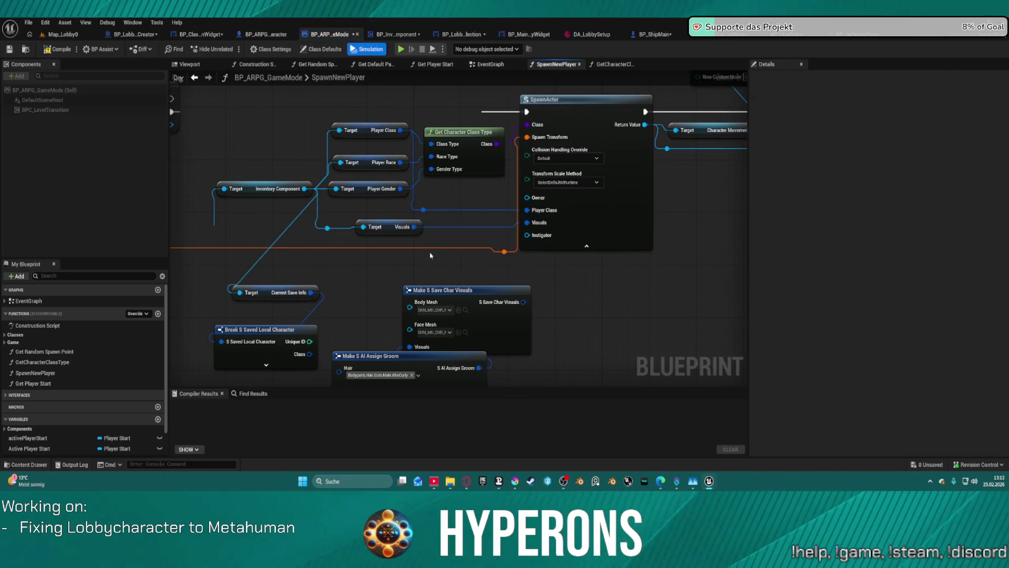
{"action": "mouse_move", "coordinate": [430, 255]}
{"action": "left_mouse_down"}
{"action": "mouse_move", "coordinate": [545, 228]}
{"action": "mouse_move", "coordinate": [560, 181]}
{"action": "left_mouse_up"}
{"action": "mouse_move", "coordinate": [412, 200]}
{"action": "left_mouse_down"}
{"action": "mouse_move", "coordinate": [458, 302]}
{"action": "mouse_move", "coordinate": [643, 350]}
{"action": "mouse_move", "coordinate": [560, 315]}
{"action": "mouse_move", "coordinate": [396, 304]}
{"action": "left_mouse_up"}
{"action": "key", "text": "Delete"}
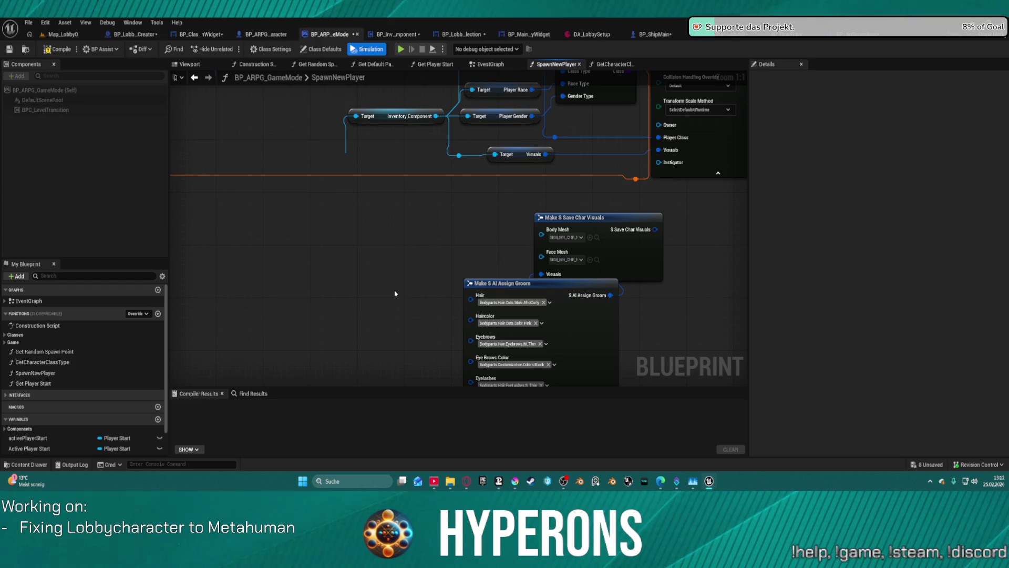
Step: Place Set Movement Mode above SET, right of SpawnActor, then show the Map_Lobby0 level
{"action": "mouse_move", "coordinate": [430, 213]}
{"action": "left_mouse_down"}
{"action": "mouse_move", "coordinate": [453, 293]}
{"action": "mouse_move", "coordinate": [421, 364]}
{"action": "mouse_move", "coordinate": [489, 379]}
{"action": "left_mouse_up"}
{"action": "mouse_move", "coordinate": [405, 389]}
{"action": "left_mouse_down"}
{"action": "mouse_move", "coordinate": [401, 372]}
{"action": "mouse_move", "coordinate": [270, 299]}
{"action": "mouse_move", "coordinate": [292, 331]}
{"action": "mouse_move", "coordinate": [327, 348]}
{"action": "mouse_move", "coordinate": [245, 359]}
{"action": "left_mouse_up"}
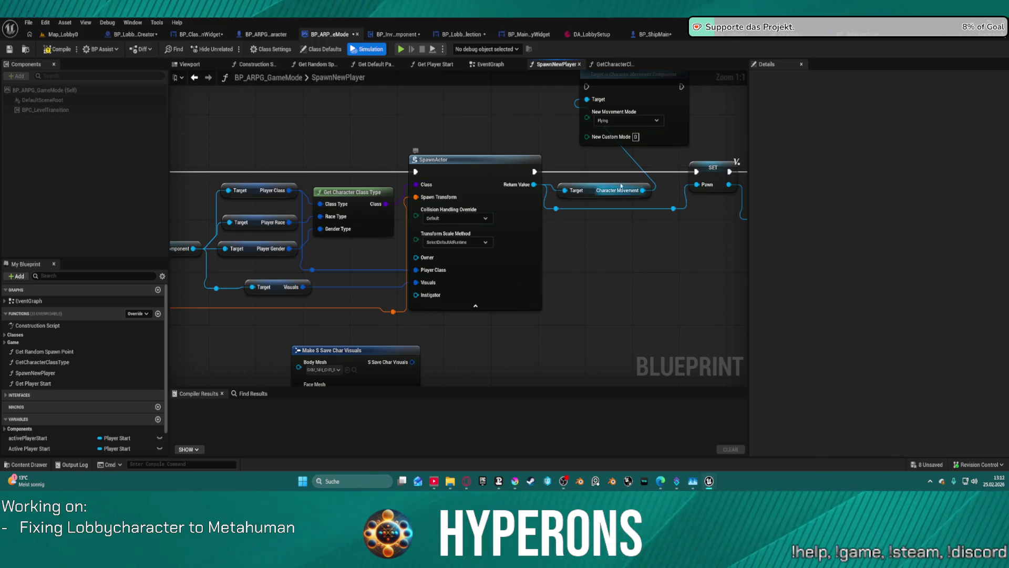
{"action": "left_click_drag", "start_coordinate": [621, 186], "coordinate": [476, 300]}
{"action": "mouse_move", "coordinate": [544, 198]}
{"action": "left_mouse_down"}
{"action": "mouse_move", "coordinate": [695, 222]}
{"action": "mouse_move", "coordinate": [721, 342]}
{"action": "mouse_move", "coordinate": [578, 273]}
{"action": "mouse_move", "coordinate": [699, 116]}
{"action": "left_mouse_up"}
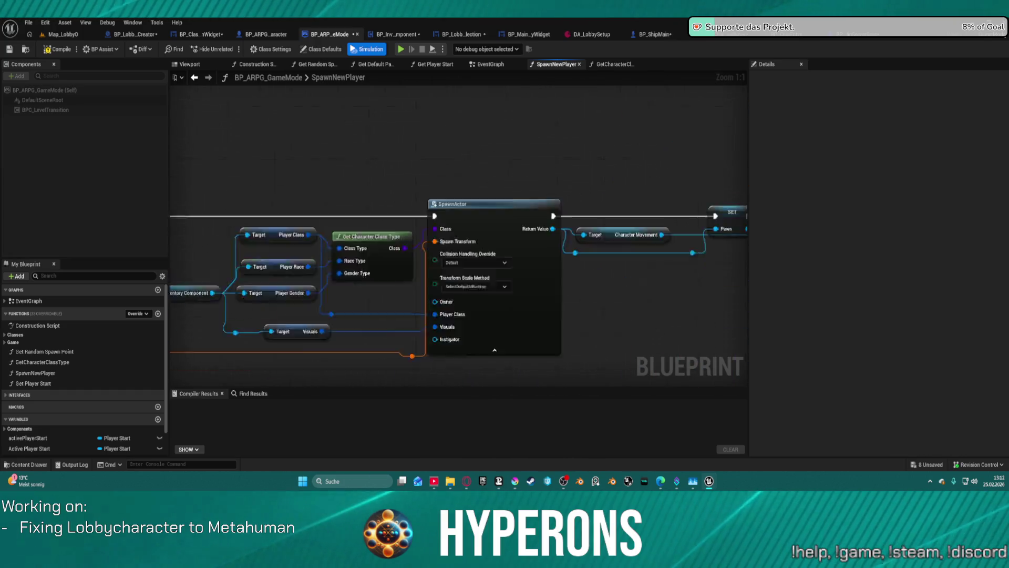
{"action": "left_click_drag", "start_coordinate": [273, 195], "coordinate": [439, 163]}
{"action": "left_click_drag", "start_coordinate": [274, 159], "coordinate": [441, 165]}
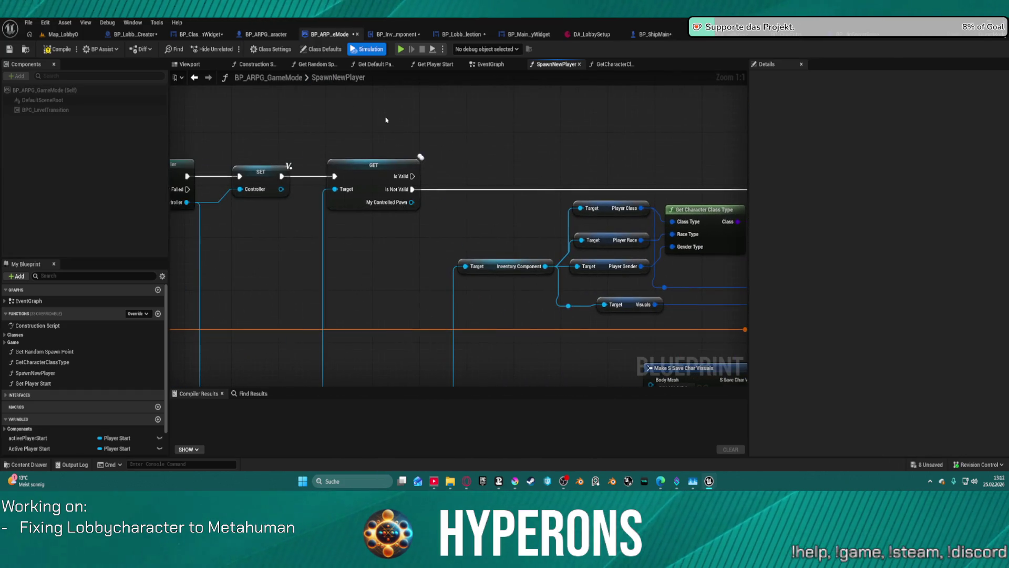
{"action": "left_click", "coordinate": [72, 34]}
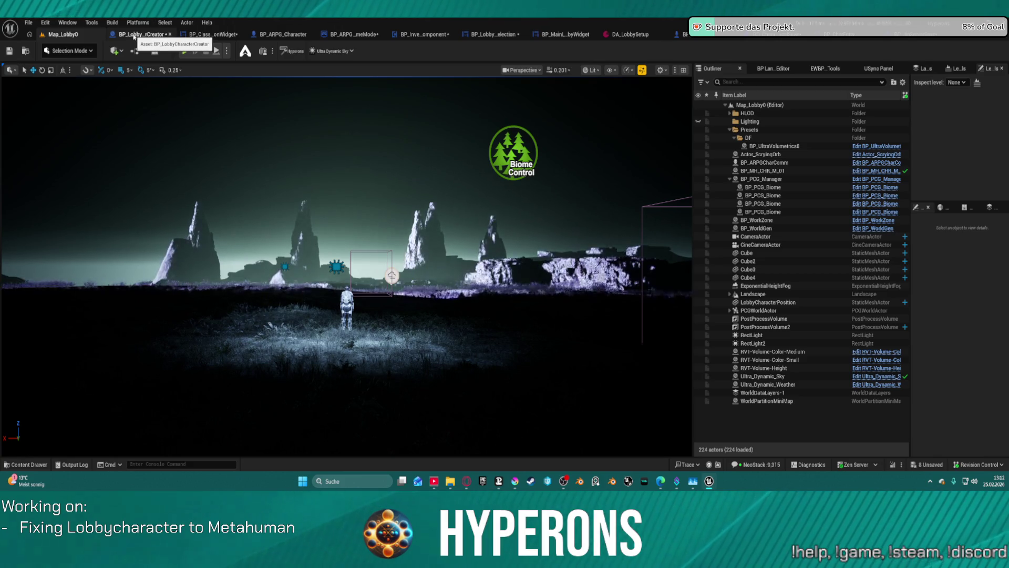
Step: Inspect BP_ClassSelectionWidget's available-classes, Previous class and Create character groups, then return to BP_LobbyCharacterSelection
{"action": "left_click", "coordinate": [213, 34]}
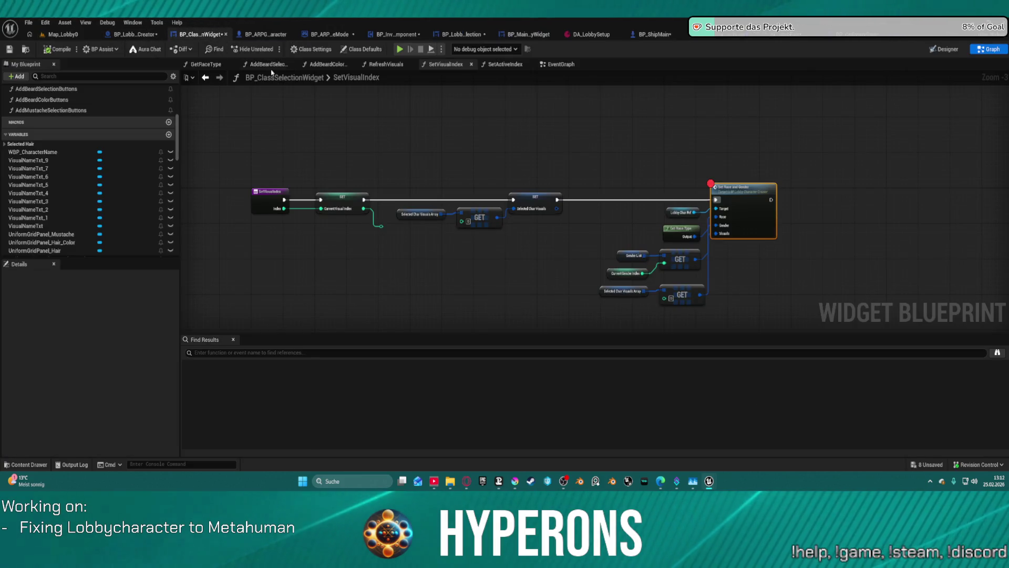
{"action": "left_click", "coordinate": [205, 78]}
{"action": "scroll", "coordinate": [218, 107], "scroll_direction": "down", "scroll_amount": 5}
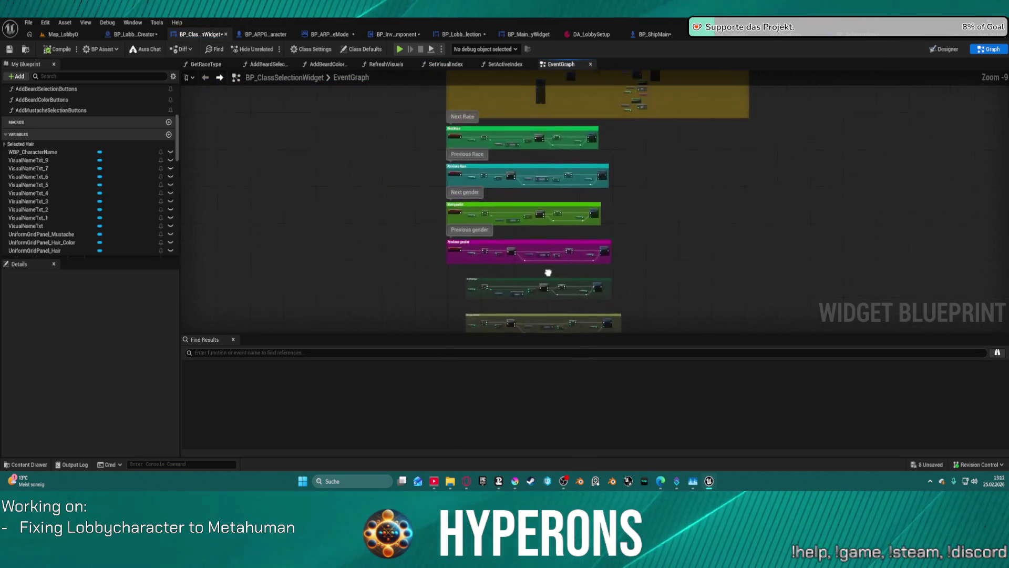
{"action": "left_click_drag", "start_coordinate": [610, 232], "coordinate": [597, 294]}
{"action": "scroll", "coordinate": [552, 186], "scroll_direction": "up", "scroll_amount": 9}
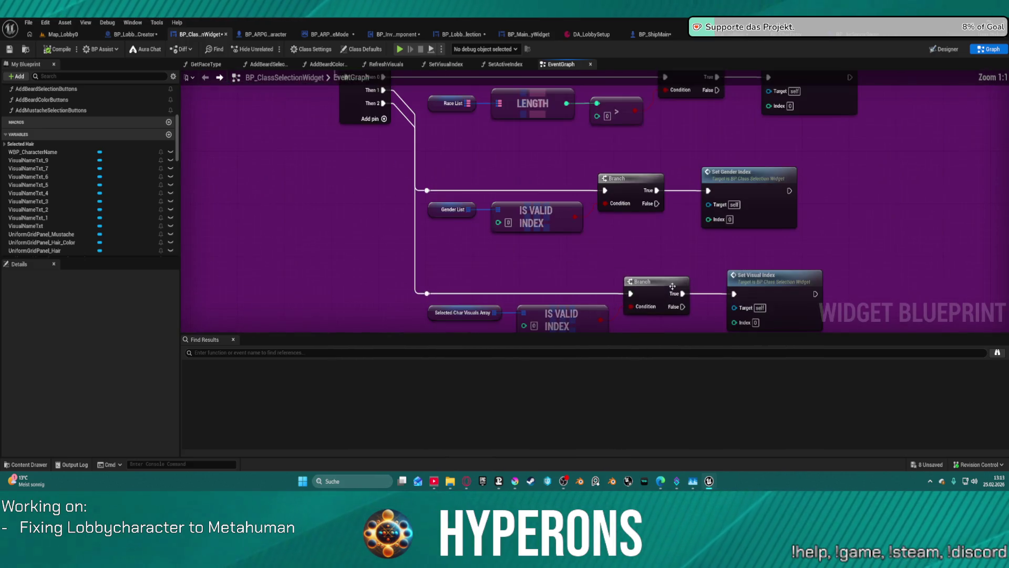
{"action": "mouse_move", "coordinate": [552, 186]}
{"action": "left_mouse_down"}
{"action": "mouse_move", "coordinate": [521, 164]}
{"action": "mouse_move", "coordinate": [416, 214]}
{"action": "mouse_move", "coordinate": [323, 218]}
{"action": "mouse_move", "coordinate": [557, 263]}
{"action": "mouse_move", "coordinate": [404, 272]}
{"action": "mouse_move", "coordinate": [426, 383]}
{"action": "mouse_move", "coordinate": [600, 559]}
{"action": "mouse_move", "coordinate": [420, 478]}
{"action": "mouse_move", "coordinate": [108, 446]}
{"action": "mouse_move", "coordinate": [88, 480]}
{"action": "mouse_move", "coordinate": [544, 227]}
{"action": "left_mouse_up"}
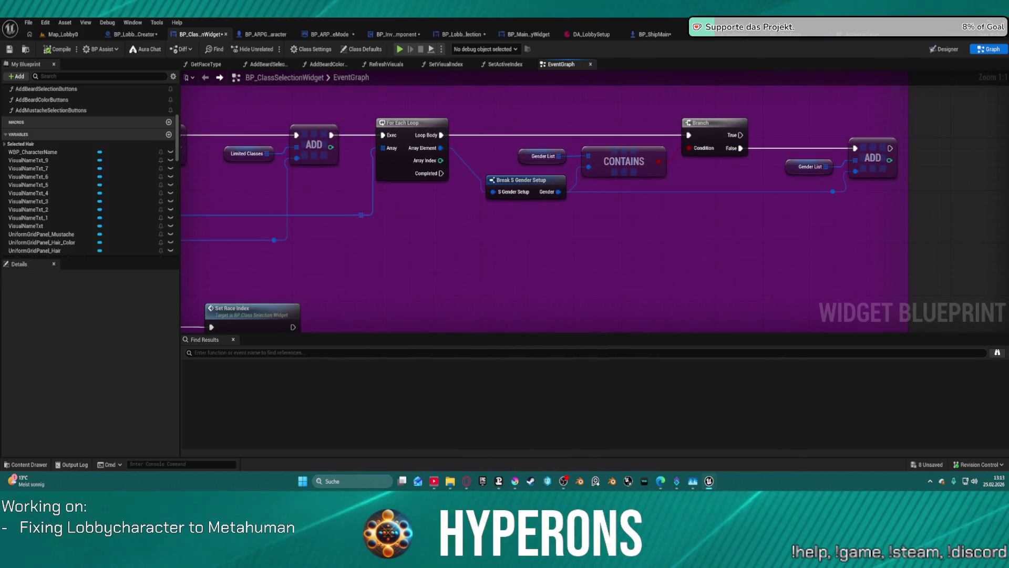
{"action": "scroll", "coordinate": [319, 287], "scroll_direction": "down", "scroll_amount": 5}
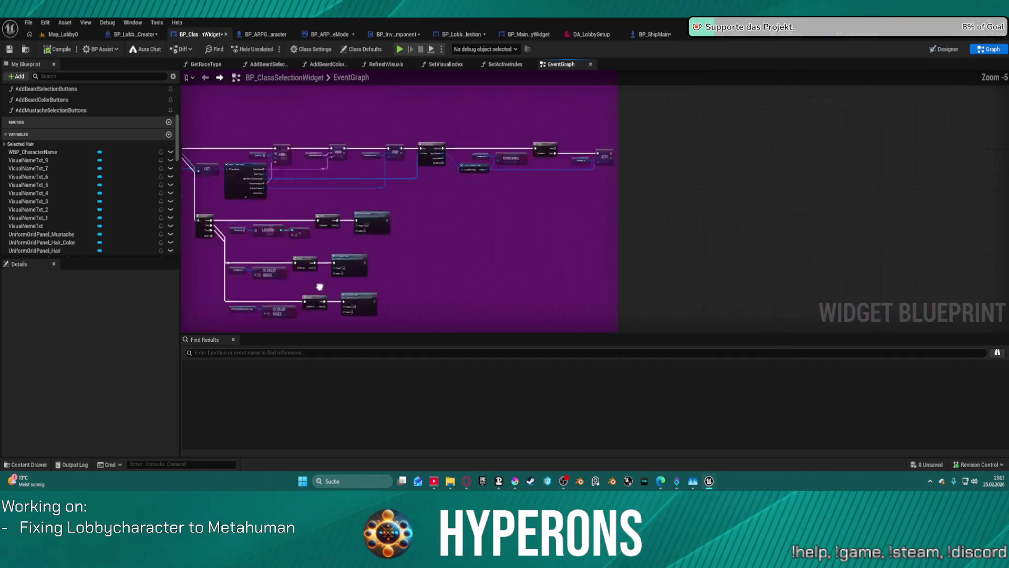
{"action": "mouse_move", "coordinate": [320, 286]}
{"action": "left_mouse_down"}
{"action": "mouse_move", "coordinate": [528, 54]}
{"action": "mouse_move", "coordinate": [698, 99]}
{"action": "mouse_move", "coordinate": [838, 55]}
{"action": "mouse_move", "coordinate": [838, 38]}
{"action": "left_mouse_up"}
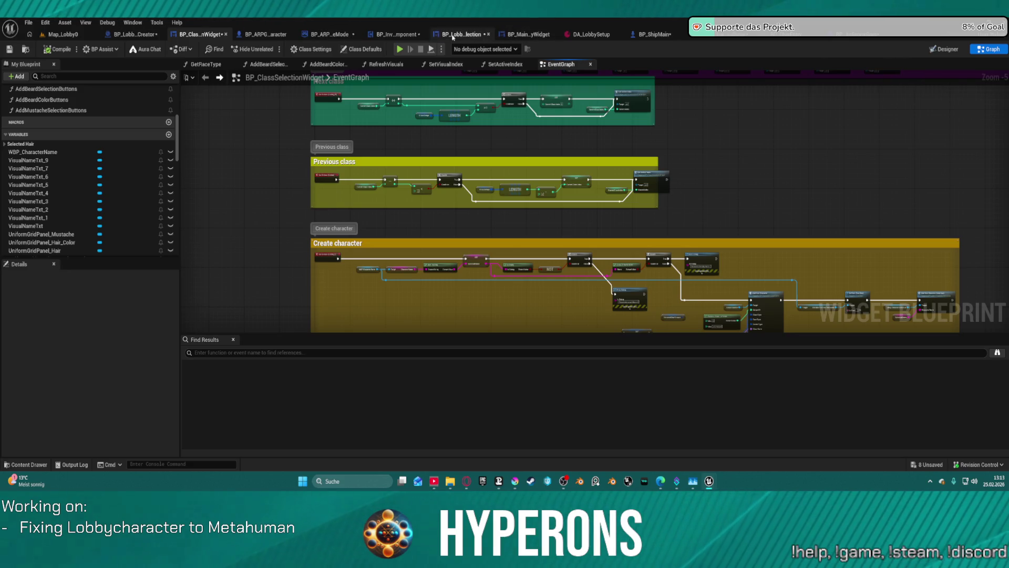
{"action": "left_click", "coordinate": [453, 36]}
Step: In the lobby selection EventGraph, select the Get Player Controller and Set View Target with Blend nodes
{"action": "scroll", "coordinate": [573, 144], "scroll_direction": "down", "scroll_amount": 5}
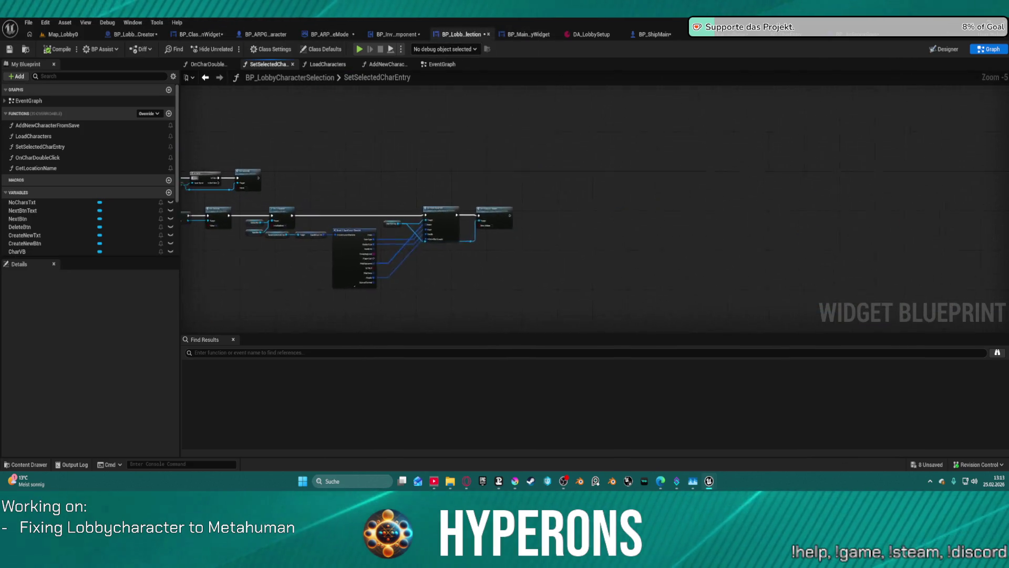
{"action": "left_click", "coordinate": [465, 64]}
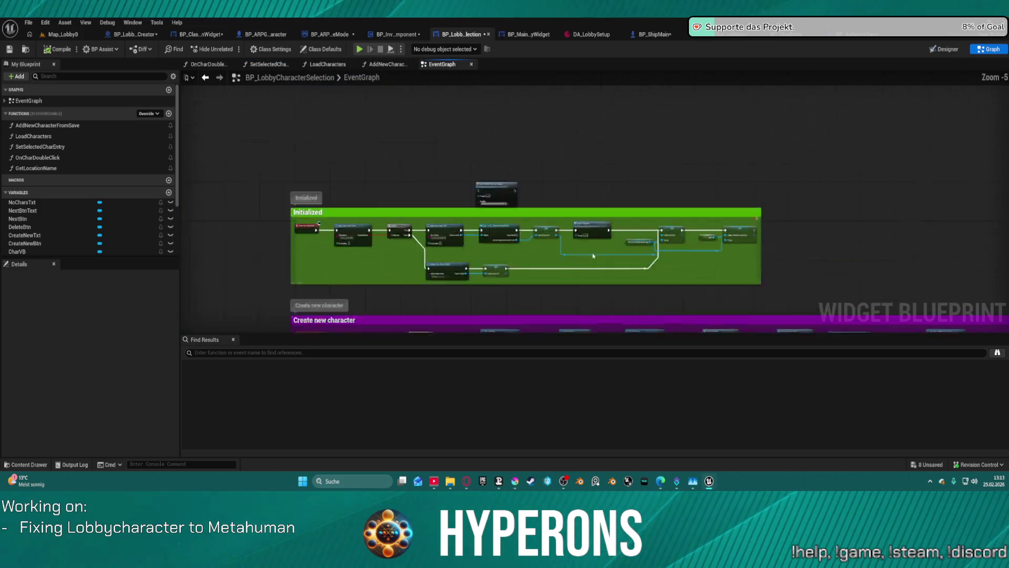
{"action": "scroll", "coordinate": [387, 109], "scroll_direction": "up", "scroll_amount": 5}
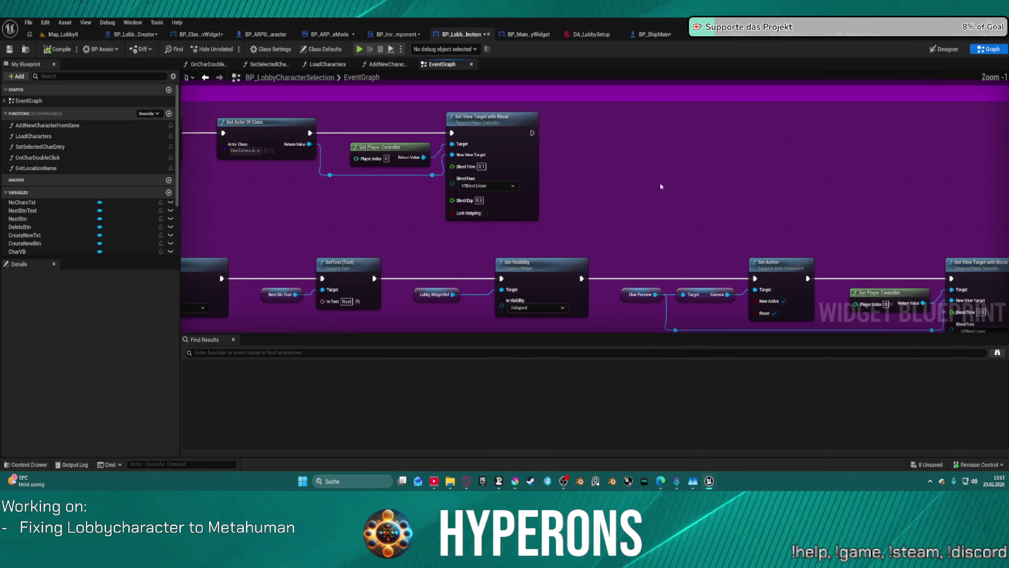
{"action": "left_click_drag", "start_coordinate": [503, 112], "coordinate": [649, 251]}
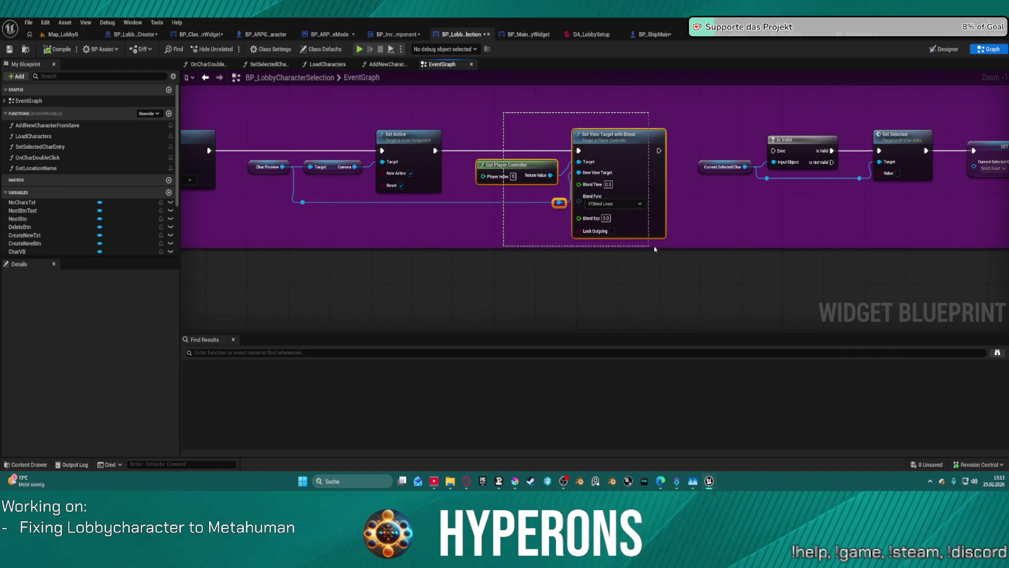
{"action": "left_click_drag", "start_coordinate": [662, 150], "coordinate": [776, 152]}
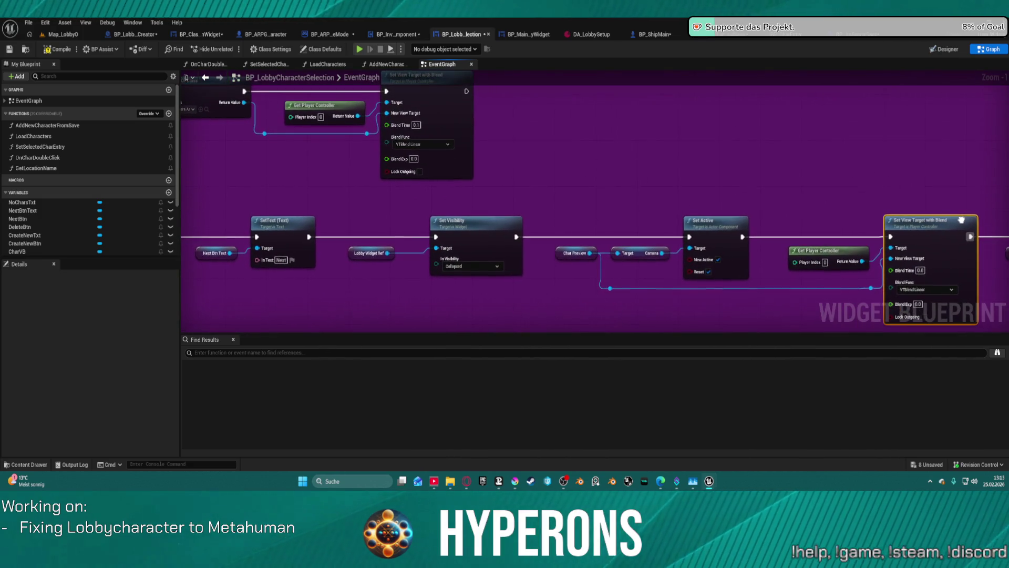
{"action": "left_click_drag", "start_coordinate": [804, 177], "coordinate": [941, 320]}
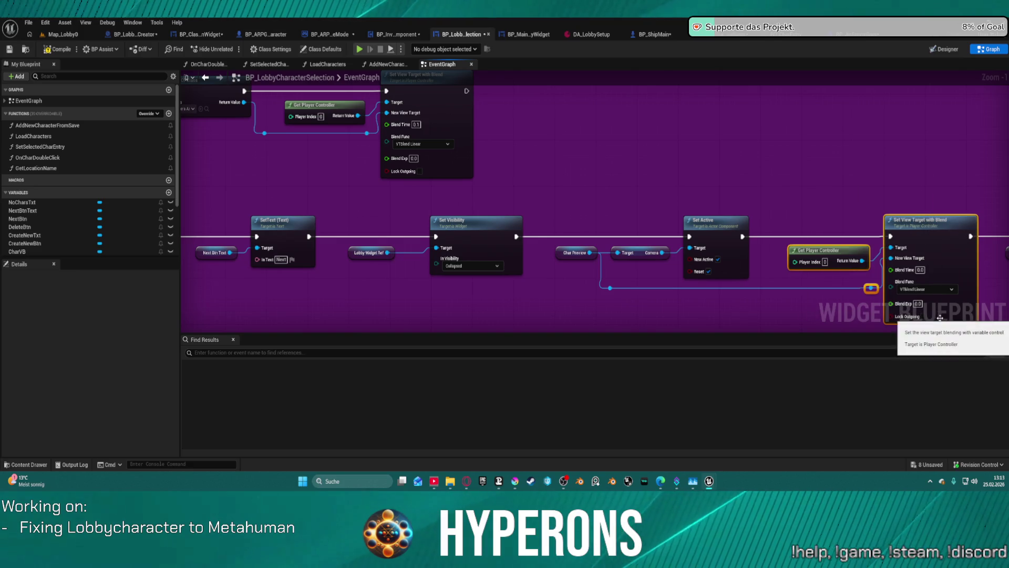
Step: Paste the Get Player Controller and Set View Target with Blend nodes beside Set Visibility
{"action": "scroll", "coordinate": [781, 258], "scroll_direction": "down", "scroll_amount": 5}
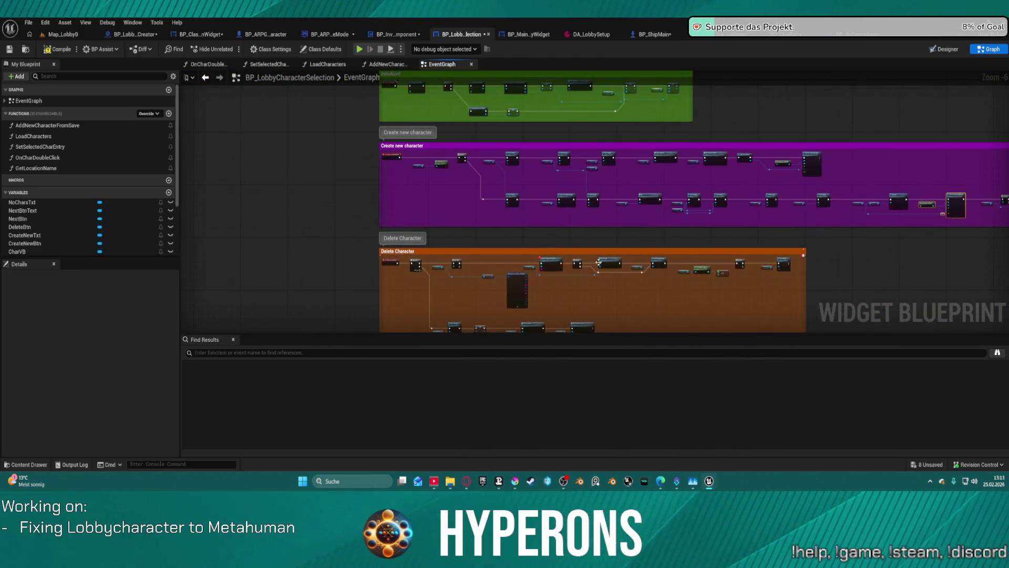
{"action": "mouse_move", "coordinate": [566, 249]}
{"action": "left_mouse_down"}
{"action": "mouse_move", "coordinate": [560, 282]}
{"action": "mouse_move", "coordinate": [566, 92]}
{"action": "left_mouse_up"}
{"action": "scroll", "coordinate": [457, 246], "scroll_direction": "up", "scroll_amount": 5}
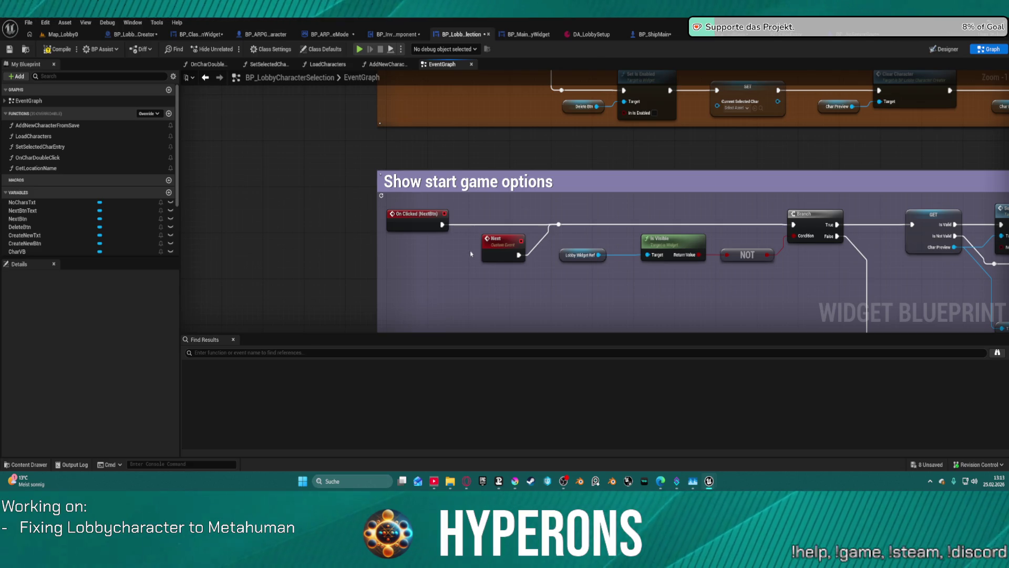
{"action": "mouse_move", "coordinate": [856, 281]}
{"action": "left_mouse_down"}
{"action": "mouse_move", "coordinate": [745, 255]}
{"action": "mouse_move", "coordinate": [664, 193]}
{"action": "mouse_move", "coordinate": [225, 128]}
{"action": "left_mouse_up"}
{"action": "scroll", "coordinate": [663, 193], "scroll_direction": "down", "scroll_amount": 2}
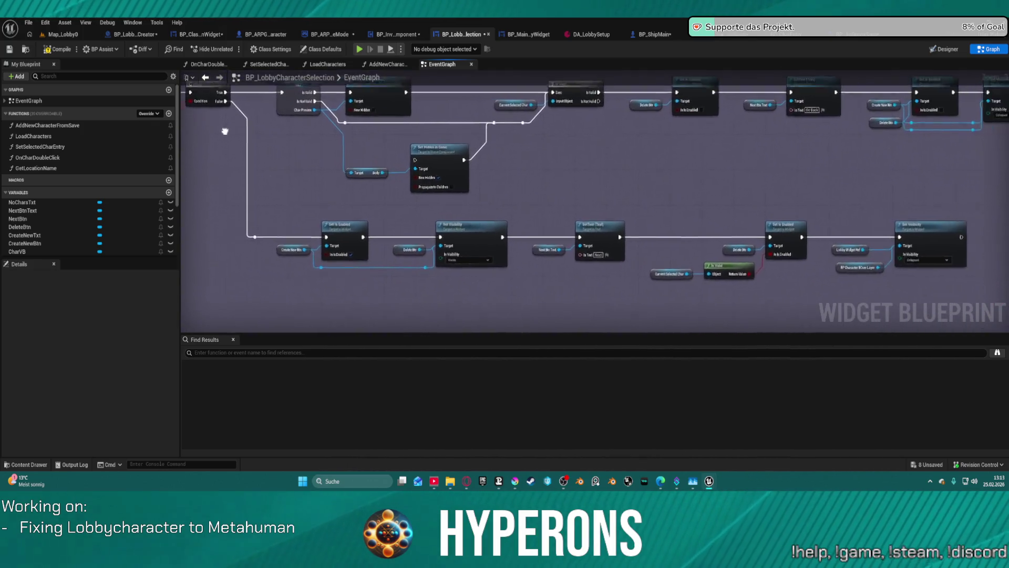
{"action": "left_click_drag", "start_coordinate": [462, 174], "coordinate": [239, 135]}
{"action": "scroll", "coordinate": [804, 240], "scroll_direction": "up", "scroll_amount": 3}
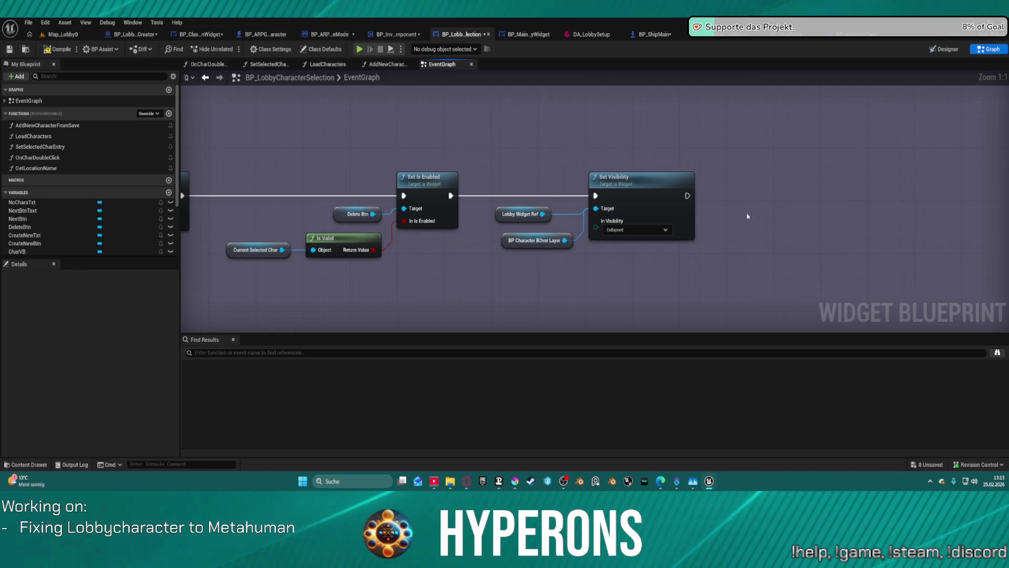
{"action": "key", "text": "ctrl+v"}
{"action": "left_click_drag", "start_coordinate": [743, 204], "coordinate": [805, 168]}
Step: Grab the Char Preview getter to reuse next to the pasted blend nodes
{"action": "scroll", "coordinate": [724, 244], "scroll_direction": "down", "scroll_amount": 12}
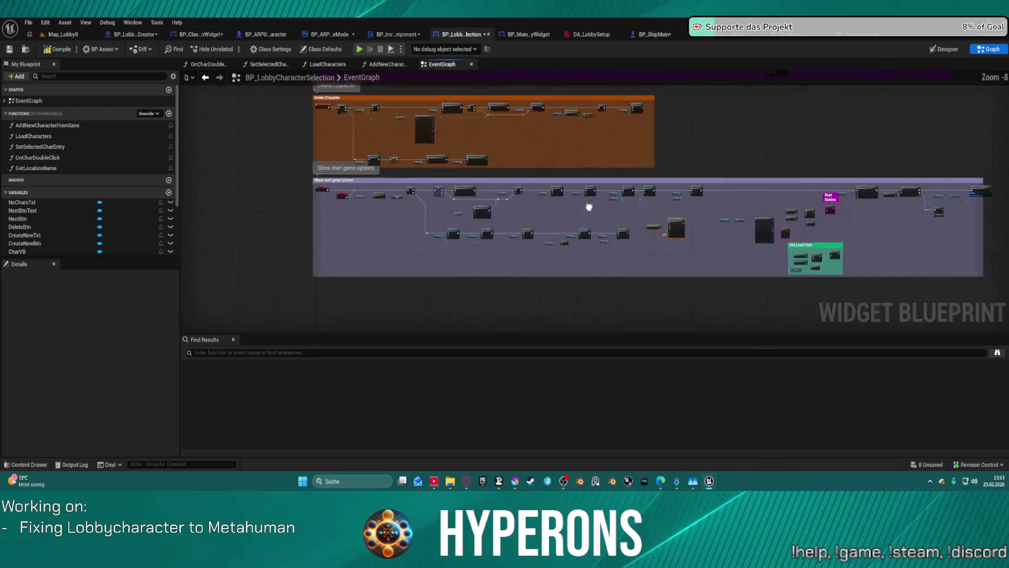
{"action": "left_click_drag", "start_coordinate": [574, 255], "coordinate": [570, 256]}
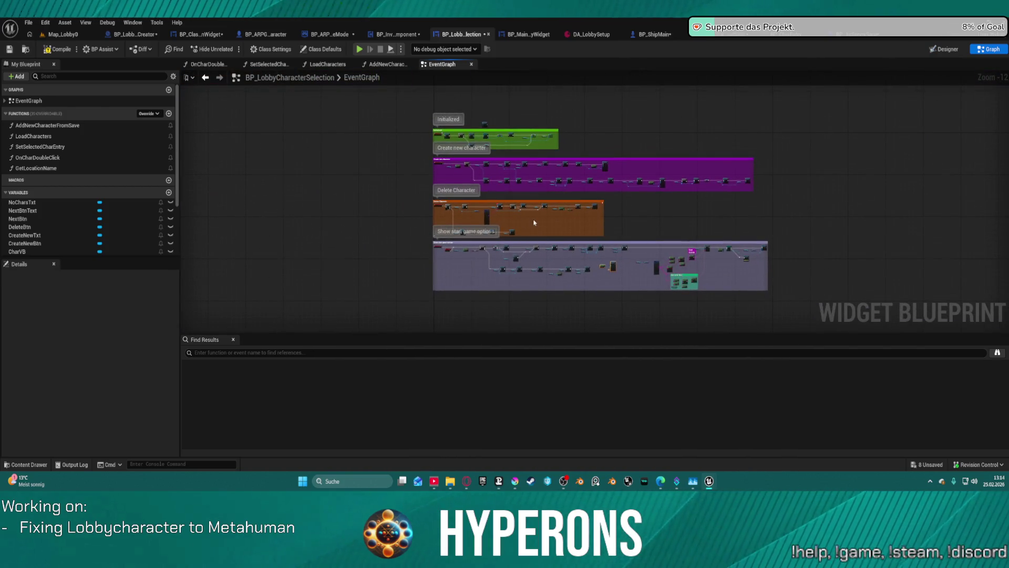
{"action": "scroll", "coordinate": [534, 222], "scroll_direction": "up", "scroll_amount": 5}
{"action": "scroll", "coordinate": [800, 122], "scroll_direction": "up", "scroll_amount": 6}
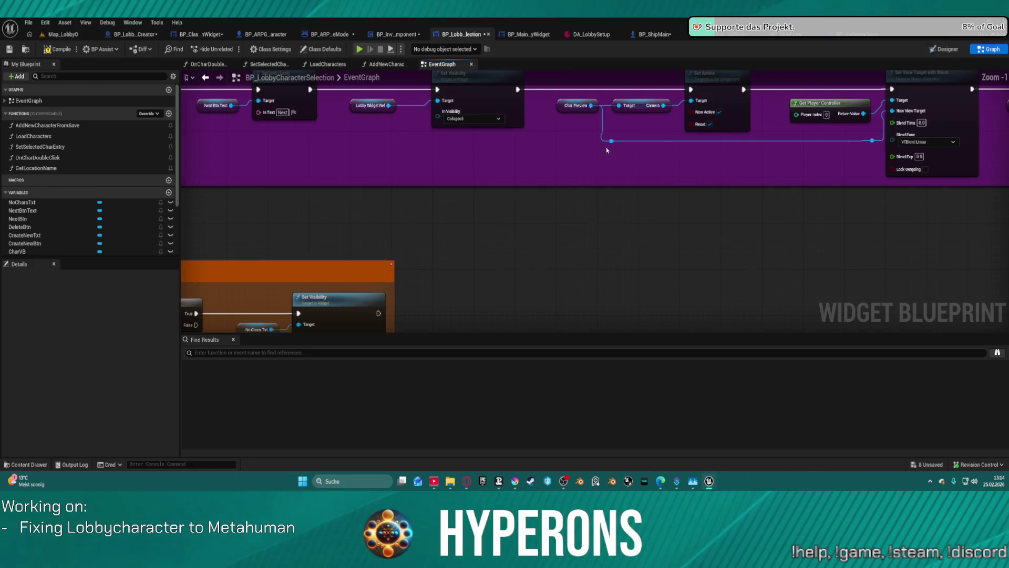
{"action": "left_click", "coordinate": [567, 106]}
{"action": "scroll", "coordinate": [599, 234], "scroll_direction": "down", "scroll_amount": 5}
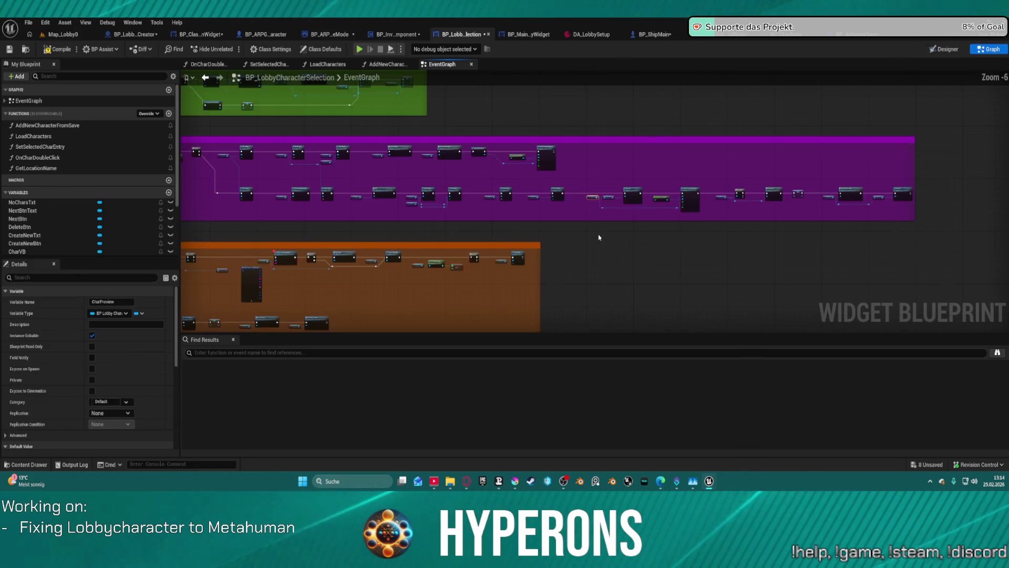
{"action": "scroll", "coordinate": [595, 250], "scroll_direction": "down", "scroll_amount": 4}
{"action": "scroll", "coordinate": [655, 160], "scroll_direction": "up", "scroll_amount": 10}
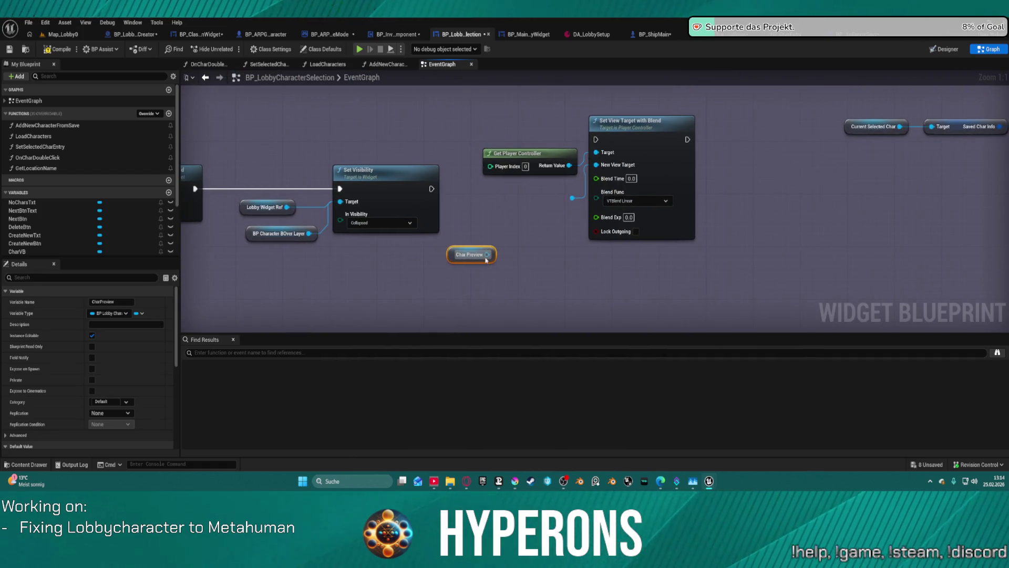
Step: Plug Char Preview into New View Target and place Get Player Controller beside the blend node
{"action": "left_click_drag", "start_coordinate": [486, 255], "coordinate": [571, 205]}
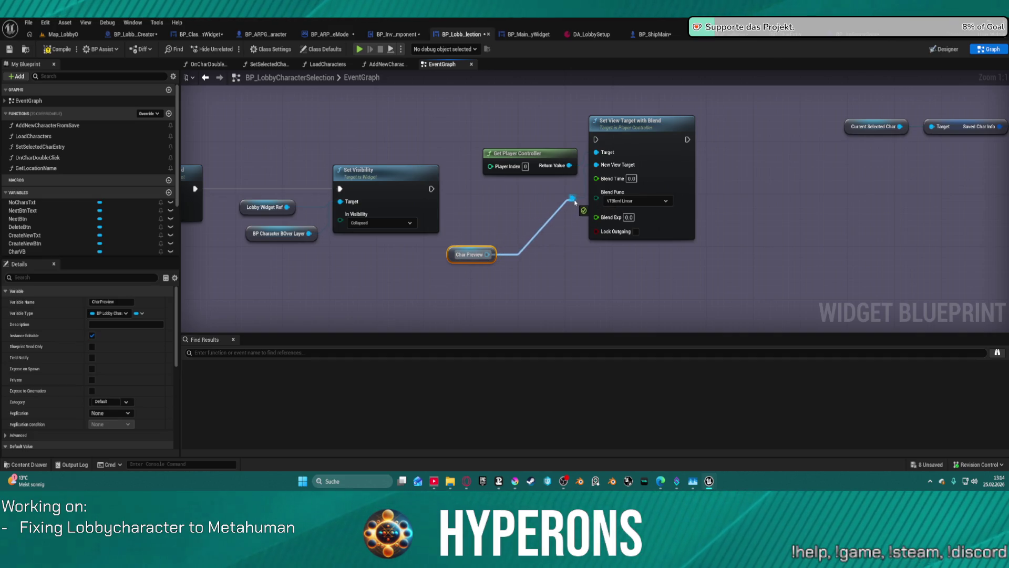
{"action": "mouse_move", "coordinate": [574, 160]}
{"action": "left_mouse_down"}
{"action": "mouse_move", "coordinate": [528, 177]}
{"action": "mouse_move", "coordinate": [500, 221]}
{"action": "mouse_move", "coordinate": [434, 225]}
{"action": "left_mouse_up"}
{"action": "scroll", "coordinate": [435, 225], "scroll_direction": "down", "scroll_amount": 1}
{"action": "scroll", "coordinate": [434, 224], "scroll_direction": "down", "scroll_amount": 7}
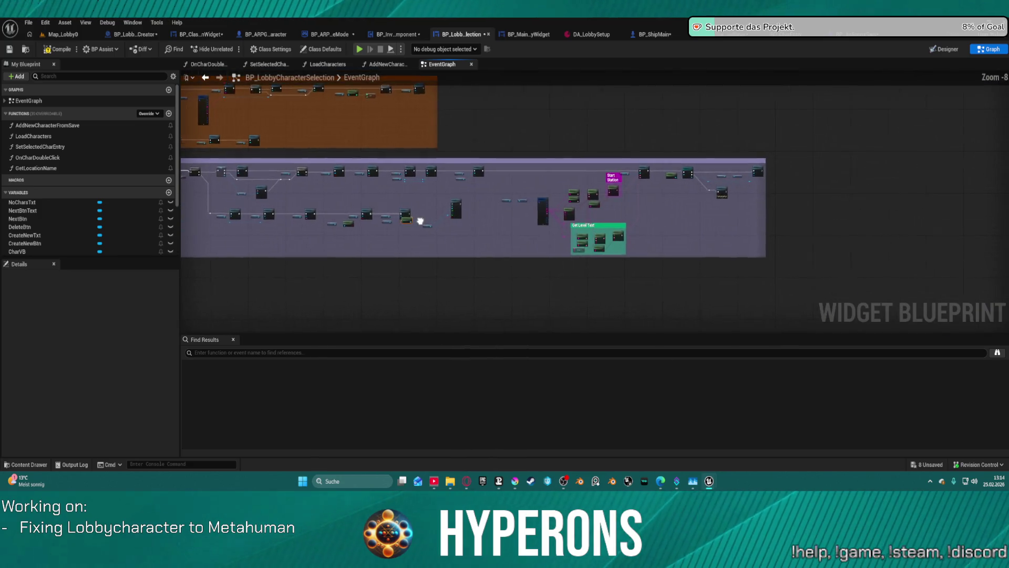
{"action": "scroll", "coordinate": [450, 172], "scroll_direction": "up", "scroll_amount": 3}
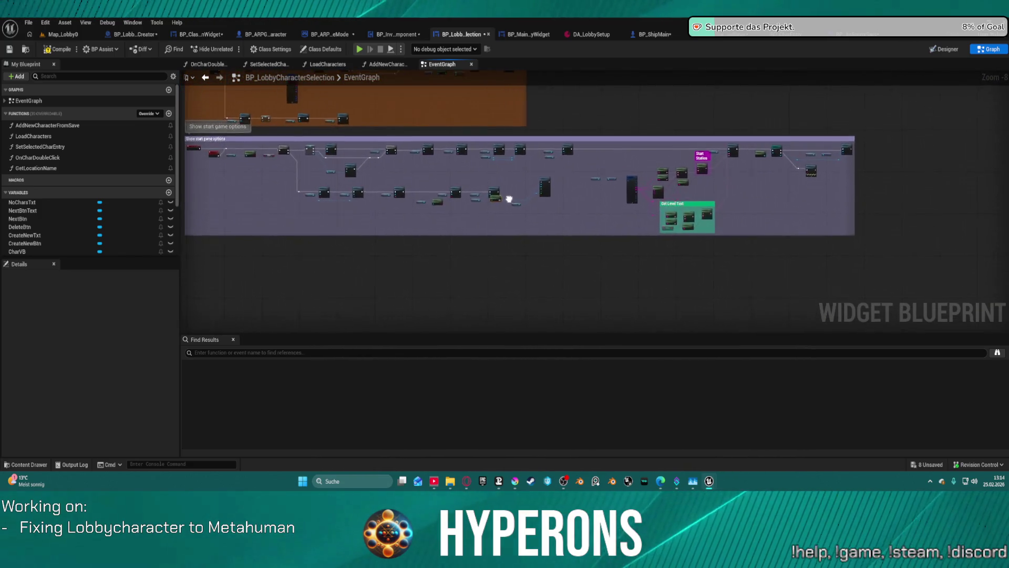
{"action": "scroll", "coordinate": [544, 205], "scroll_direction": "up", "scroll_amount": 5}
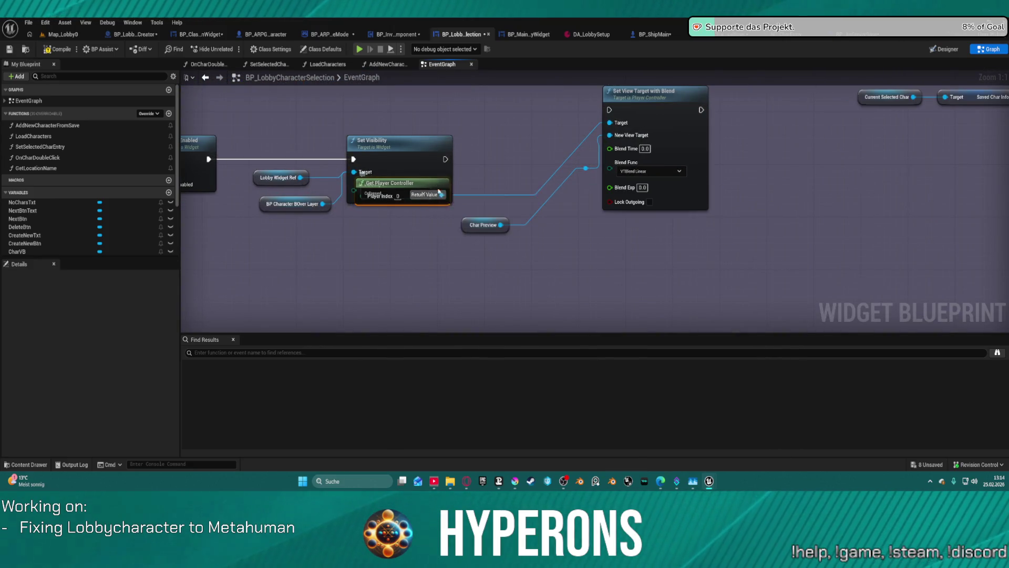
{"action": "left_click_drag", "start_coordinate": [433, 187], "coordinate": [605, 236]}
Step: Connect Set Visibility's exec output to Set View Target with Blend
{"action": "scroll", "coordinate": [550, 169], "scroll_direction": "down", "scroll_amount": 5}
{"action": "scroll", "coordinate": [594, 252], "scroll_direction": "down", "scroll_amount": 2}
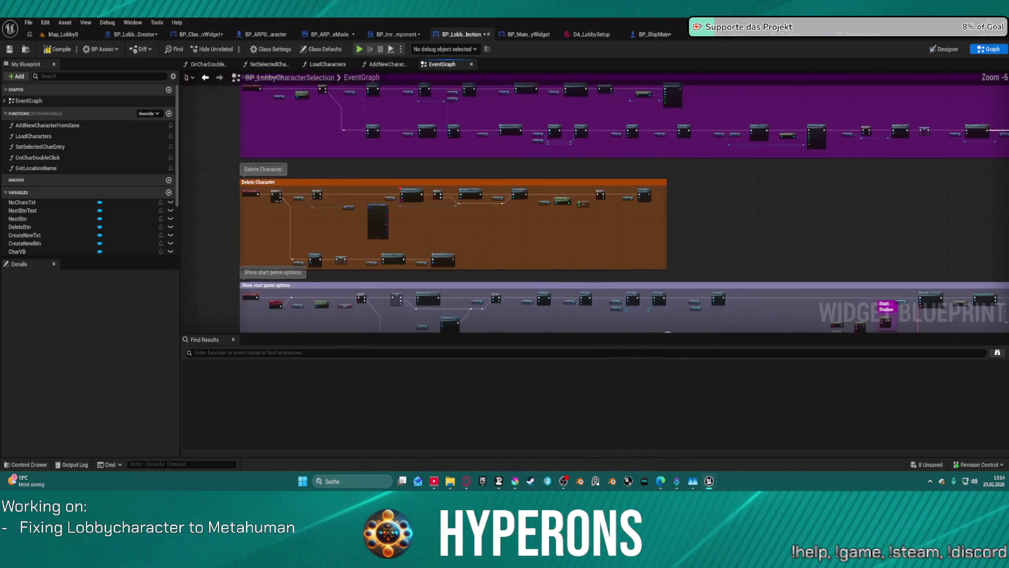
{"action": "scroll", "coordinate": [323, 210], "scroll_direction": "up", "scroll_amount": 4}
{"action": "mouse_move", "coordinate": [324, 210]}
{"action": "left_mouse_down"}
{"action": "mouse_move", "coordinate": [431, 223]}
{"action": "mouse_move", "coordinate": [111, 202]}
{"action": "left_mouse_up"}
{"action": "left_click_drag", "start_coordinate": [622, 206], "coordinate": [442, 174]}
{"action": "left_click_drag", "start_coordinate": [935, 220], "coordinate": [257, 198]}
{"action": "scroll", "coordinate": [258, 200], "scroll_direction": "down", "scroll_amount": 2}
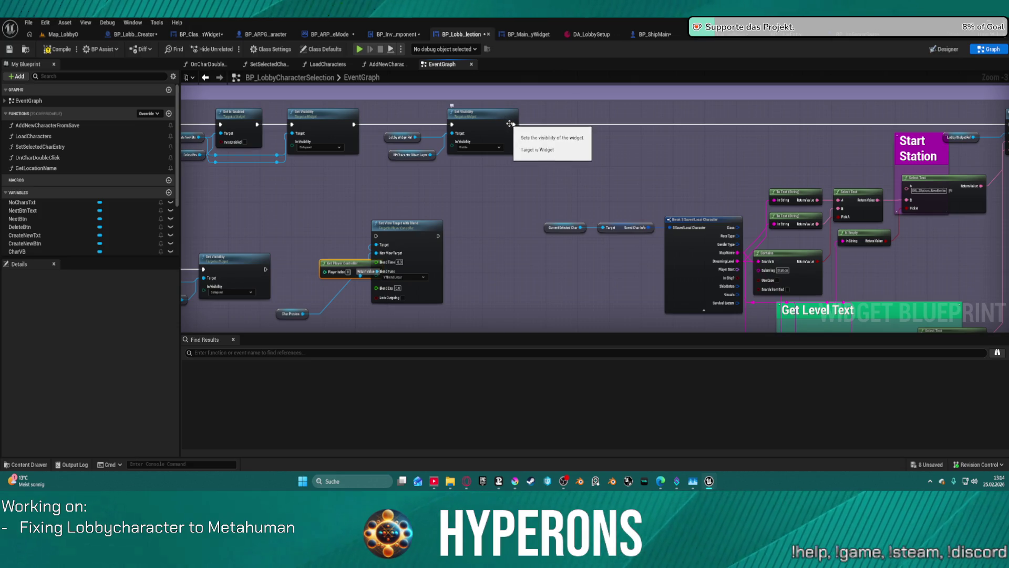
{"action": "left_click_drag", "start_coordinate": [396, 213], "coordinate": [629, 184]}
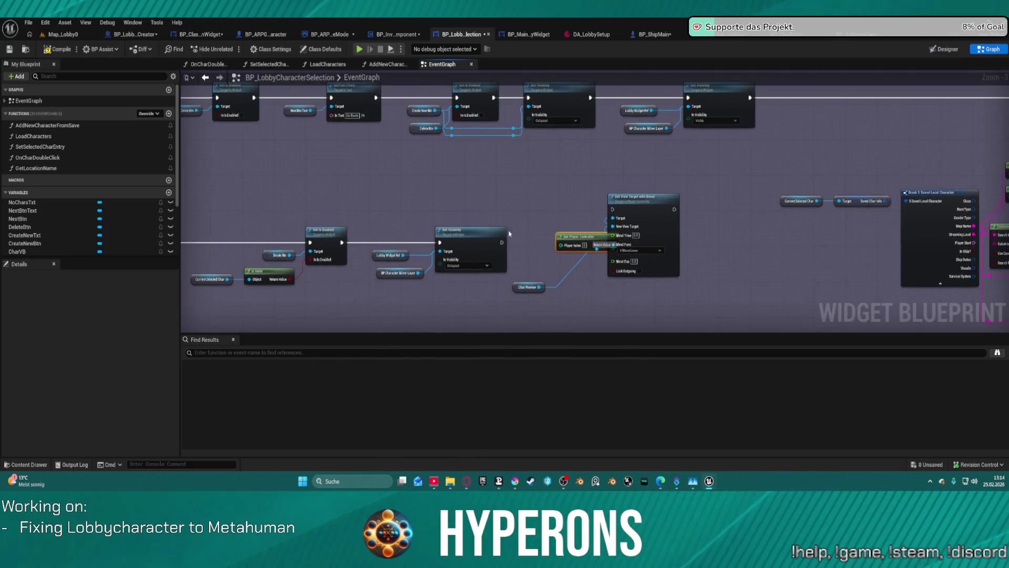
{"action": "mouse_move", "coordinate": [501, 242]}
{"action": "left_mouse_down"}
{"action": "mouse_move", "coordinate": [557, 244]}
{"action": "mouse_move", "coordinate": [614, 211]}
{"action": "left_mouse_up"}
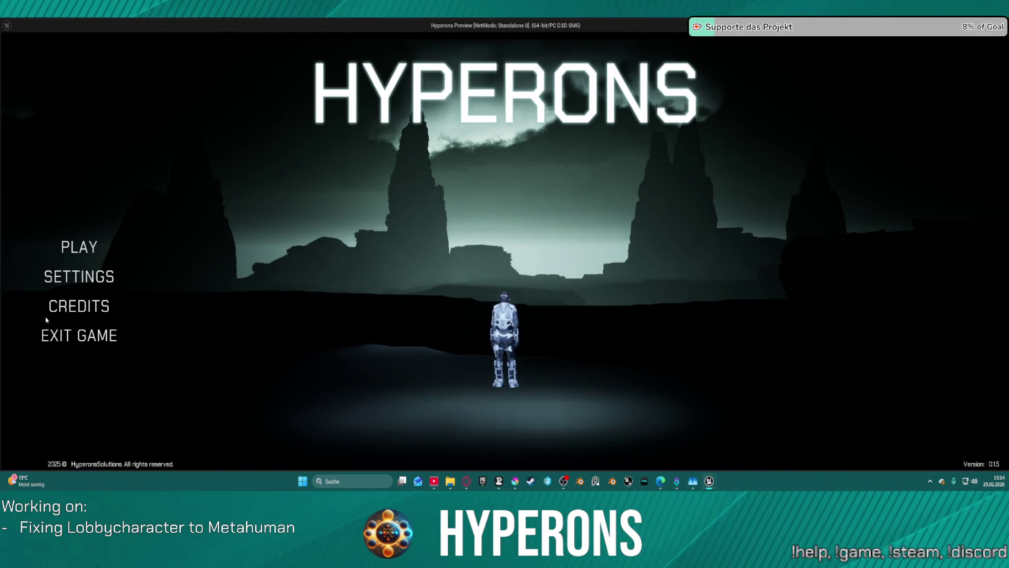
Step: Test character selection, then chain Set View Target with Blend after the Visible Set Visibility
{"action": "left_click", "coordinate": [86, 255]}
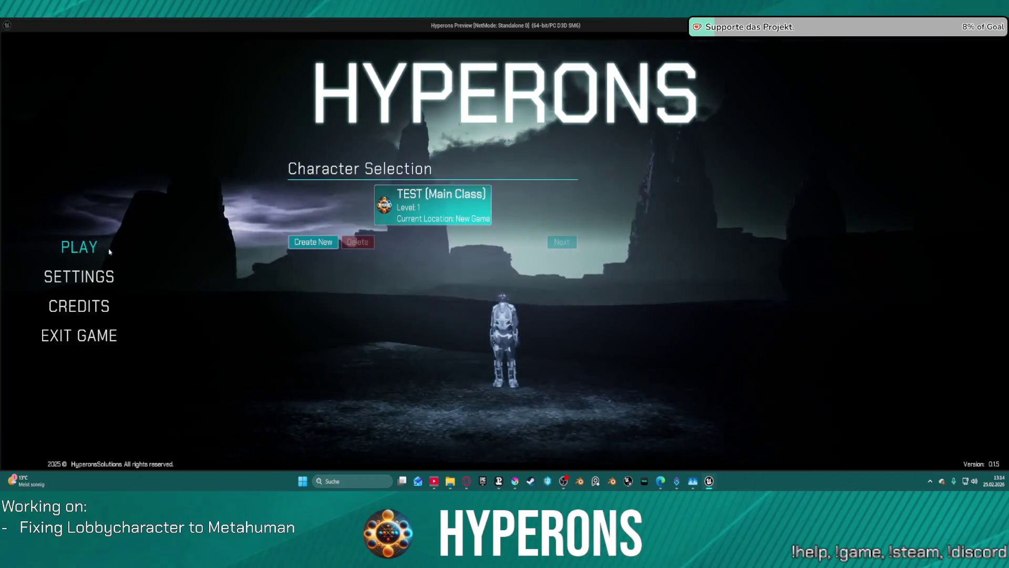
{"action": "key", "text": "alt+Tab"}
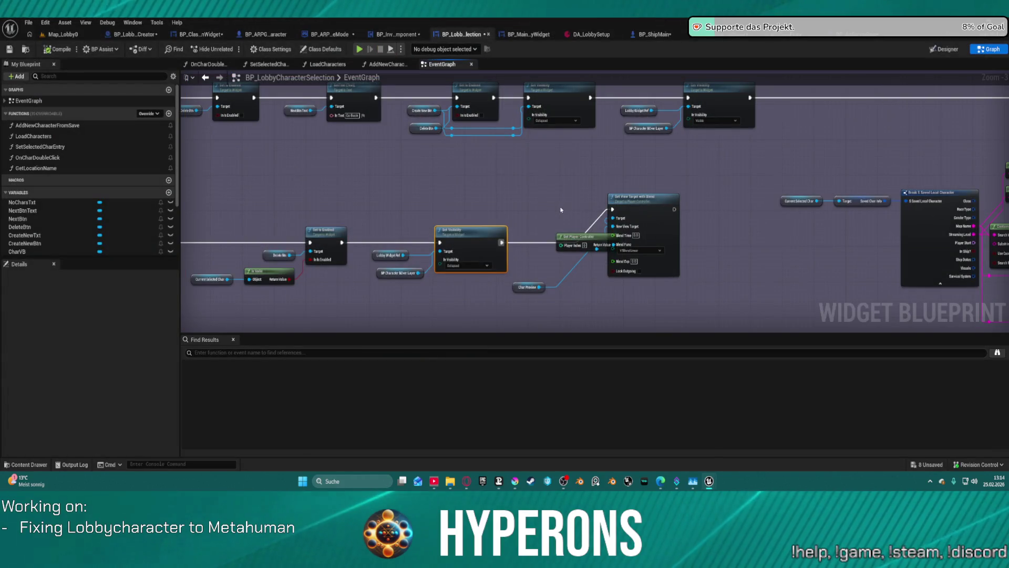
{"action": "scroll", "coordinate": [560, 205], "scroll_direction": "down", "scroll_amount": 5}
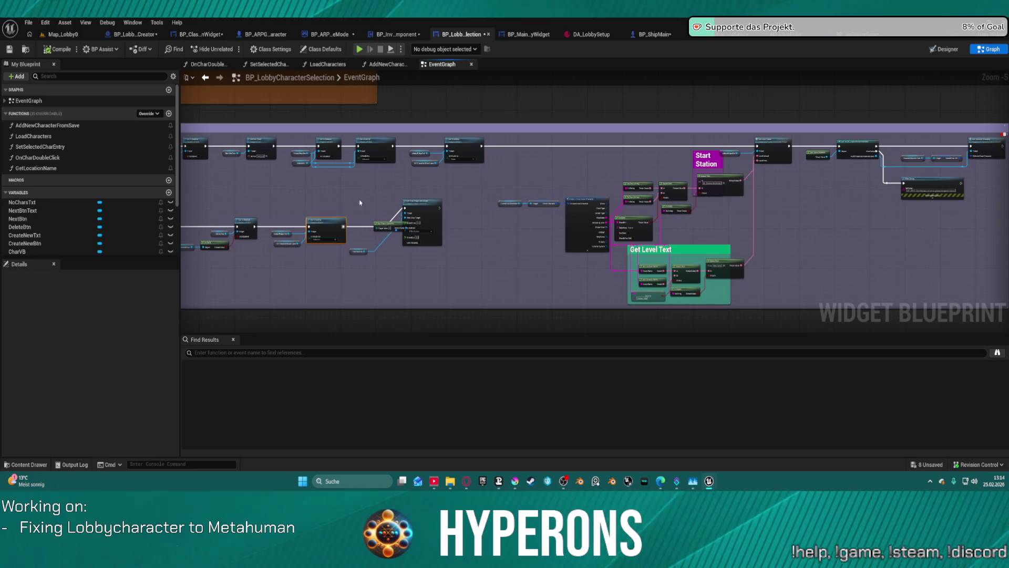
{"action": "mouse_move", "coordinate": [418, 208]}
{"action": "left_mouse_down"}
{"action": "mouse_move", "coordinate": [612, 141]}
{"action": "mouse_move", "coordinate": [544, 141]}
{"action": "left_mouse_up"}
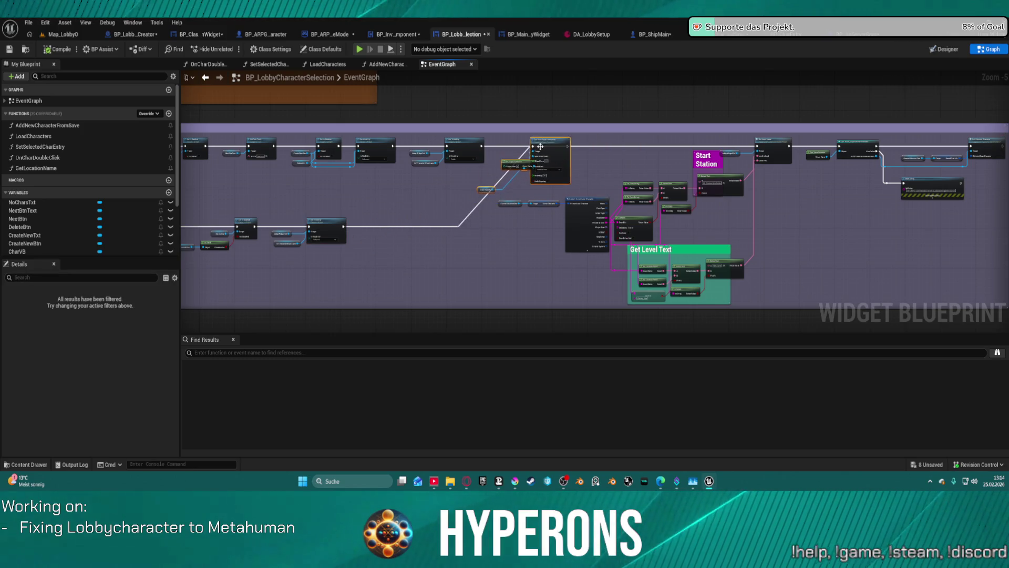
{"action": "scroll", "coordinate": [539, 146], "scroll_direction": "up", "scroll_amount": 3}
{"action": "left_click_drag", "start_coordinate": [426, 147], "coordinate": [527, 147]}
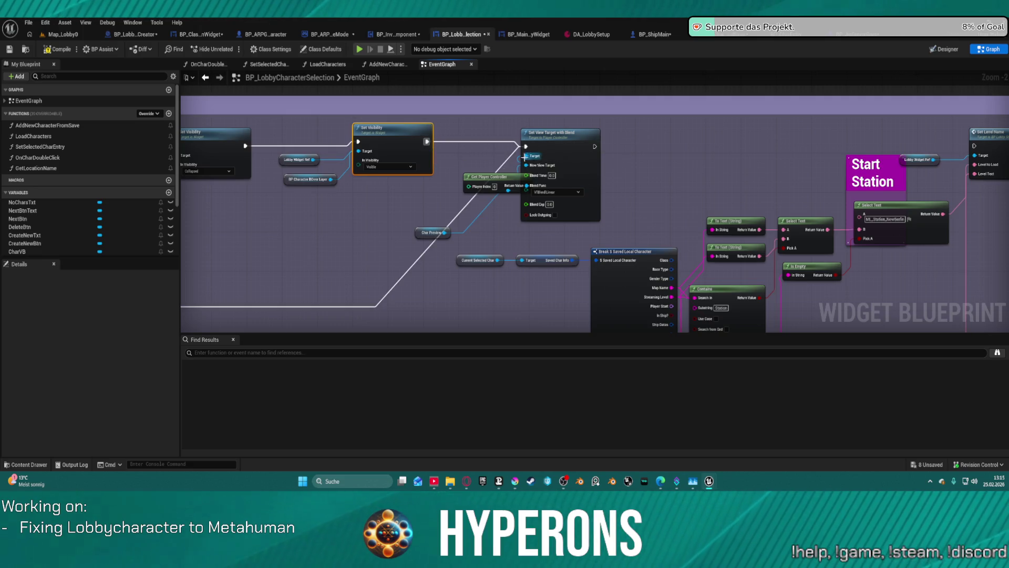
Step: Break the old exec link into the blend node and continue its output into Set Level Name
{"action": "left_click", "coordinate": [453, 231]}
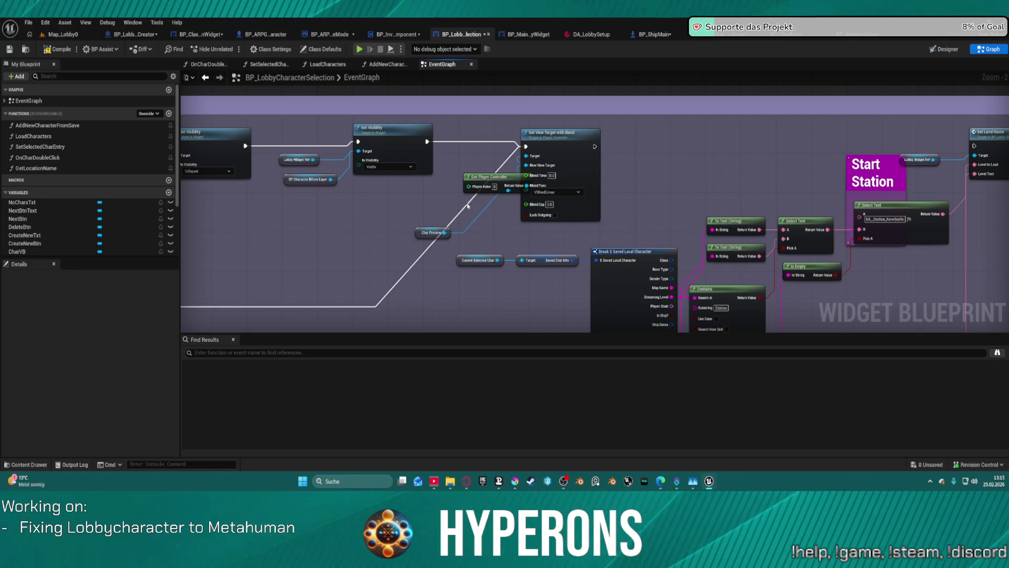
{"action": "left_click", "coordinate": [527, 146], "text": "alt"}
{"action": "left_click_drag", "start_coordinate": [595, 146], "coordinate": [974, 146]}
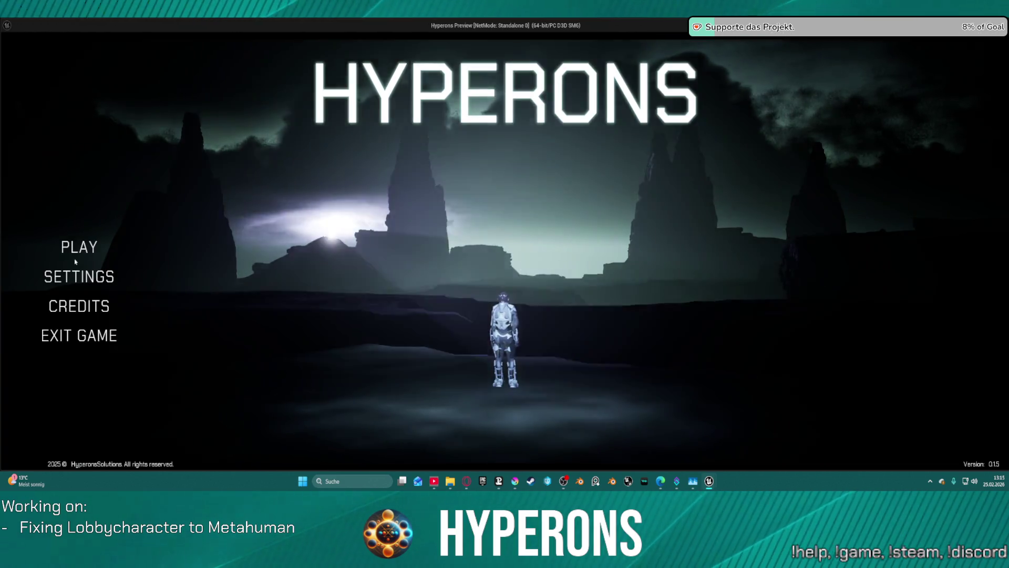
Step: Test character selection again in the game, then close the test window
{"action": "left_click", "coordinate": [76, 251]}
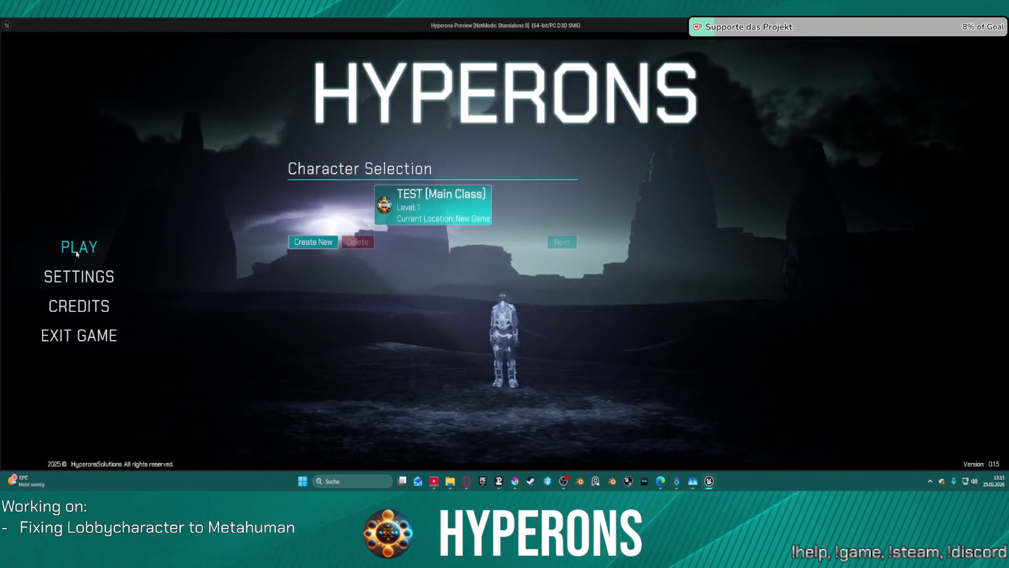
{"action": "left_click", "coordinate": [332, 241]}
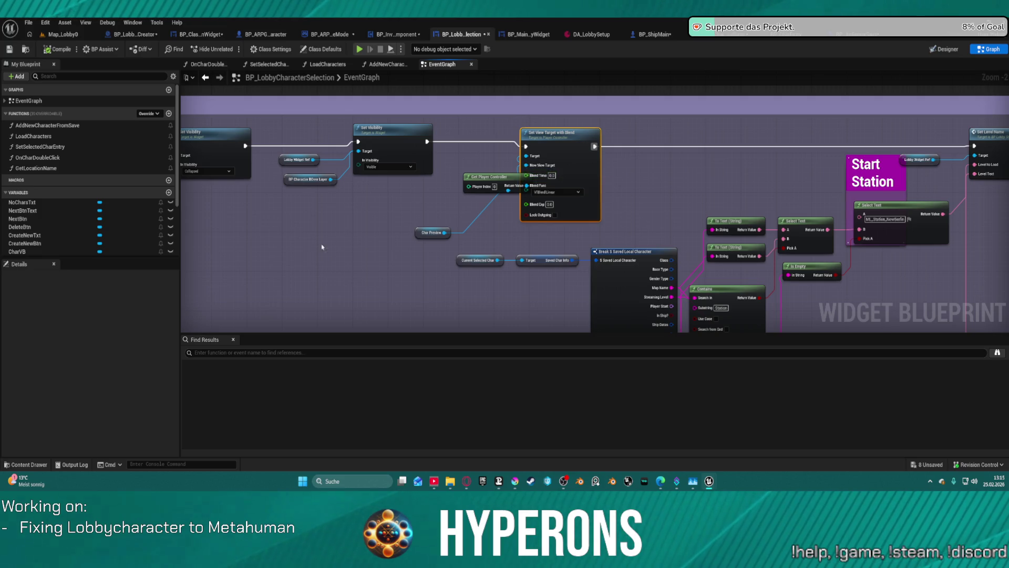
{"action": "scroll", "coordinate": [512, 169], "scroll_direction": "up", "scroll_amount": 2}
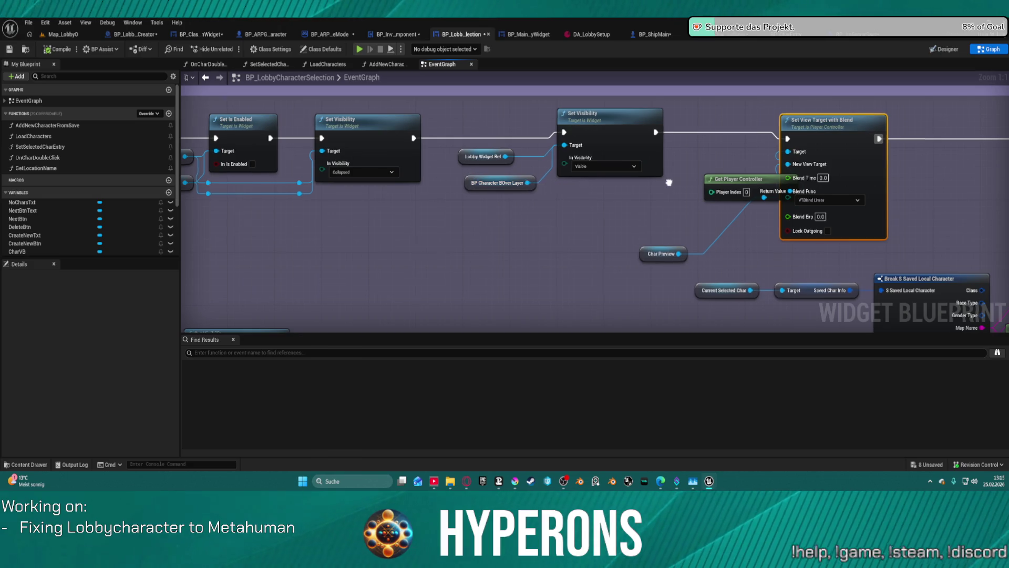
{"action": "scroll", "coordinate": [510, 184], "scroll_direction": "down", "scroll_amount": 4}
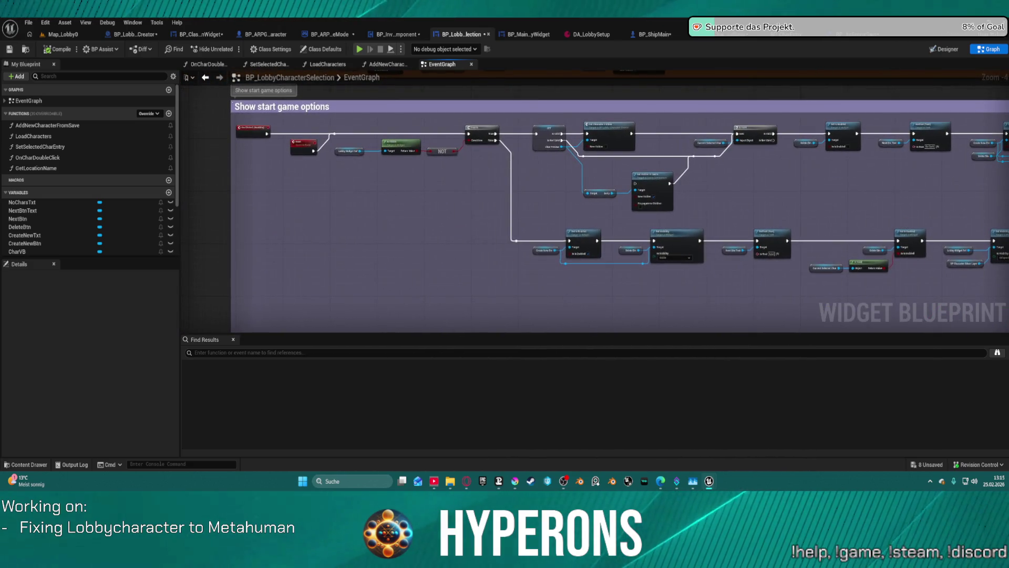
{"action": "left_click_drag", "start_coordinate": [526, 236], "coordinate": [448, 161]}
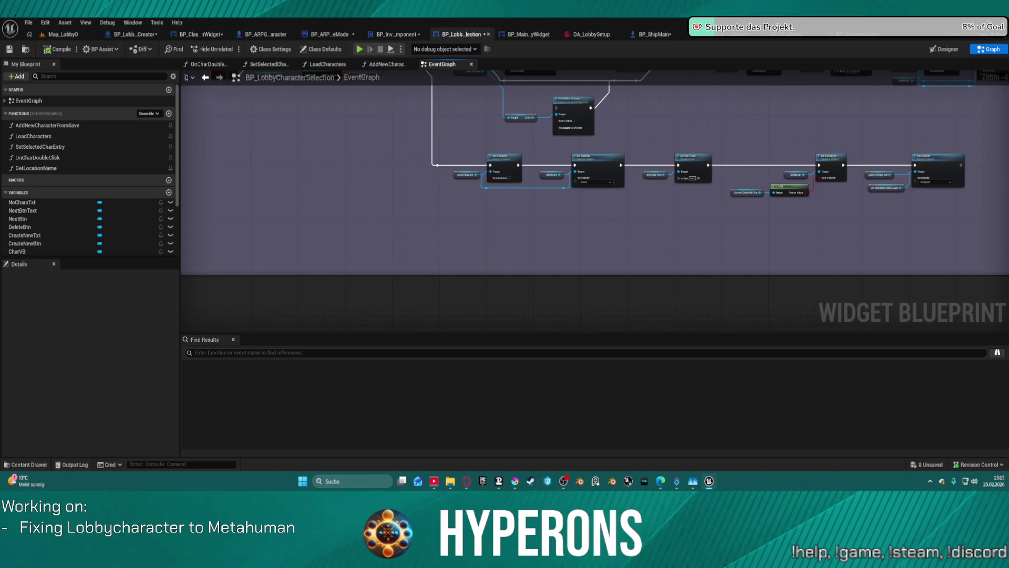
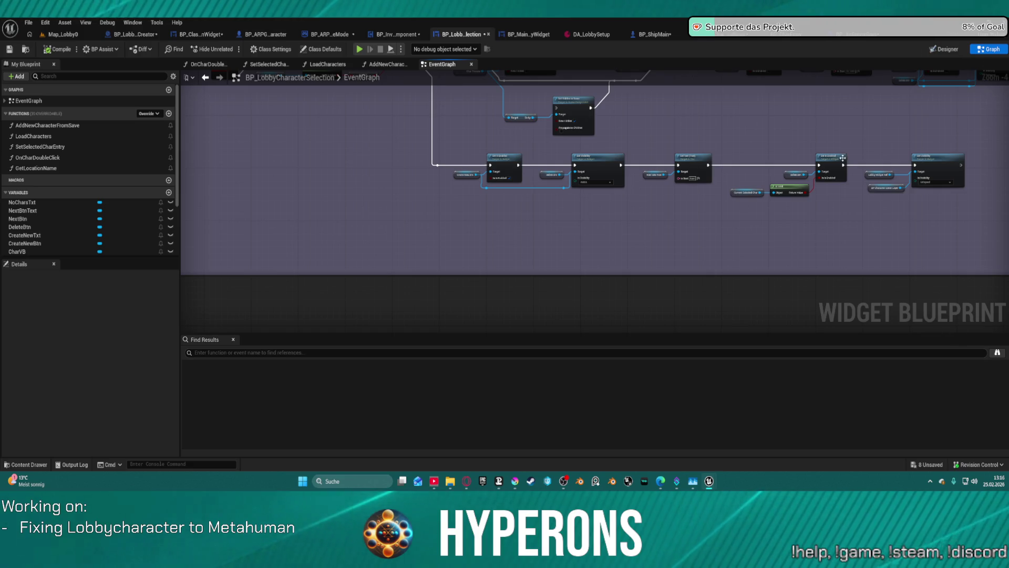
Step: Look over the Set Visibility chain and select the view target, player controller and Char Preview nodes
{"action": "left_click", "coordinate": [675, 131]}
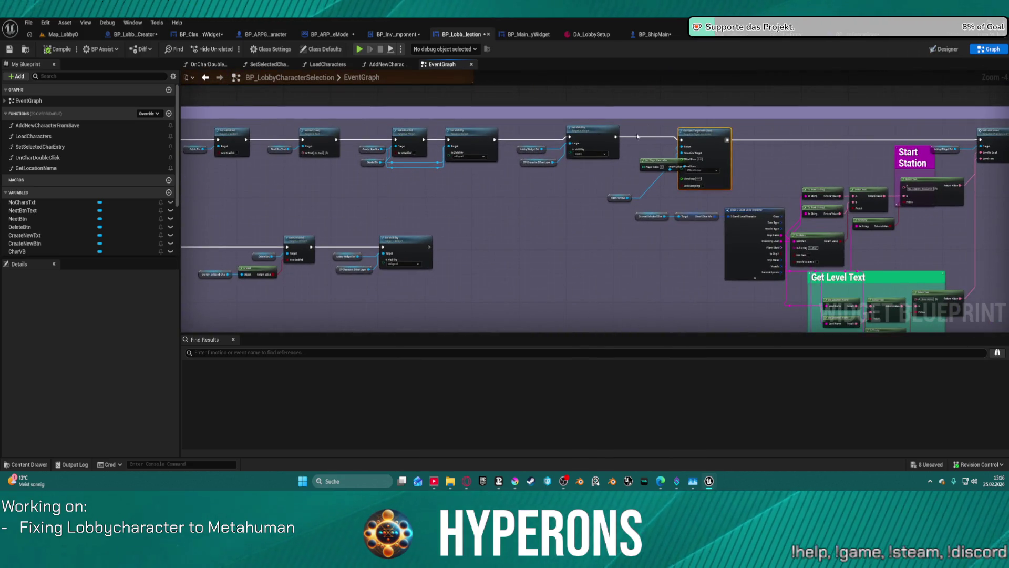
{"action": "scroll", "coordinate": [625, 143], "scroll_direction": "up", "scroll_amount": 3}
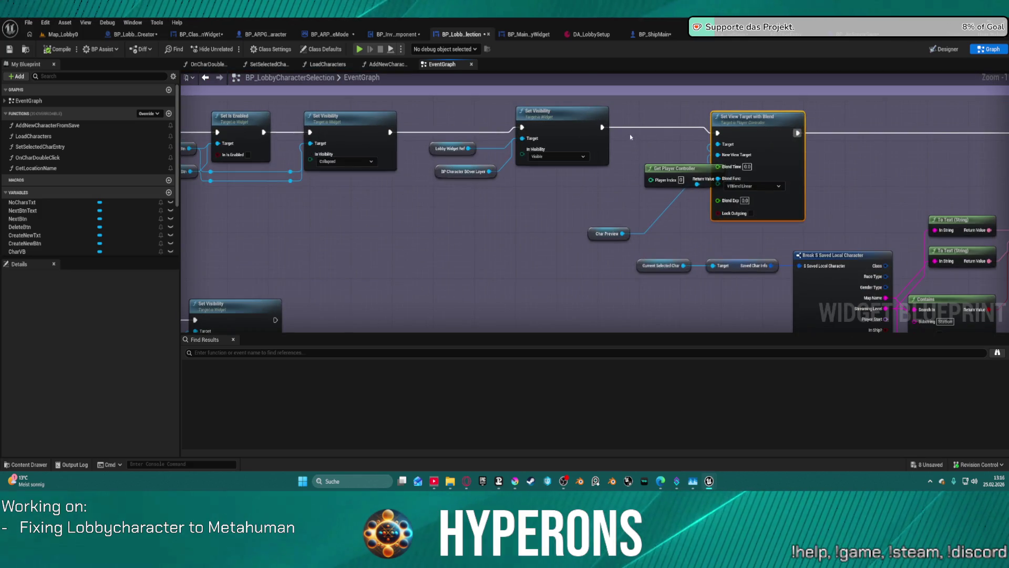
{"action": "mouse_move", "coordinate": [602, 127]}
{"action": "left_mouse_down"}
{"action": "mouse_move", "coordinate": [993, 134]}
{"action": "mouse_move", "coordinate": [913, 136]}
{"action": "left_mouse_up"}
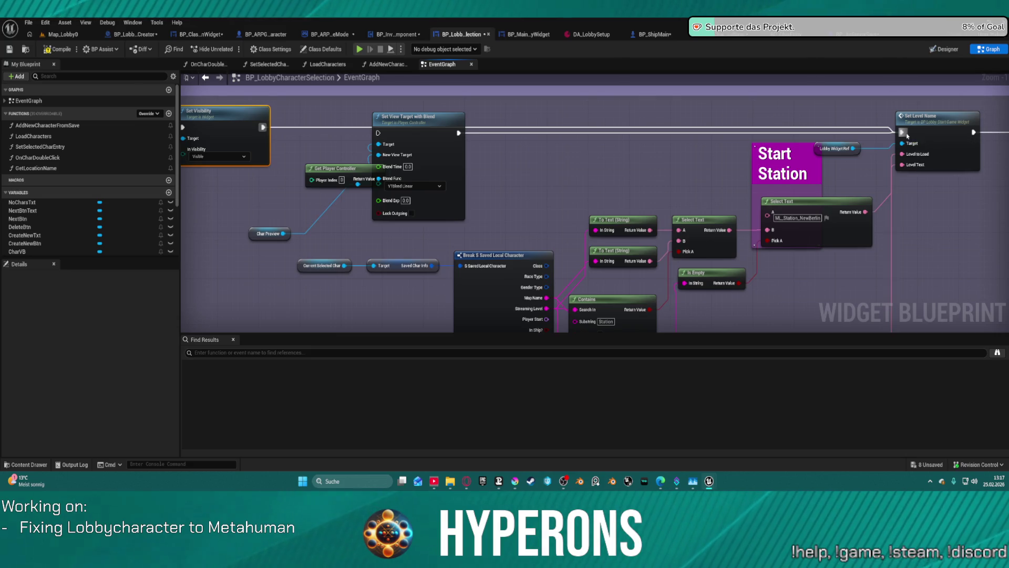
{"action": "mouse_move", "coordinate": [434, 134]}
{"action": "left_mouse_down"}
{"action": "mouse_move", "coordinate": [506, 253]}
{"action": "mouse_move", "coordinate": [533, 245]}
{"action": "left_mouse_up"}
{"action": "scroll", "coordinate": [534, 245], "scroll_direction": "down", "scroll_amount": 3}
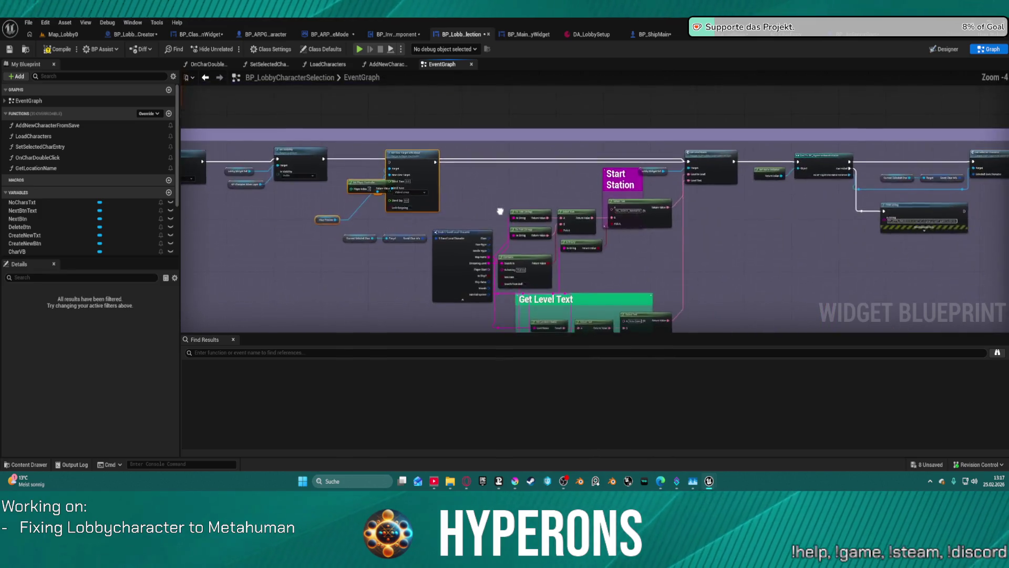
{"action": "scroll", "coordinate": [745, 140], "scroll_direction": "up", "scroll_amount": 2}
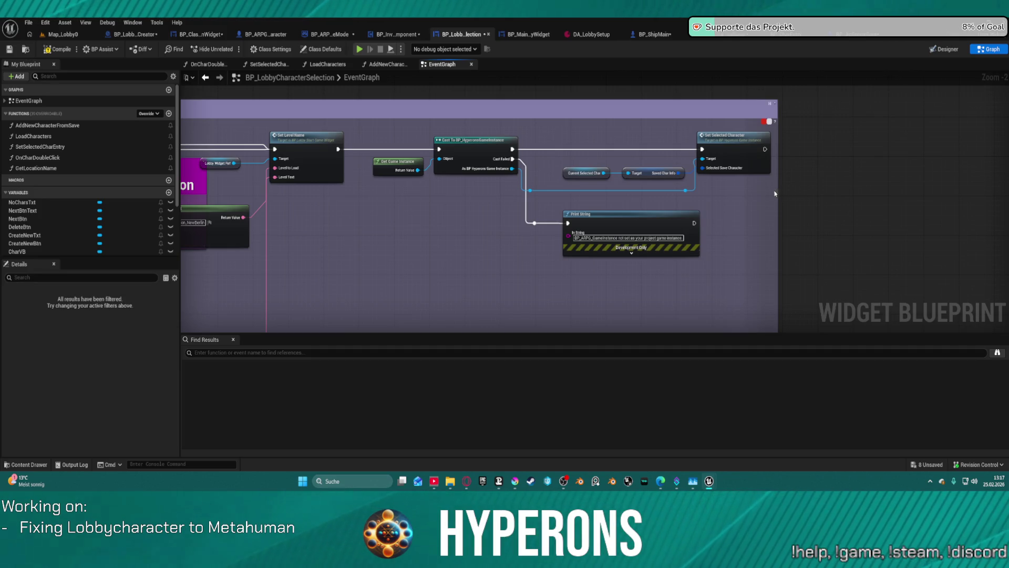
Step: Add a breakpoint on Set Selected Character and trigger it by choosing the TEST character in-game
{"action": "right_click", "coordinate": [730, 153]}
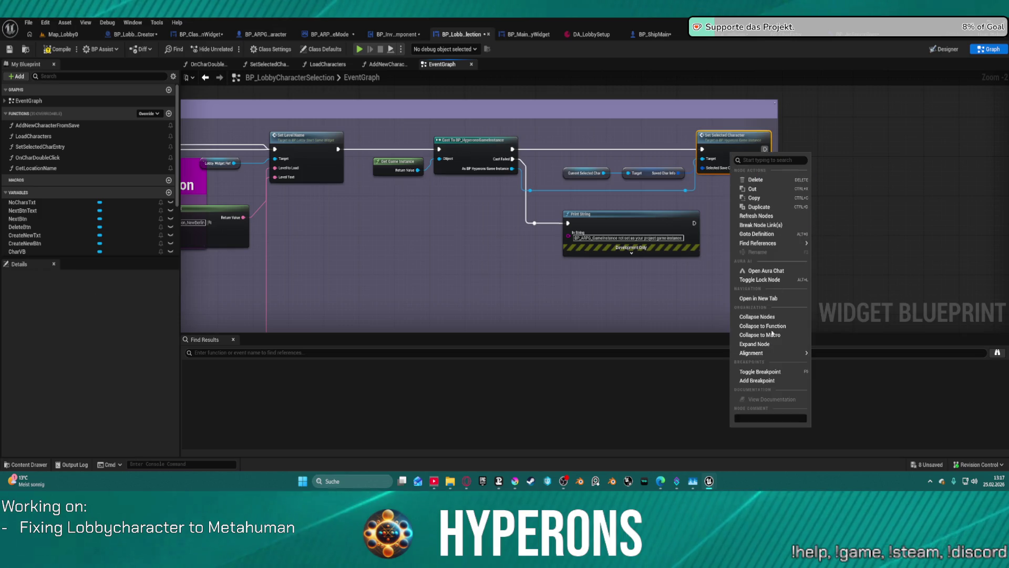
{"action": "left_click", "coordinate": [769, 380]}
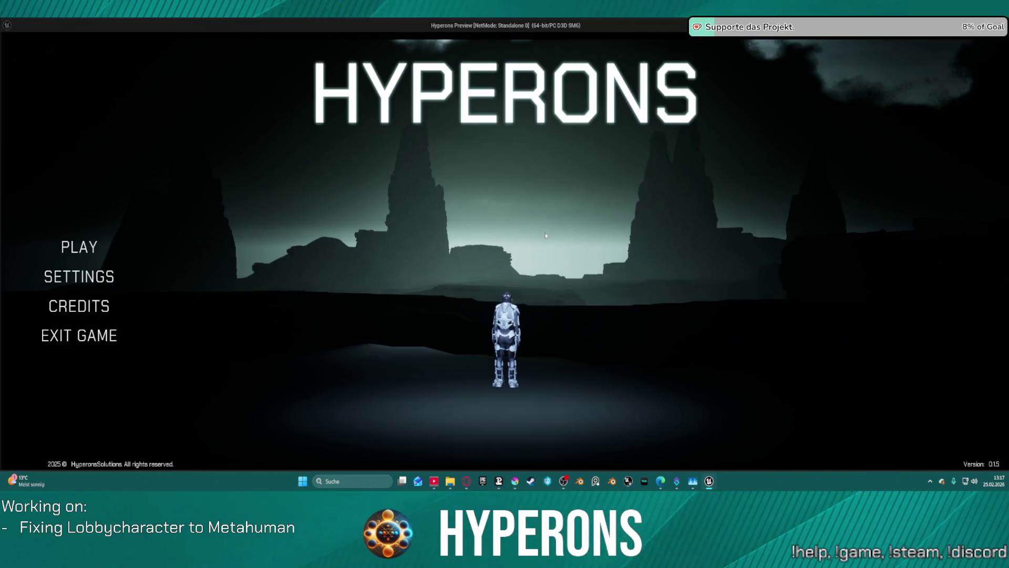
{"action": "left_click", "coordinate": [68, 248]}
{"action": "left_click", "coordinate": [405, 221]}
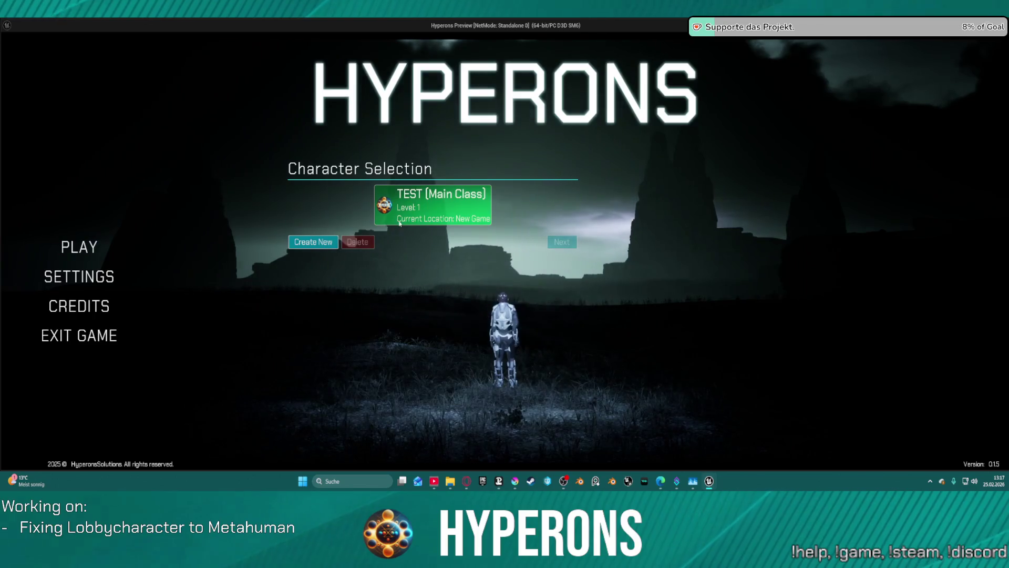
{"action": "double_click", "coordinate": [425, 211]}
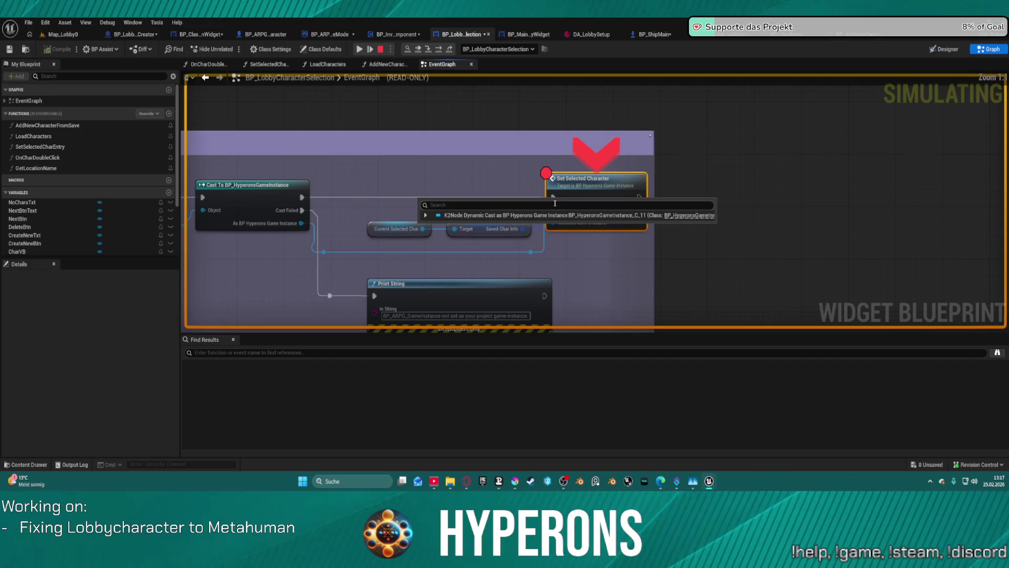
Step: Inspect pin values across the Start Station, Get Level Text and Set Visibility nodes, then stop the simulation
{"action": "mouse_move", "coordinate": [572, 225]}
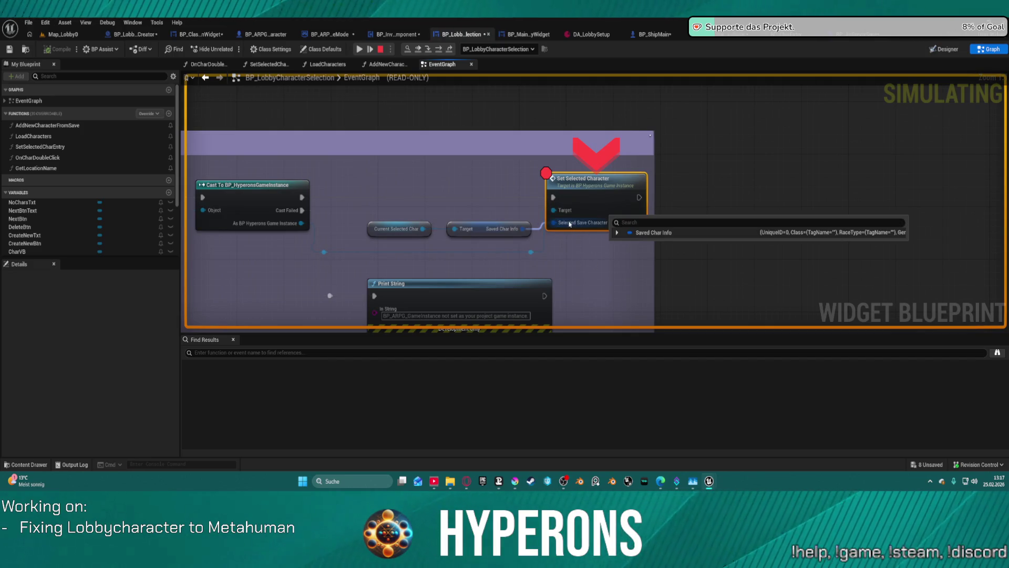
{"action": "mouse_move", "coordinate": [408, 230]}
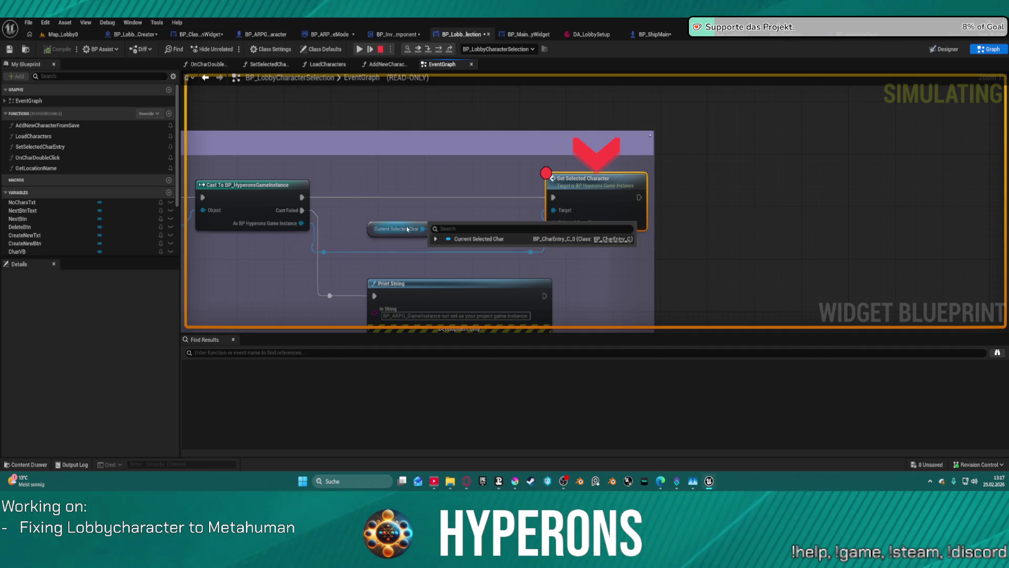
{"action": "scroll", "coordinate": [389, 212], "scroll_direction": "down", "scroll_amount": 4}
{"action": "mouse_move", "coordinate": [649, 190]}
{"action": "left_mouse_down"}
{"action": "mouse_move", "coordinate": [991, 181]}
{"action": "mouse_move", "coordinate": [1008, 160]}
{"action": "left_mouse_up"}
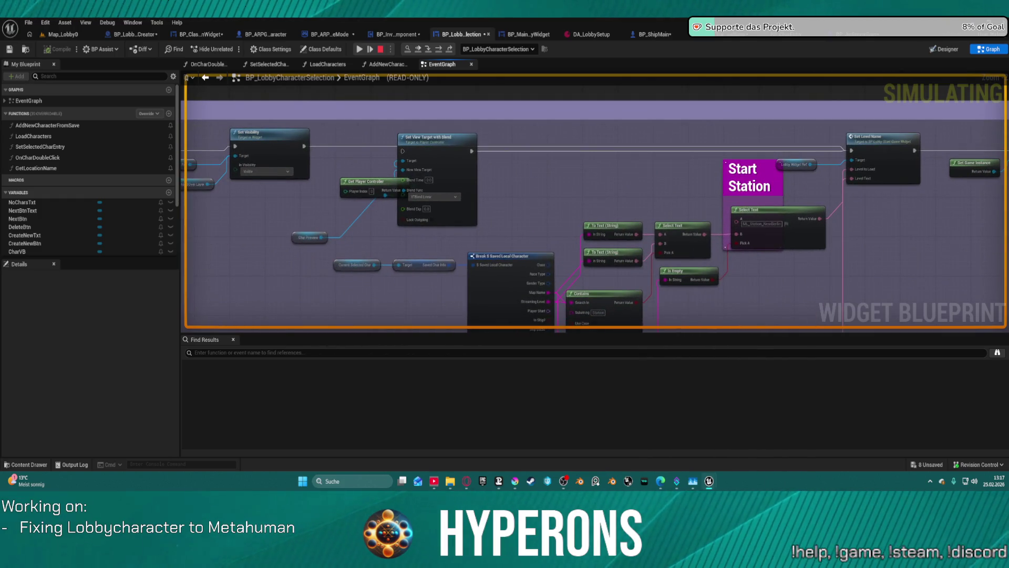
{"action": "left_click_drag", "start_coordinate": [478, 225], "coordinate": [460, 155]}
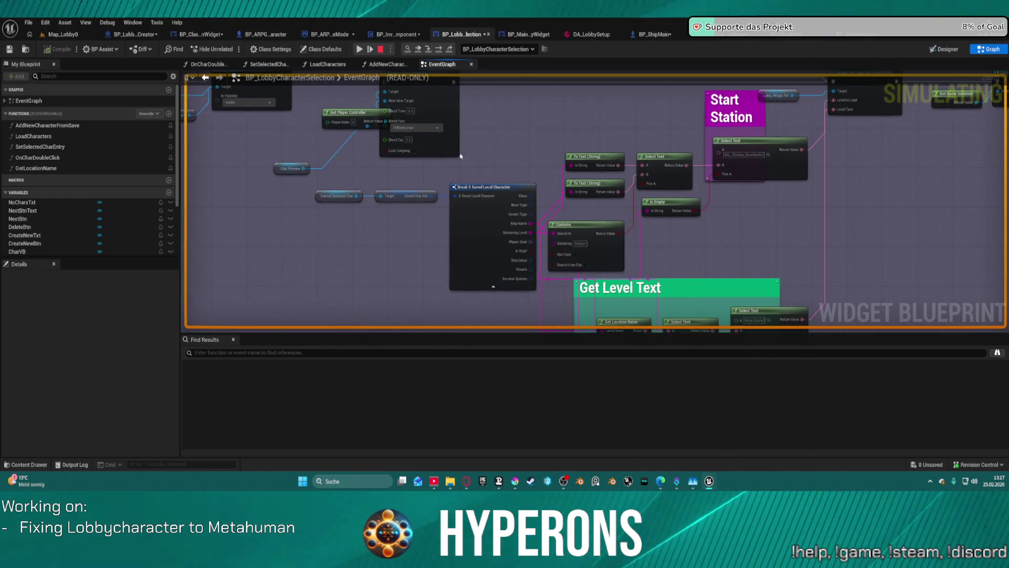
{"action": "mouse_move", "coordinate": [339, 200]}
{"action": "left_click_drag", "start_coordinate": [339, 194], "coordinate": [627, 252]}
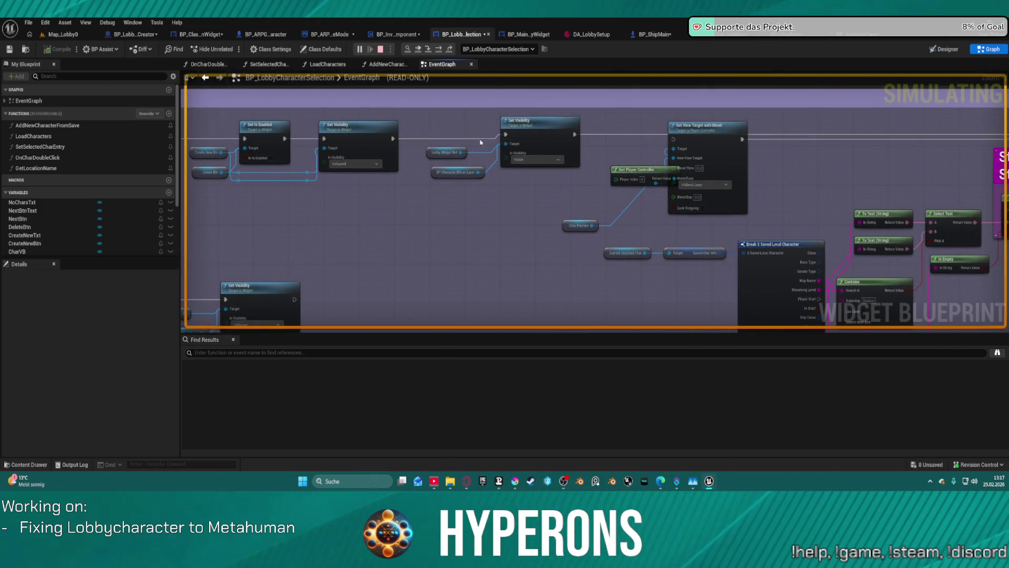
{"action": "key", "text": "Escape"}
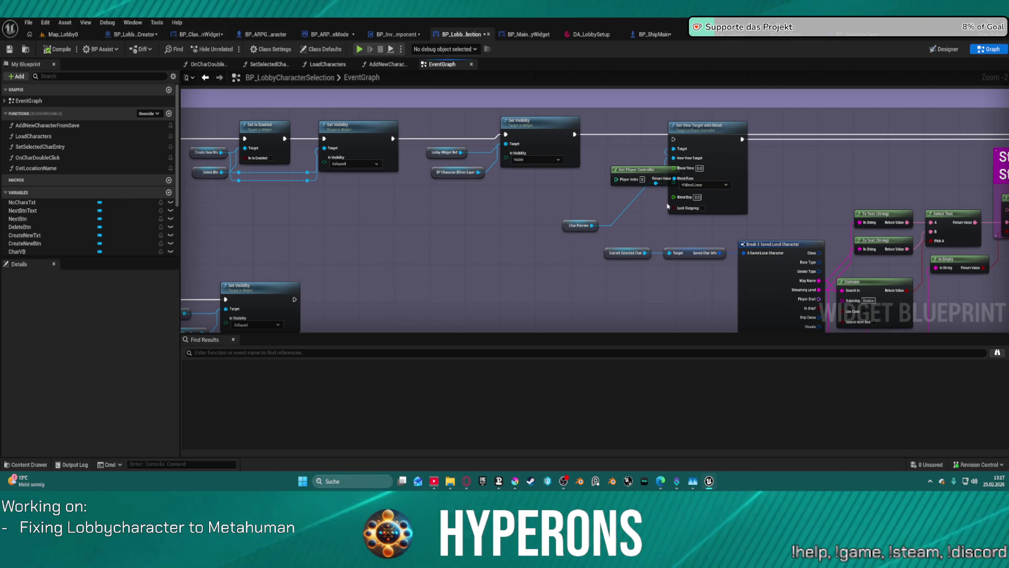
Step: Bring up the connection actions for the Current Selected Char variable node
{"action": "left_click", "coordinate": [614, 254]}
{"action": "right_click", "coordinate": [614, 254]}
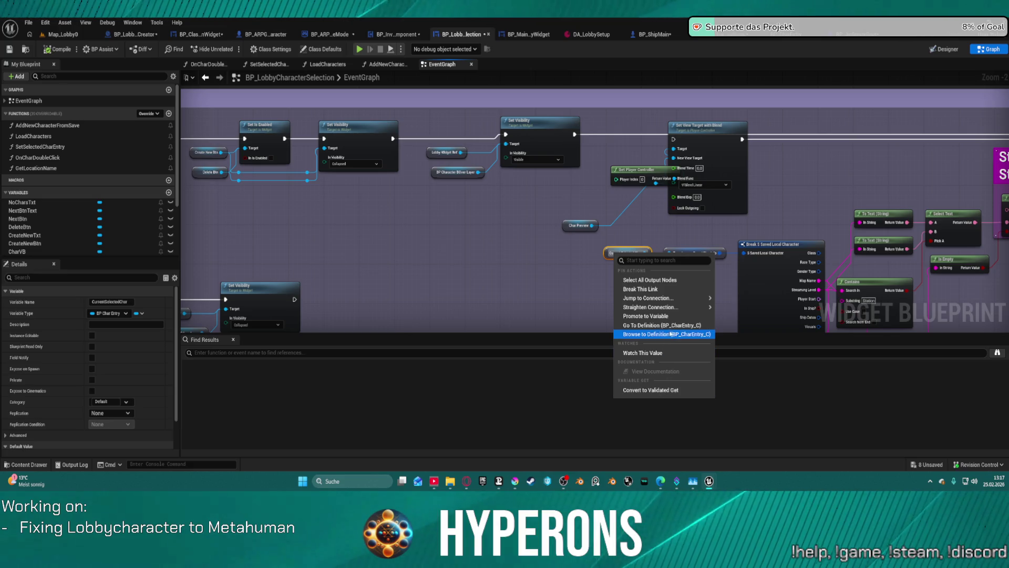
{"action": "mouse_move", "coordinate": [651, 299]}
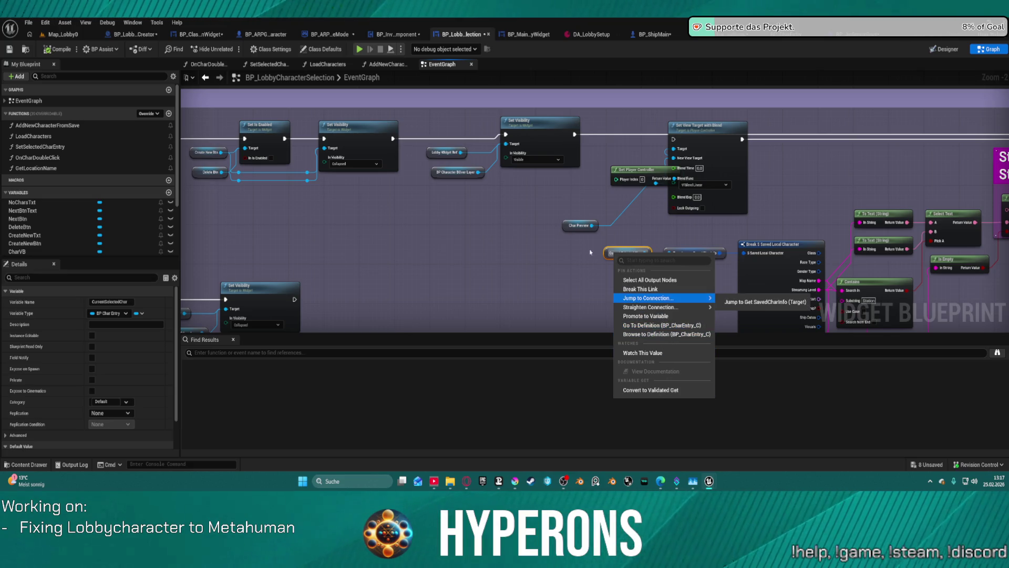
{"action": "right_click", "coordinate": [617, 248]}
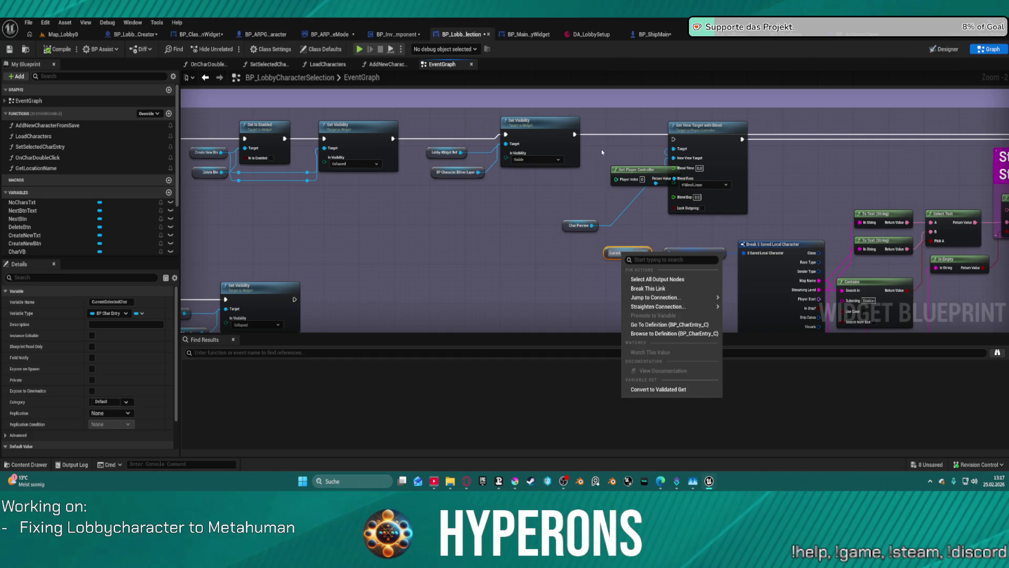
Step: Paste the Char Preview, Get Player Controller and Set View Target with Blend nodes after Set Visibility and wire them in
{"action": "mouse_move", "coordinate": [602, 149]}
{"action": "left_mouse_down"}
{"action": "mouse_move", "coordinate": [675, 235]}
{"action": "mouse_move", "coordinate": [730, 227]}
{"action": "mouse_move", "coordinate": [670, 167]}
{"action": "mouse_move", "coordinate": [276, 189]}
{"action": "mouse_move", "coordinate": [361, 82]}
{"action": "mouse_move", "coordinate": [279, 88]}
{"action": "mouse_move", "coordinate": [613, 196]}
{"action": "mouse_move", "coordinate": [819, 135]}
{"action": "mouse_move", "coordinate": [888, 202]}
{"action": "left_mouse_up"}
{"action": "left_click", "coordinate": [579, 225], "text": "ctrl"}
{"action": "left_click", "coordinate": [717, 225]}
{"action": "mouse_move", "coordinate": [470, 205]}
{"action": "left_mouse_down"}
{"action": "mouse_move", "coordinate": [983, 247]}
{"action": "mouse_move", "coordinate": [884, 217]}
{"action": "left_mouse_up"}
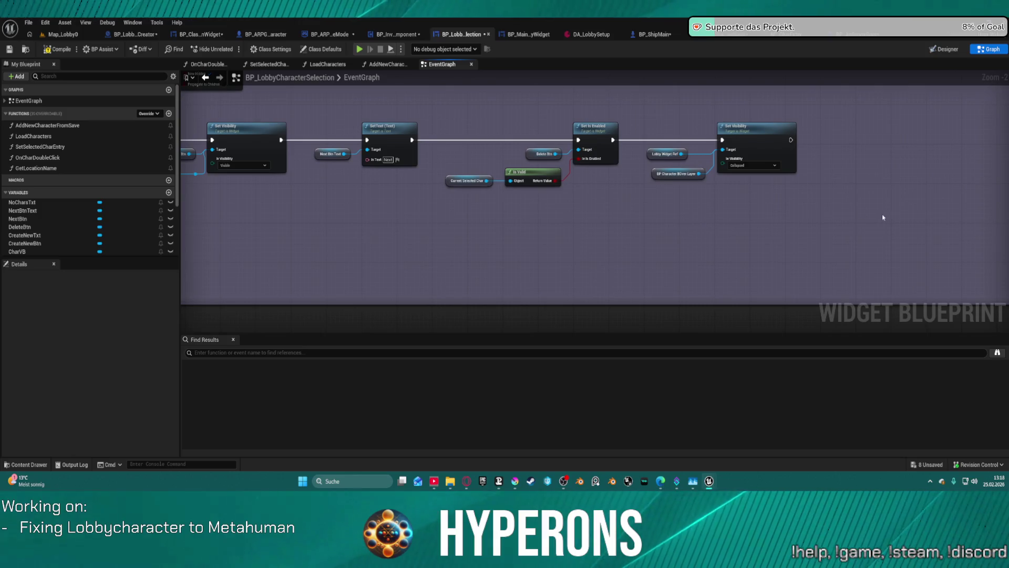
{"action": "key", "text": "ctrl+v"}
{"action": "mouse_move", "coordinate": [795, 141]}
{"action": "left_mouse_down"}
{"action": "mouse_move", "coordinate": [942, 181]}
{"action": "mouse_move", "coordinate": [927, 182]}
{"action": "left_mouse_up"}
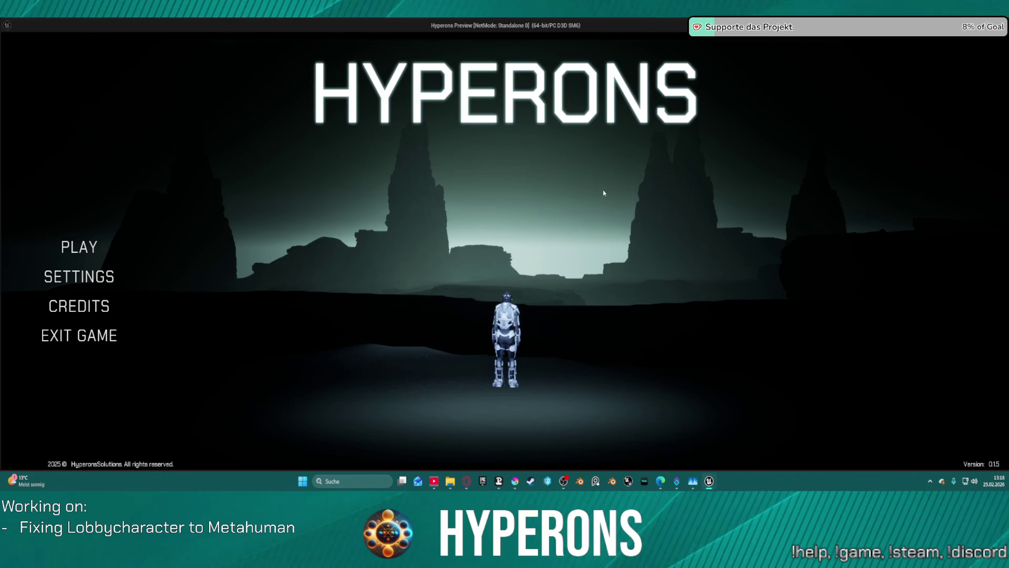
Step: Pick TEST in the game, resume from the breakpoint, go back, and pick TEST again
{"action": "left_click", "coordinate": [69, 247]}
{"action": "left_click", "coordinate": [461, 204]}
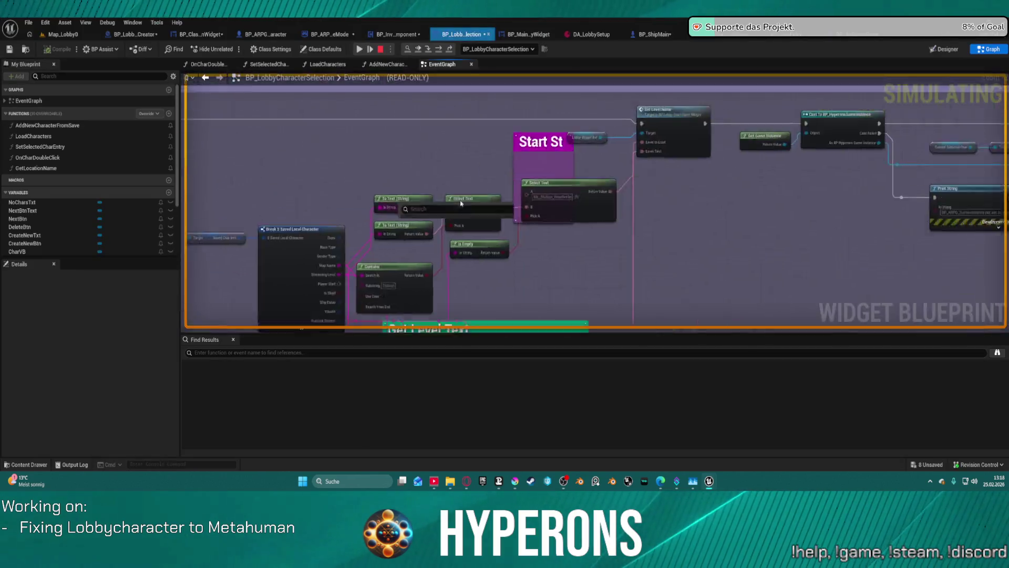
{"action": "left_click", "coordinate": [359, 51]}
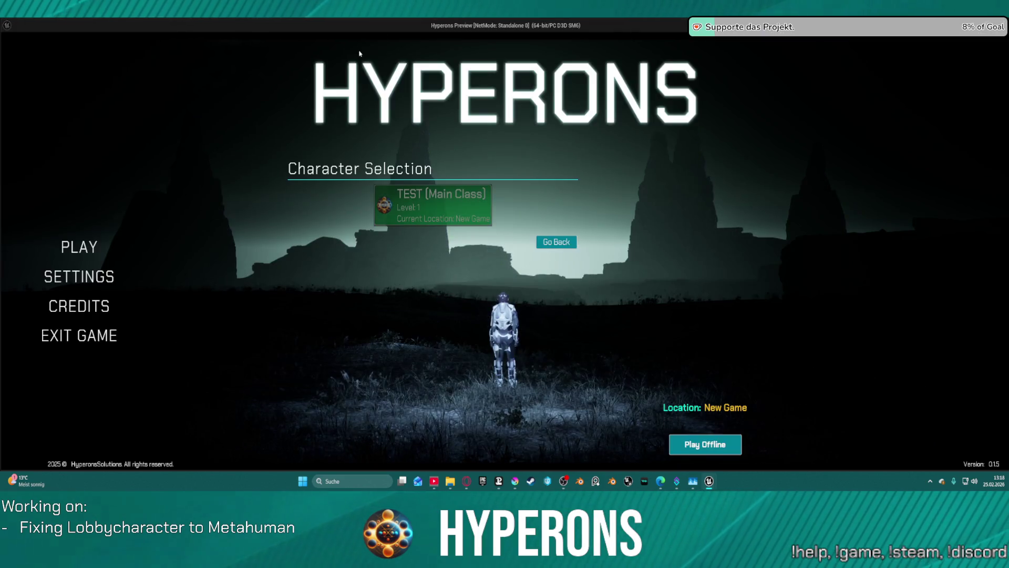
{"action": "left_click", "coordinate": [556, 242]}
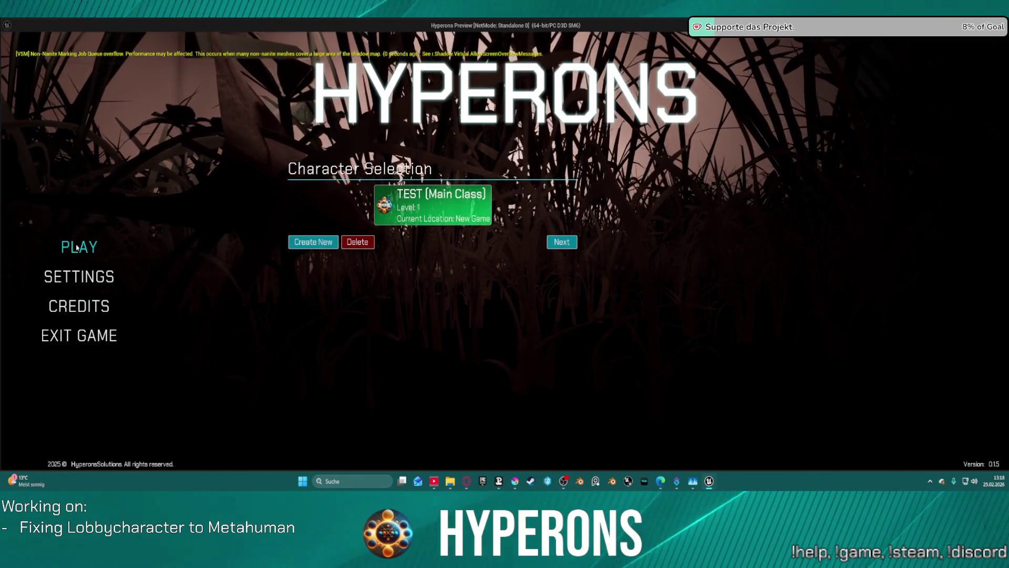
{"action": "left_click", "coordinate": [367, 213]}
{"action": "scroll", "coordinate": [368, 212], "scroll_direction": "down", "scroll_amount": 8}
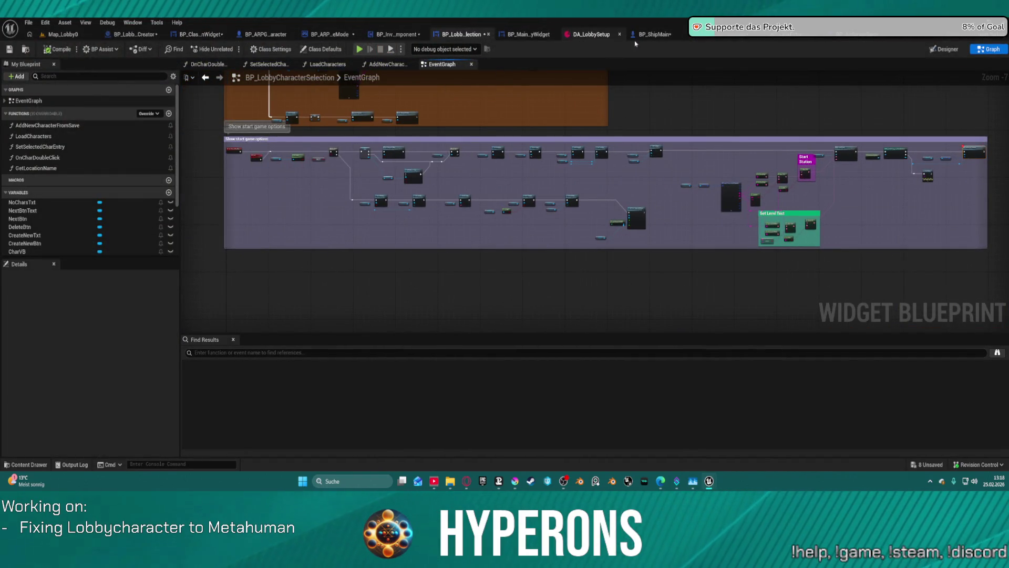
Step: Paste the camera preview nodes after Set Lobby Character Selection in the green Initialized section
{"action": "mouse_move", "coordinate": [640, 166]}
{"action": "left_mouse_down"}
{"action": "mouse_move", "coordinate": [622, 226]}
{"action": "mouse_move", "coordinate": [554, 289]}
{"action": "mouse_move", "coordinate": [526, 402]}
{"action": "left_mouse_up"}
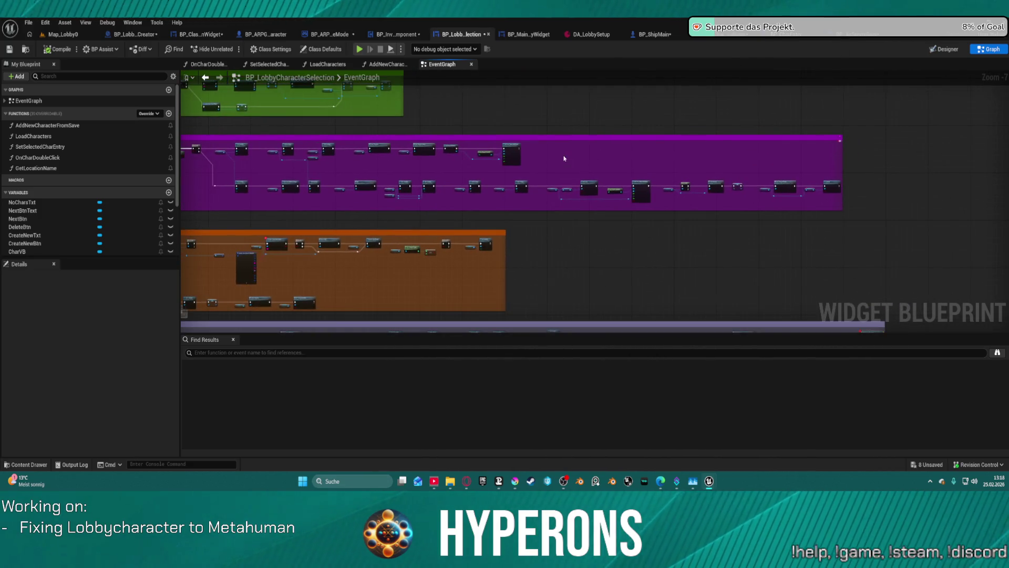
{"action": "scroll", "coordinate": [562, 158], "scroll_direction": "up", "scroll_amount": 4}
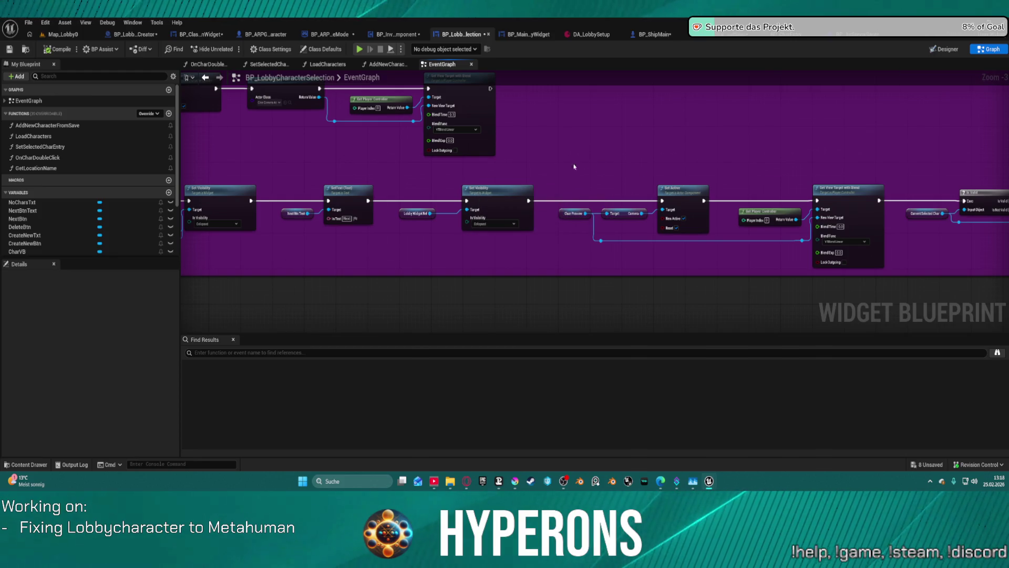
{"action": "mouse_move", "coordinate": [574, 166]}
{"action": "left_mouse_down"}
{"action": "mouse_move", "coordinate": [473, 152]}
{"action": "mouse_move", "coordinate": [742, 260]}
{"action": "mouse_move", "coordinate": [705, 258]}
{"action": "left_mouse_up"}
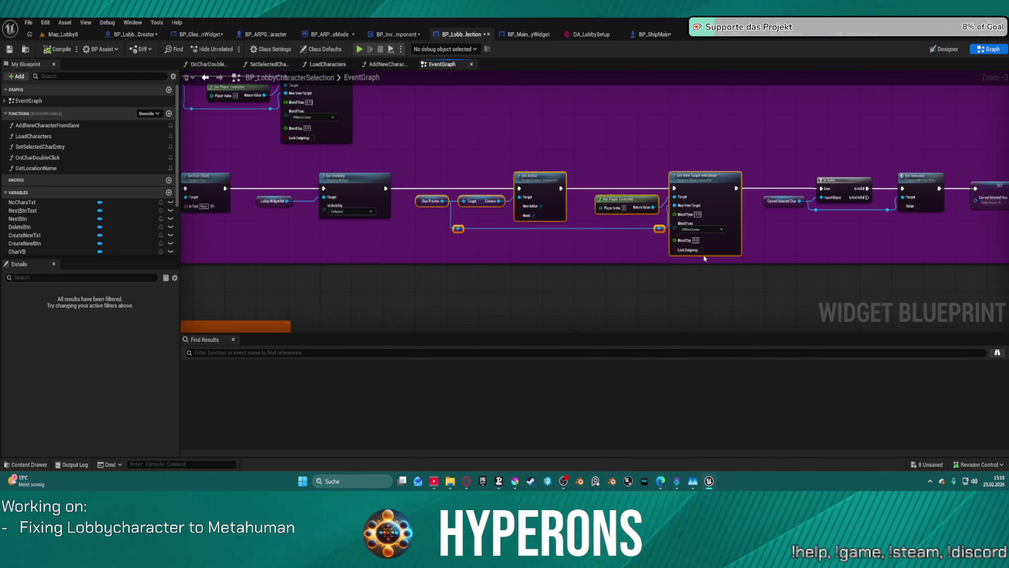
{"action": "scroll", "coordinate": [706, 248], "scroll_direction": "down", "scroll_amount": 4}
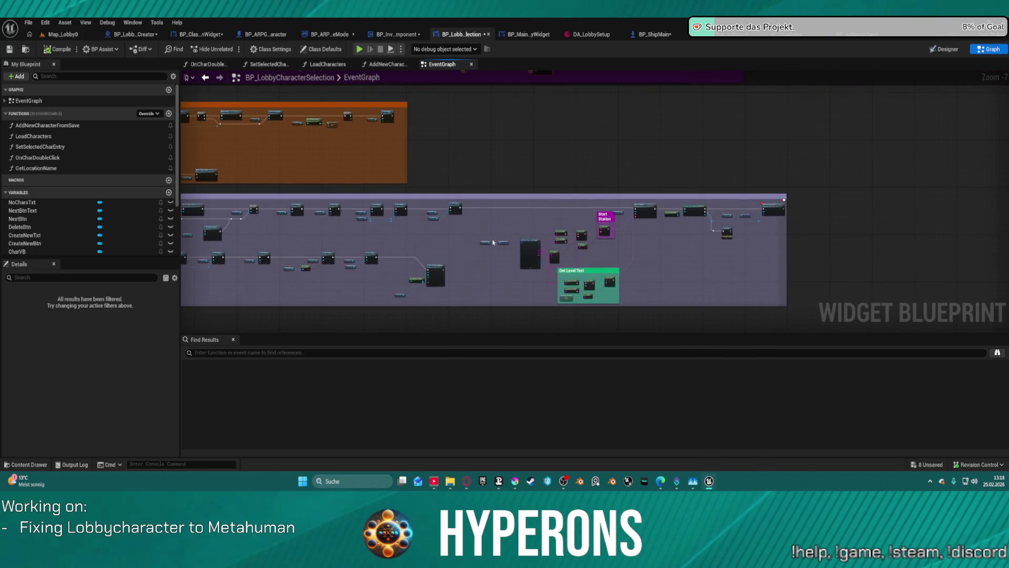
{"action": "scroll", "coordinate": [667, 215], "scroll_direction": "up", "scroll_amount": 5}
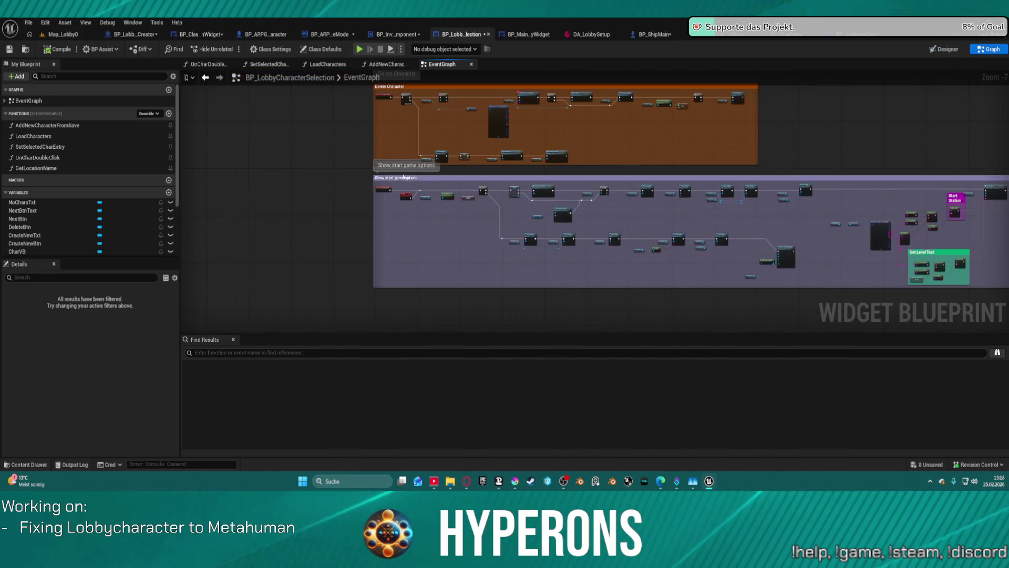
{"action": "mouse_move", "coordinate": [396, 190]}
{"action": "left_mouse_down"}
{"action": "mouse_move", "coordinate": [337, 235]}
{"action": "mouse_move", "coordinate": [491, 241]}
{"action": "mouse_move", "coordinate": [466, 193]}
{"action": "mouse_move", "coordinate": [8, 167]}
{"action": "left_mouse_up"}
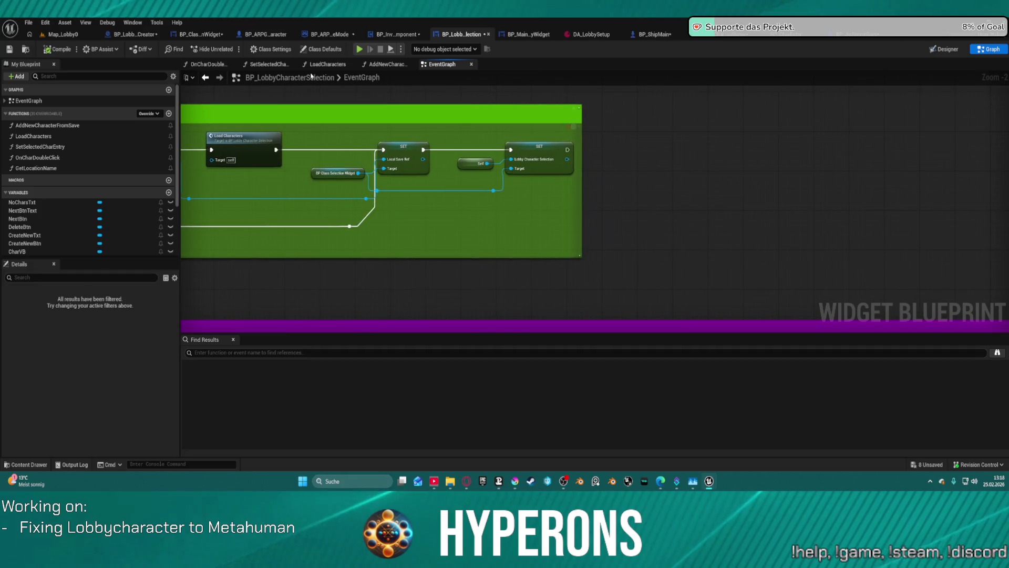
{"action": "key", "text": "ctrl+v"}
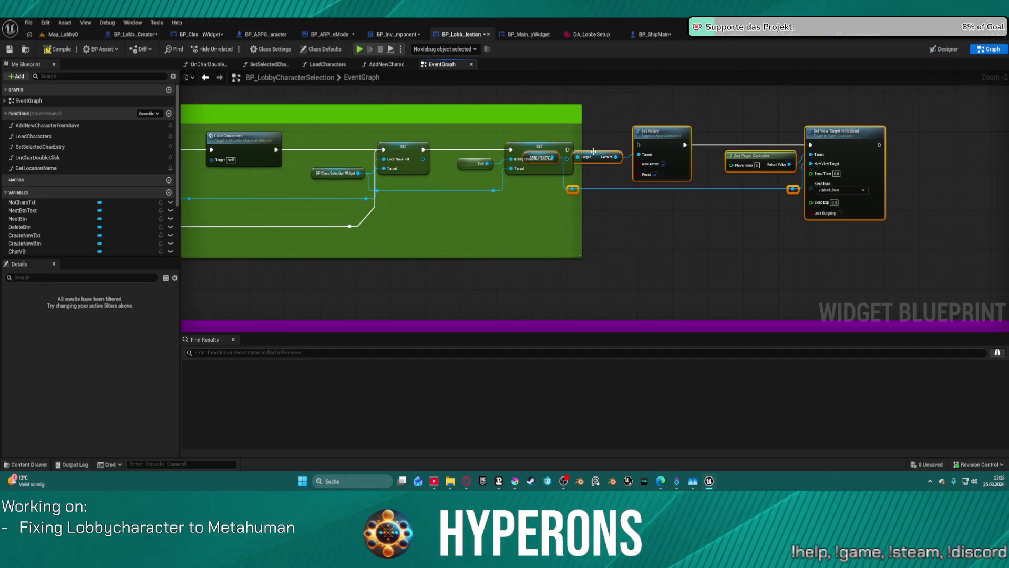
{"action": "mouse_move", "coordinate": [594, 151]}
{"action": "left_mouse_down"}
{"action": "mouse_move", "coordinate": [672, 181]}
{"action": "mouse_move", "coordinate": [582, 141]}
{"action": "mouse_move", "coordinate": [567, 149]}
{"action": "left_mouse_up"}
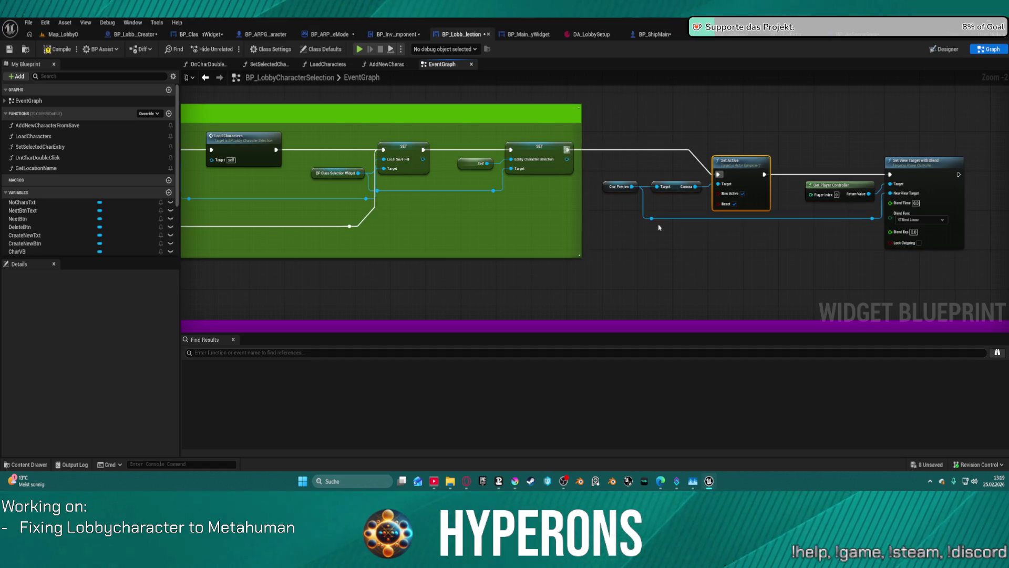
Step: Delete the old view-target nodes from their previous location
{"action": "scroll", "coordinate": [658, 227], "scroll_direction": "down", "scroll_amount": 5}
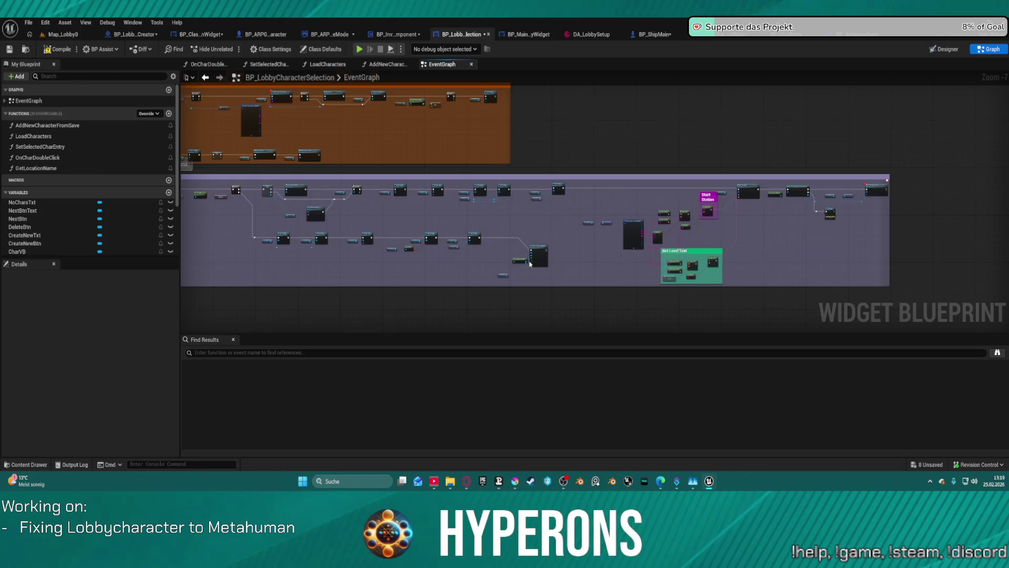
{"action": "scroll", "coordinate": [530, 264], "scroll_direction": "up", "scroll_amount": 5}
{"action": "mouse_move", "coordinate": [440, 183]}
{"action": "left_mouse_down"}
{"action": "mouse_move", "coordinate": [452, 263]}
{"action": "mouse_move", "coordinate": [597, 282]}
{"action": "mouse_move", "coordinate": [593, 235]}
{"action": "left_mouse_up"}
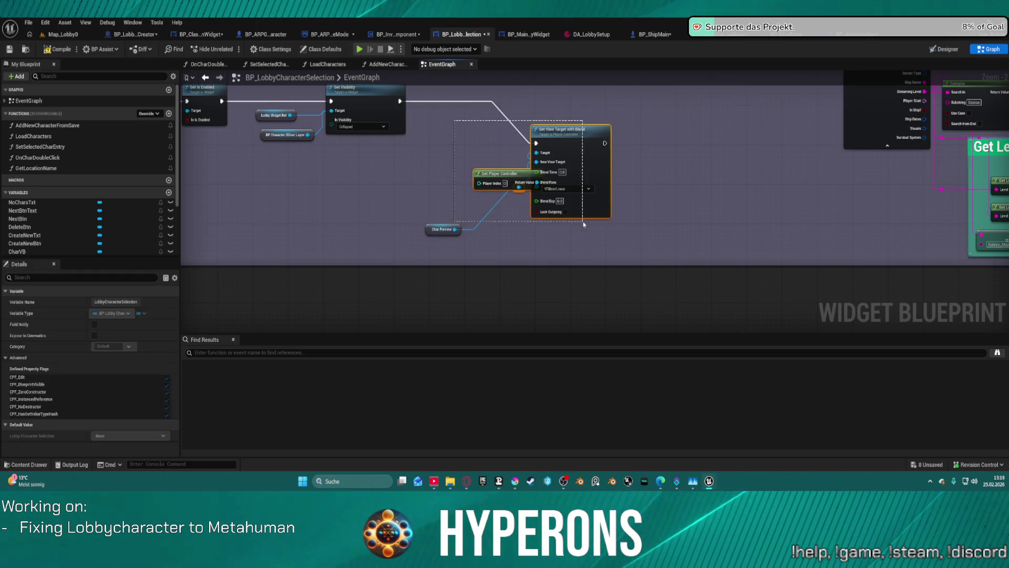
{"action": "key", "text": "Delete"}
{"action": "scroll", "coordinate": [466, 190], "scroll_direction": "down", "scroll_amount": 7}
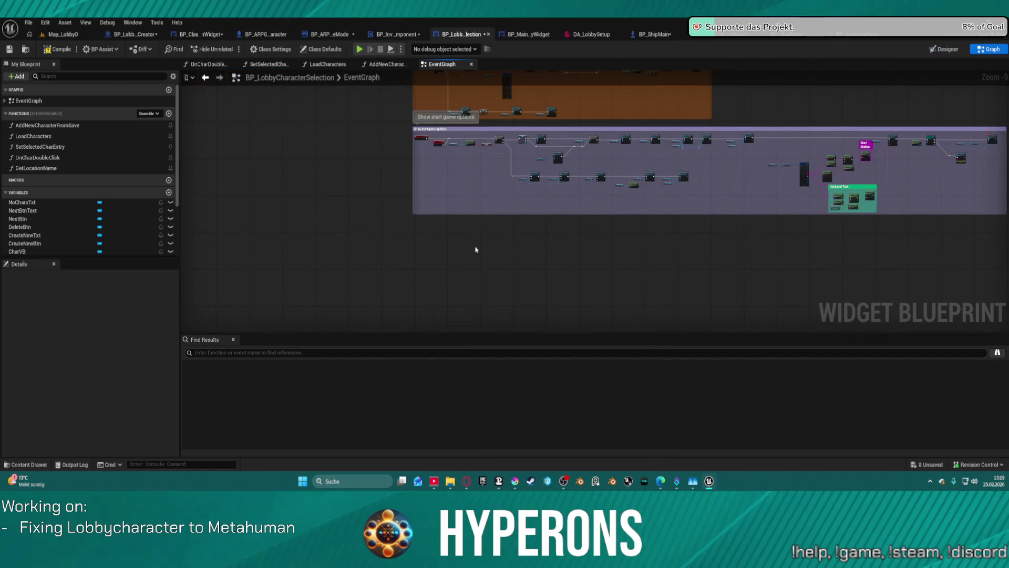
Step: Add an Event Destruct node, found by searching 'destroy', and position it in empty space
{"action": "right_click", "coordinate": [476, 250]}
{"action": "type", "text": "on decon"}
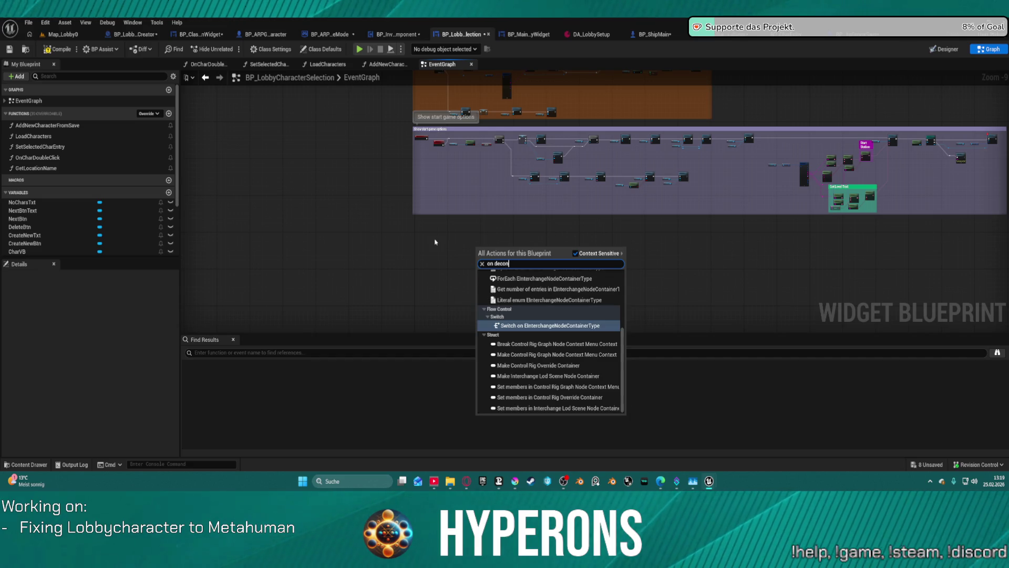
{"action": "type", "text": "s"}
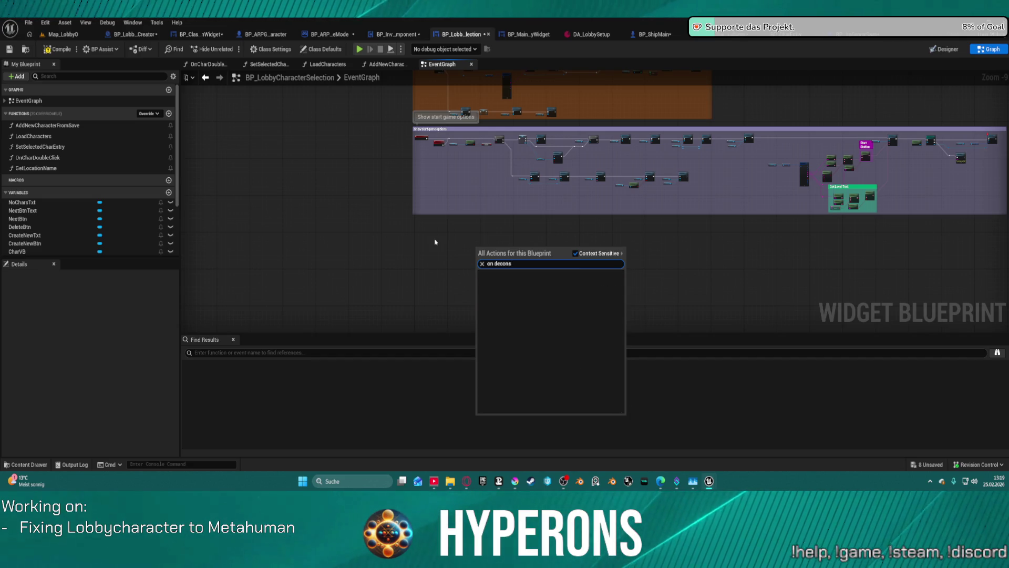
{"action": "key", "text": "BackSpace"}
{"action": "key", "text": "BackSpace"}
{"action": "key", "text": "BackSpace"}
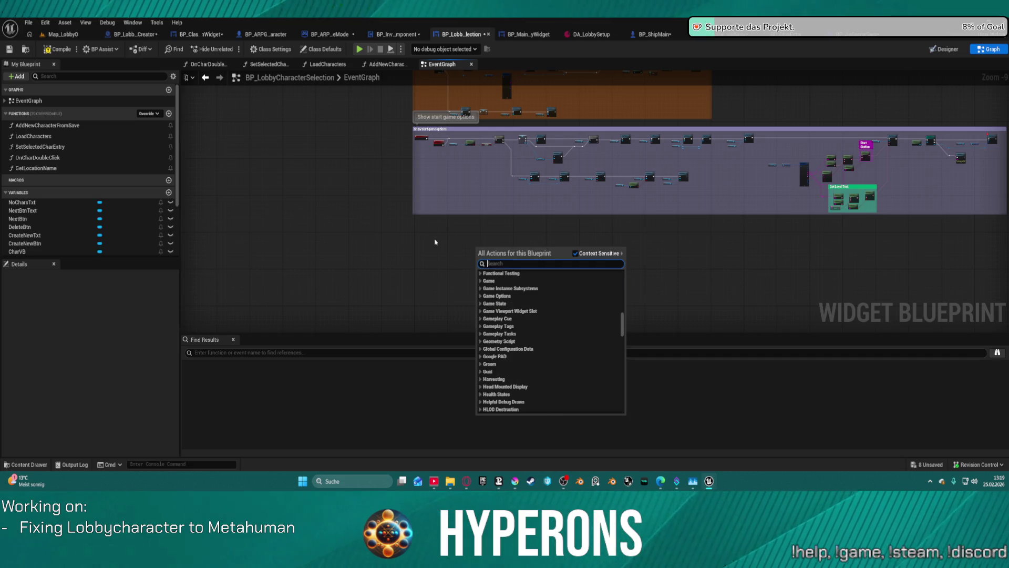
{"action": "type", "text": "decons"}
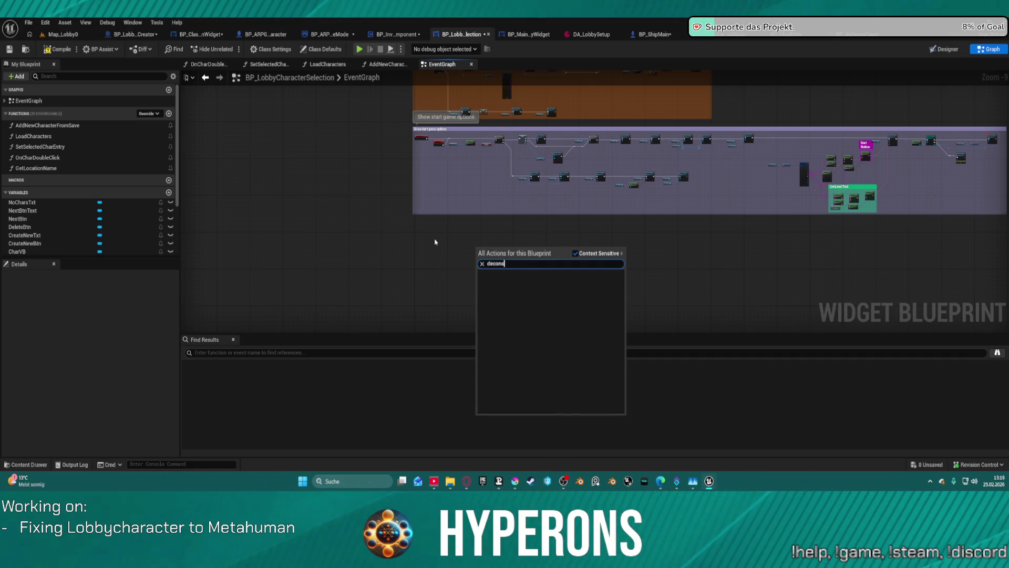
{"action": "key", "text": "BackSpace"}
{"action": "key", "text": "BackSpace"}
{"action": "key", "text": "BackSpace"}
{"action": "key", "text": "BackSpace"}
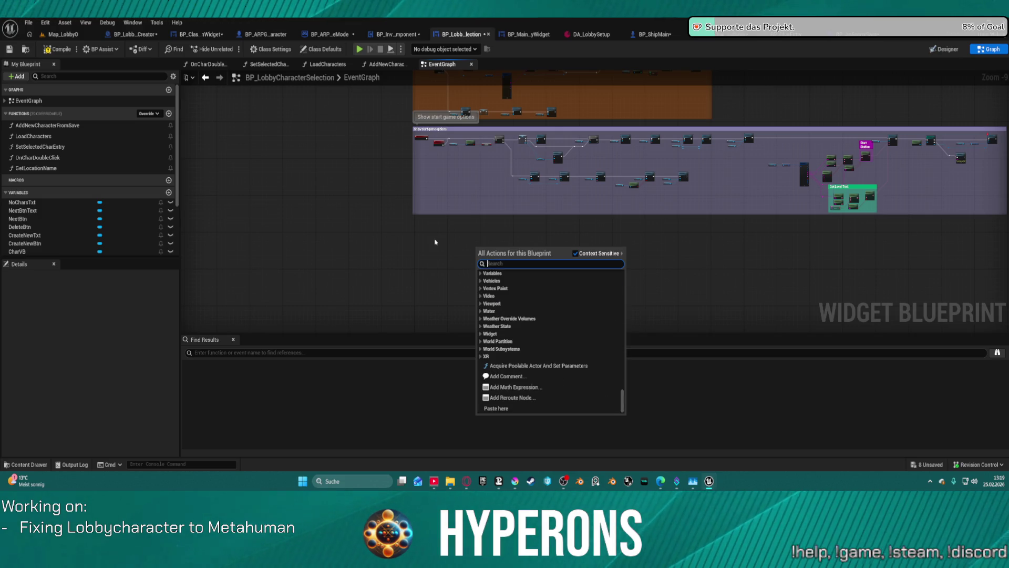
{"action": "scroll", "coordinate": [575, 391], "scroll_direction": "up", "scroll_amount": 5}
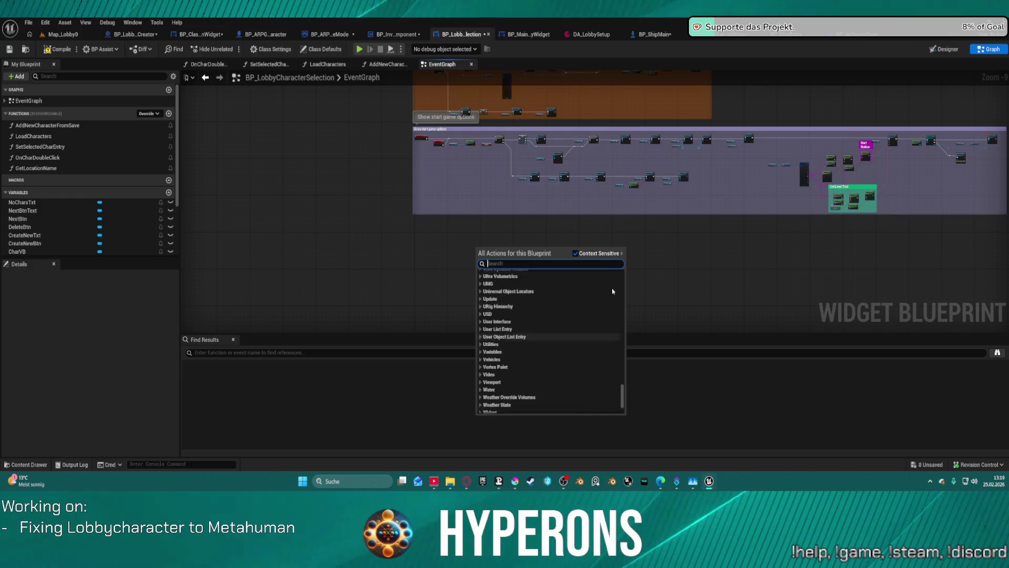
{"action": "type", "text": "destr"}
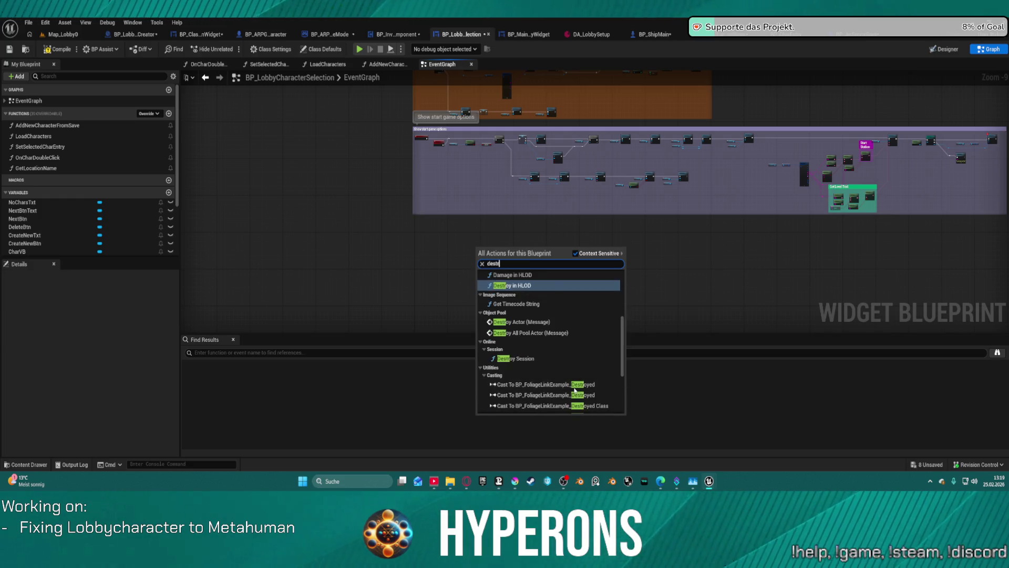
{"action": "type", "text": "oy"}
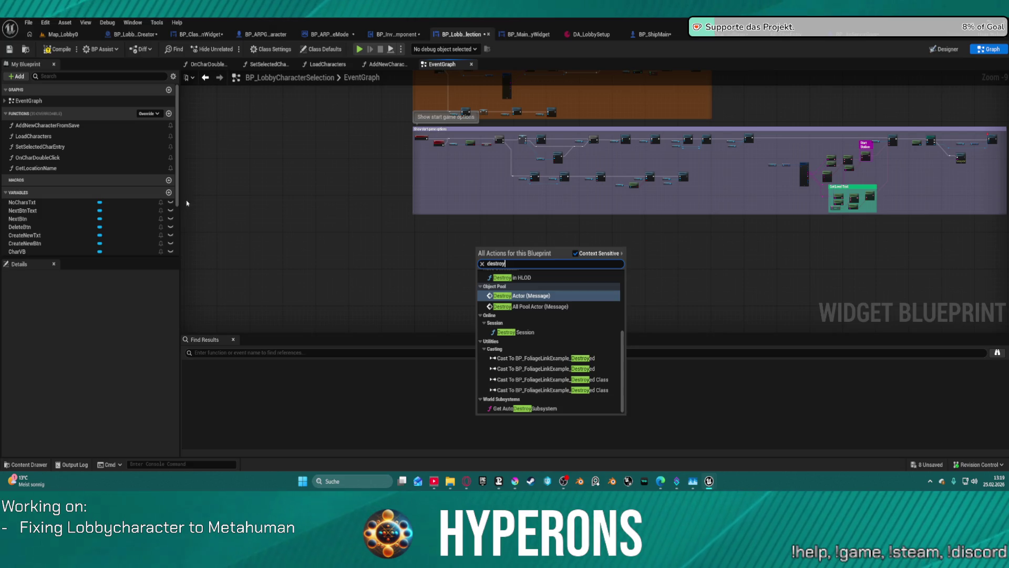
{"action": "scroll", "coordinate": [604, 315], "scroll_direction": "up", "scroll_amount": 5}
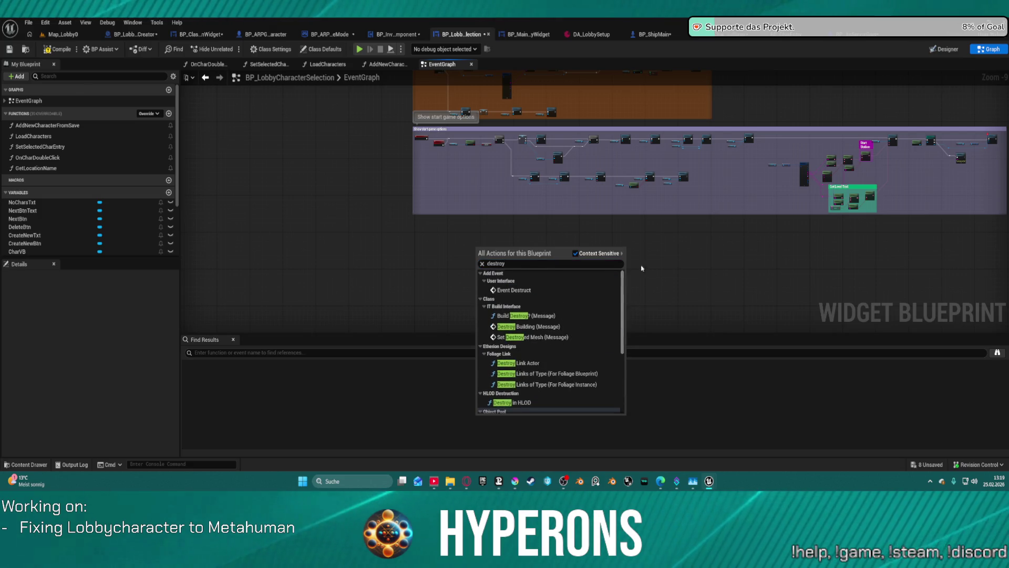
{"action": "key", "text": "Escape"}
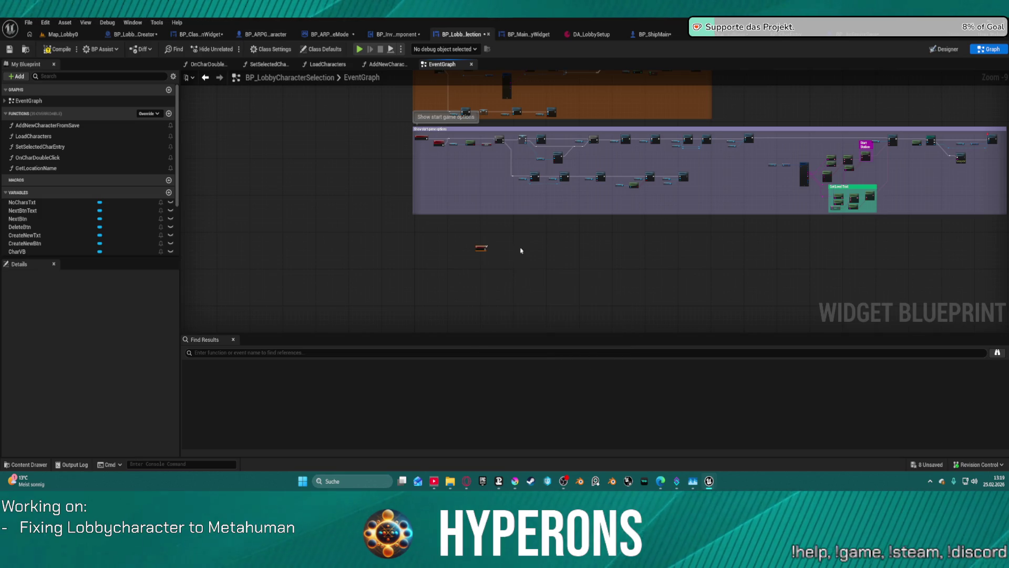
{"action": "scroll", "coordinate": [421, 282], "scroll_direction": "up", "scroll_amount": 10}
{"action": "mouse_move", "coordinate": [546, 195]}
{"action": "left_mouse_down"}
{"action": "mouse_move", "coordinate": [349, 142]}
{"action": "mouse_move", "coordinate": [360, 195]}
{"action": "left_mouse_up"}
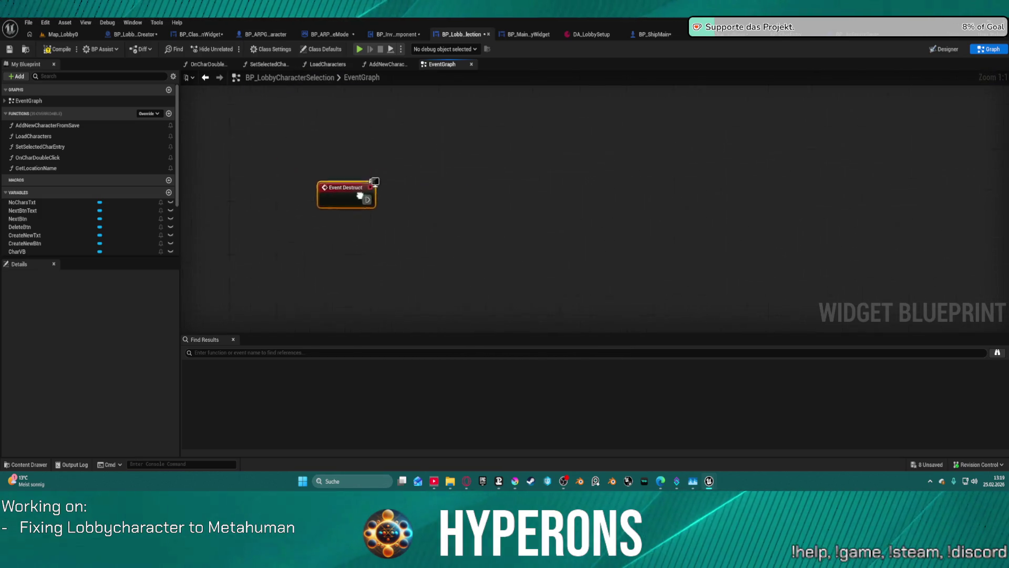
{"action": "scroll", "coordinate": [451, 205], "scroll_direction": "down", "scroll_amount": 1}
{"action": "left_click_drag", "start_coordinate": [527, 289], "coordinate": [440, 249]}
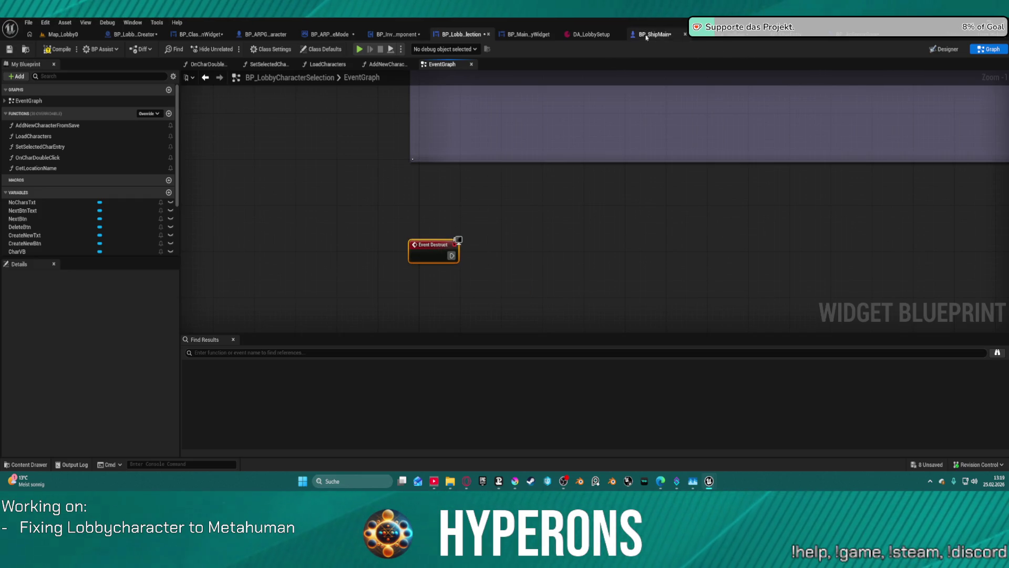
Step: Paste the Get Actor Of Class, Get Player Controller and Set View Target with Blend nodes and connect Event Destruct to them
{"action": "scroll", "coordinate": [703, 175], "scroll_direction": "down", "scroll_amount": 5}
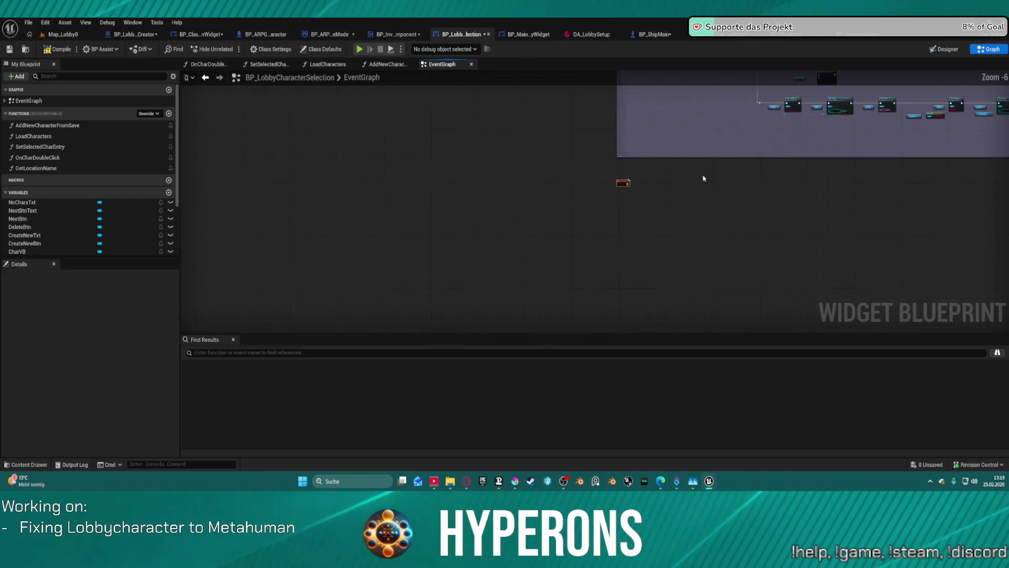
{"action": "scroll", "coordinate": [489, 158], "scroll_direction": "up", "scroll_amount": 3}
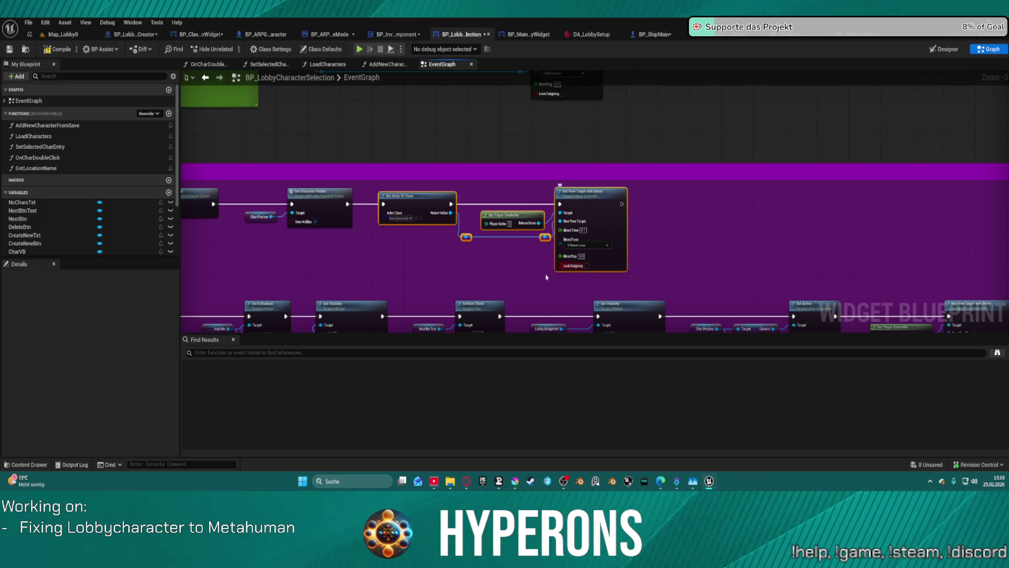
{"action": "scroll", "coordinate": [448, 214], "scroll_direction": "down", "scroll_amount": 5}
{"action": "scroll", "coordinate": [713, 288], "scroll_direction": "up", "scroll_amount": 5}
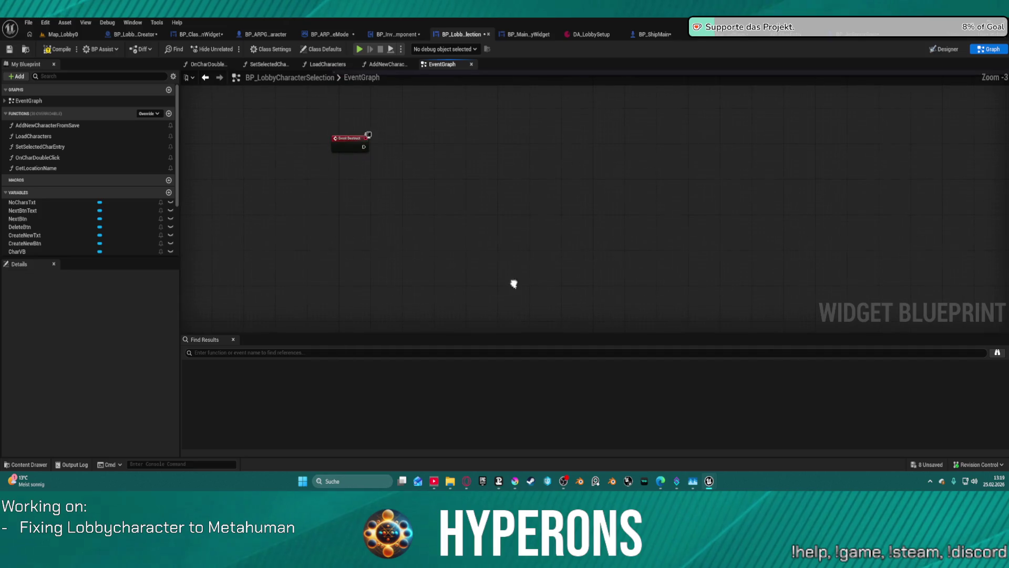
{"action": "key", "text": "ctrl+v"}
{"action": "left_click_drag", "start_coordinate": [444, 170], "coordinate": [489, 170]}
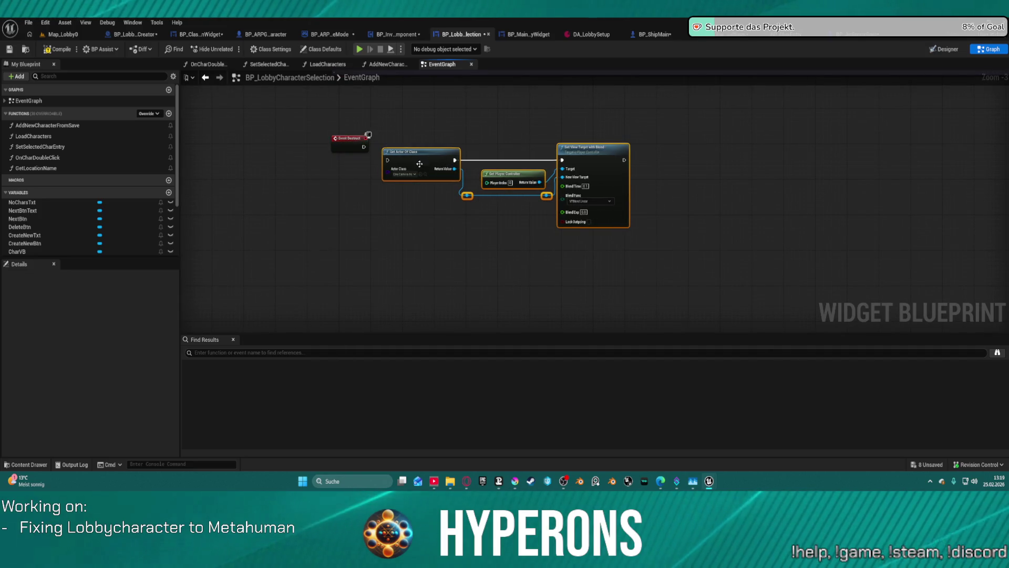
{"action": "left_click_drag", "start_coordinate": [363, 147], "coordinate": [395, 168]}
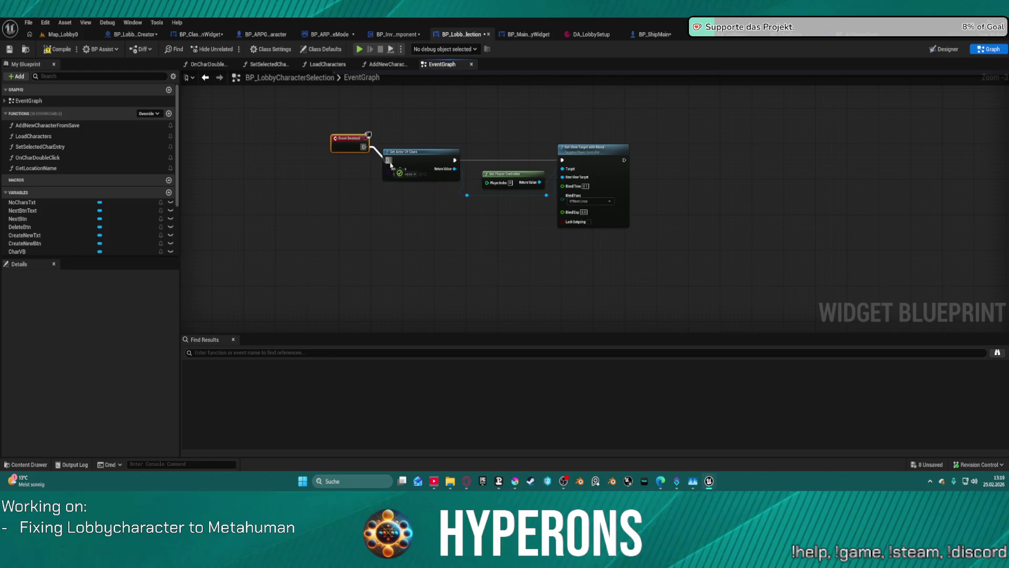
{"action": "scroll", "coordinate": [569, 170], "scroll_direction": "down", "scroll_amount": 4}
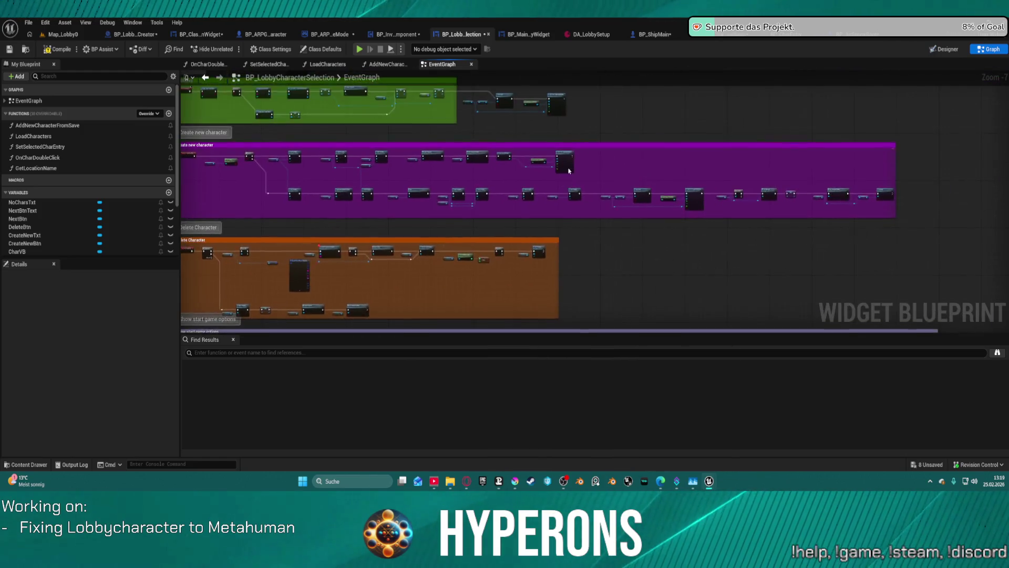
{"action": "scroll", "coordinate": [569, 171], "scroll_direction": "up", "scroll_amount": 4}
Step: Rewire execution from Init to SetText and from Set Visibility toward Is Valid
{"action": "left_click", "coordinate": [354, 171]}
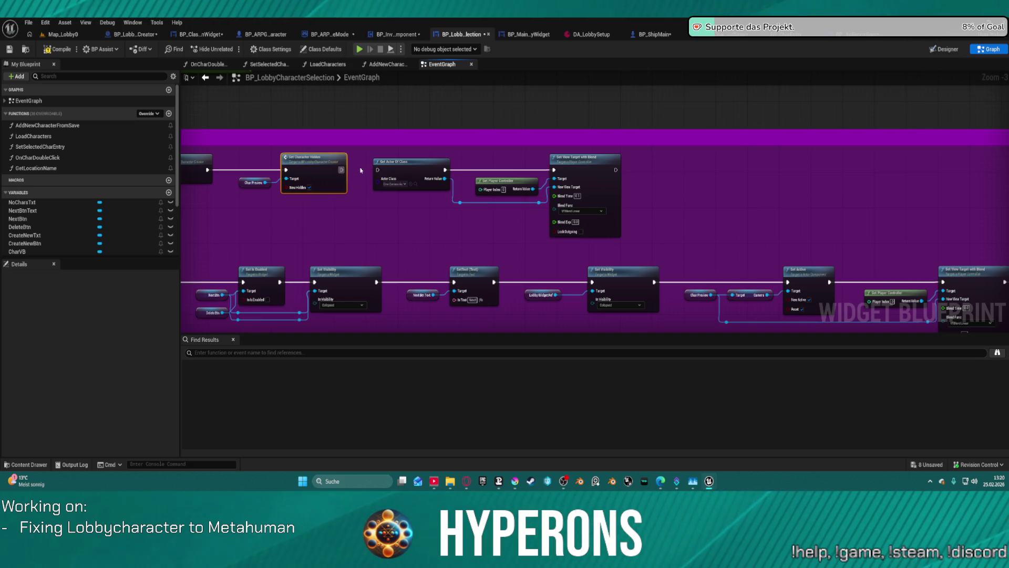
{"action": "left_click_drag", "start_coordinate": [361, 169], "coordinate": [498, 165]}
{"action": "mouse_move", "coordinate": [328, 241]}
{"action": "left_mouse_down"}
{"action": "mouse_move", "coordinate": [652, 227]}
{"action": "mouse_move", "coordinate": [618, 244]}
{"action": "mouse_move", "coordinate": [361, 241]}
{"action": "mouse_move", "coordinate": [372, 216]}
{"action": "mouse_move", "coordinate": [216, 156]}
{"action": "left_mouse_up"}
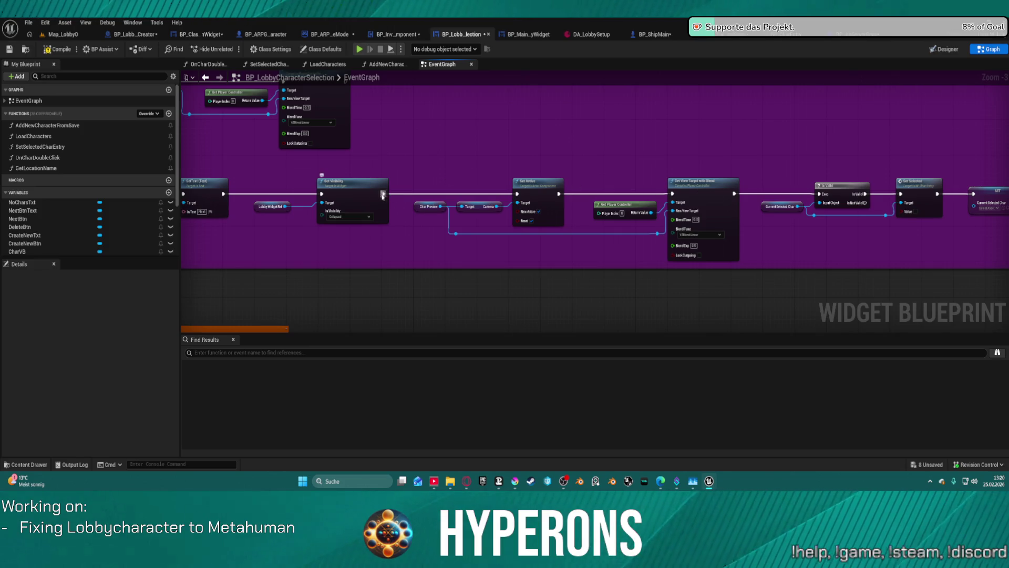
{"action": "mouse_move", "coordinate": [383, 194]}
{"action": "left_mouse_down"}
{"action": "mouse_move", "coordinate": [813, 206]}
{"action": "mouse_move", "coordinate": [819, 195]}
{"action": "left_mouse_up"}
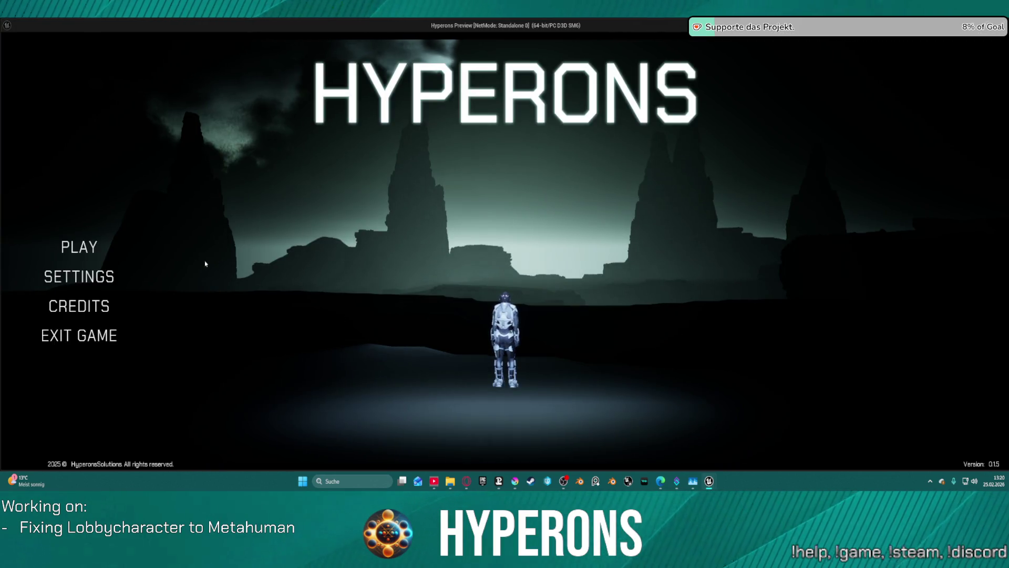
Step: Play-test by choosing the TEST character in-game, then stop the preview
{"action": "left_click", "coordinate": [230, 244]}
{"action": "left_click", "coordinate": [450, 206]}
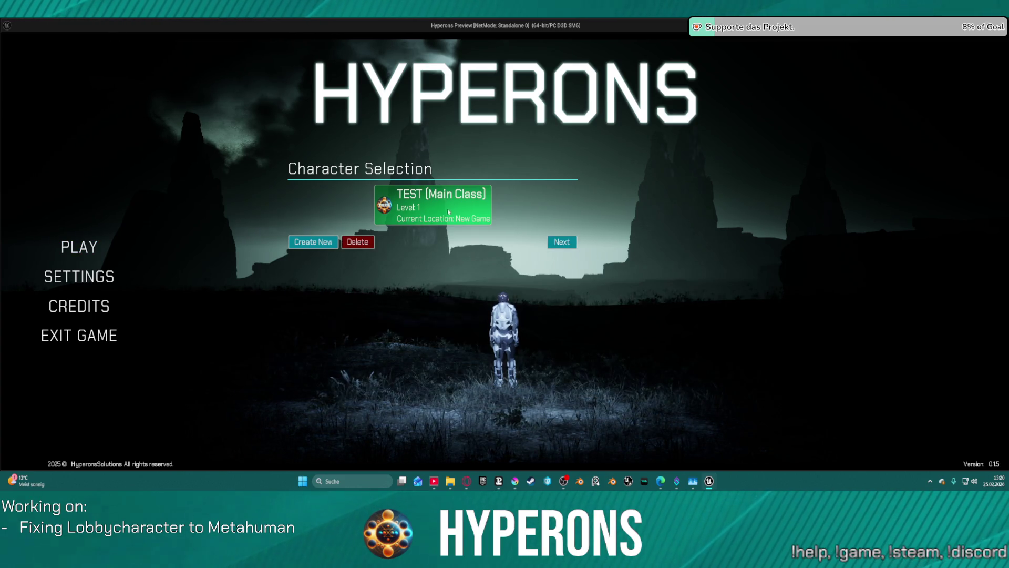
{"action": "key", "text": "Escape"}
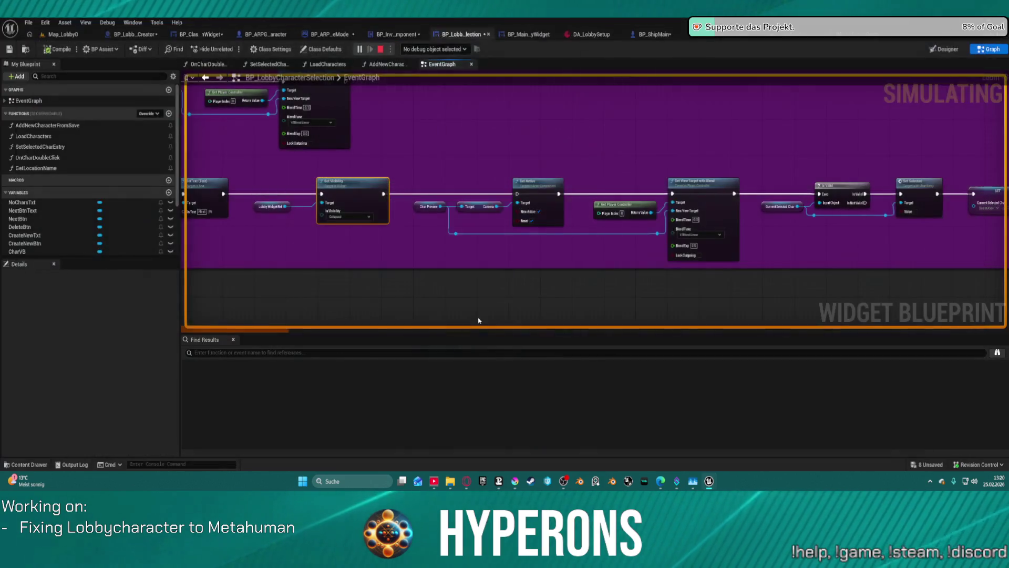
Step: Add a breakpoint on the Cast To BP_CharactersLocalSave node and start play in editor
{"action": "scroll", "coordinate": [525, 248], "scroll_direction": "down", "scroll_amount": 5}
{"action": "scroll", "coordinate": [598, 174], "scroll_direction": "up", "scroll_amount": 7}
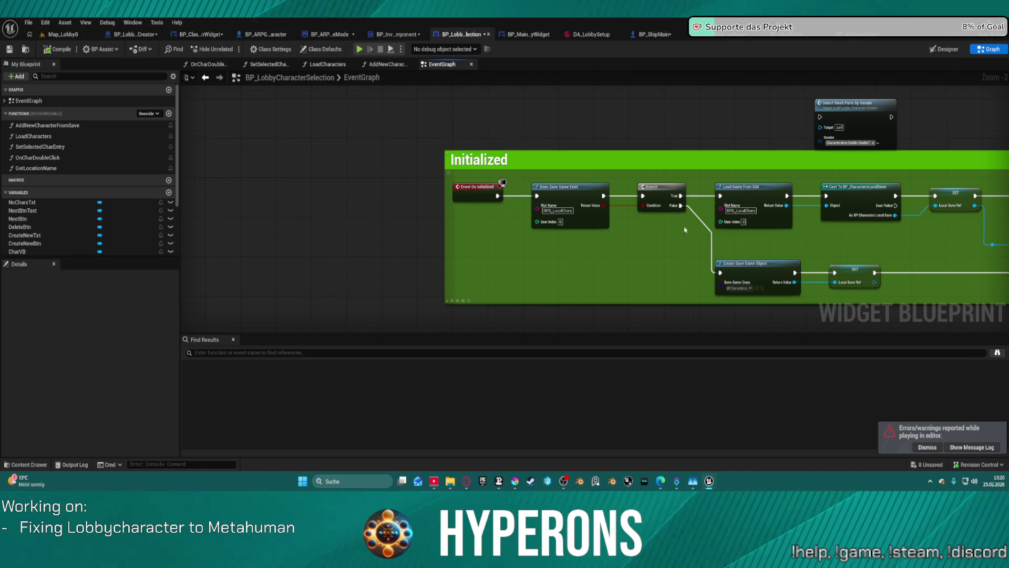
{"action": "mouse_move", "coordinate": [685, 230]}
{"action": "left_mouse_down"}
{"action": "mouse_move", "coordinate": [236, 231]}
{"action": "mouse_move", "coordinate": [456, 234]}
{"action": "left_mouse_up"}
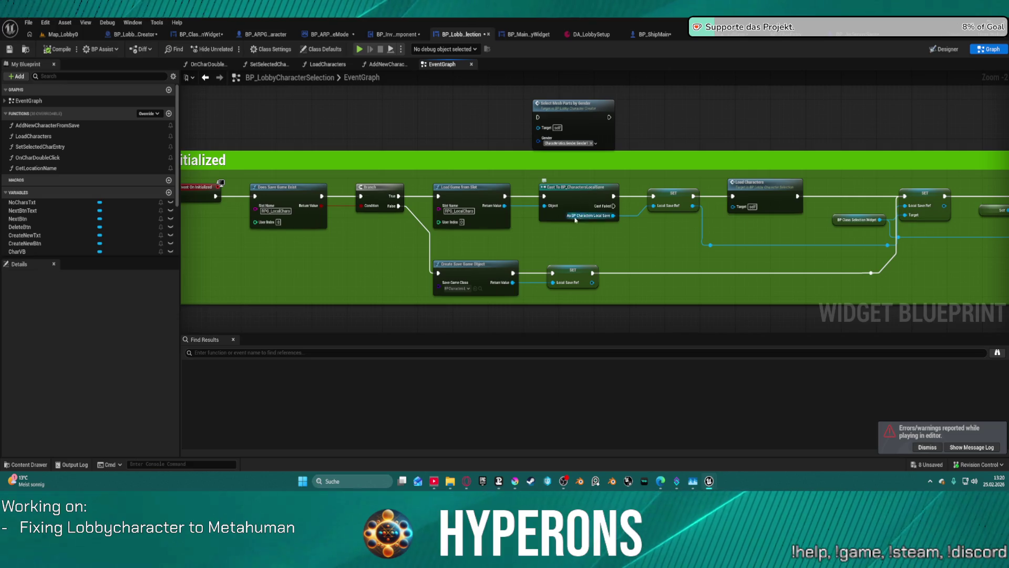
{"action": "right_click", "coordinate": [587, 195]}
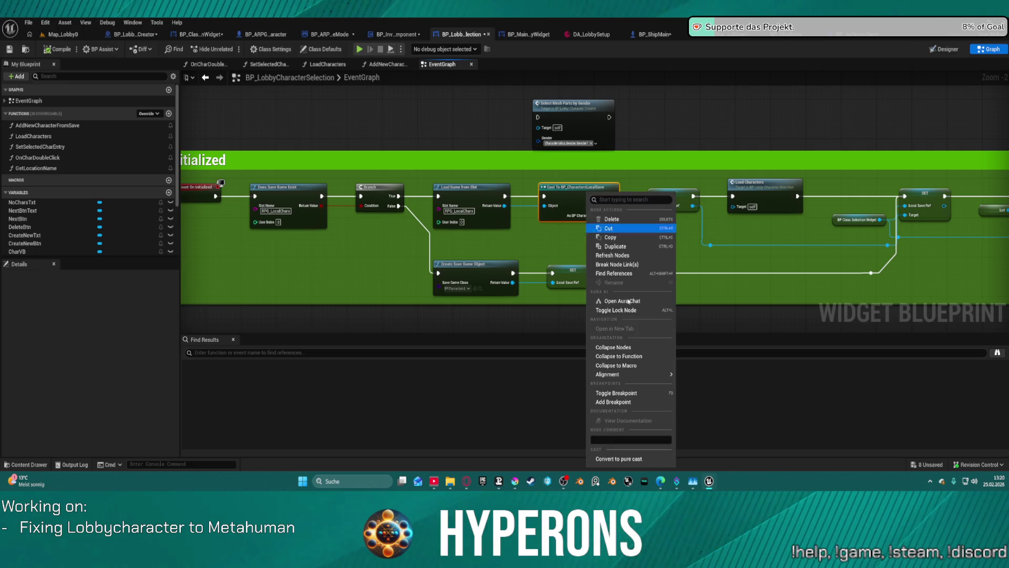
{"action": "left_click", "coordinate": [631, 402]}
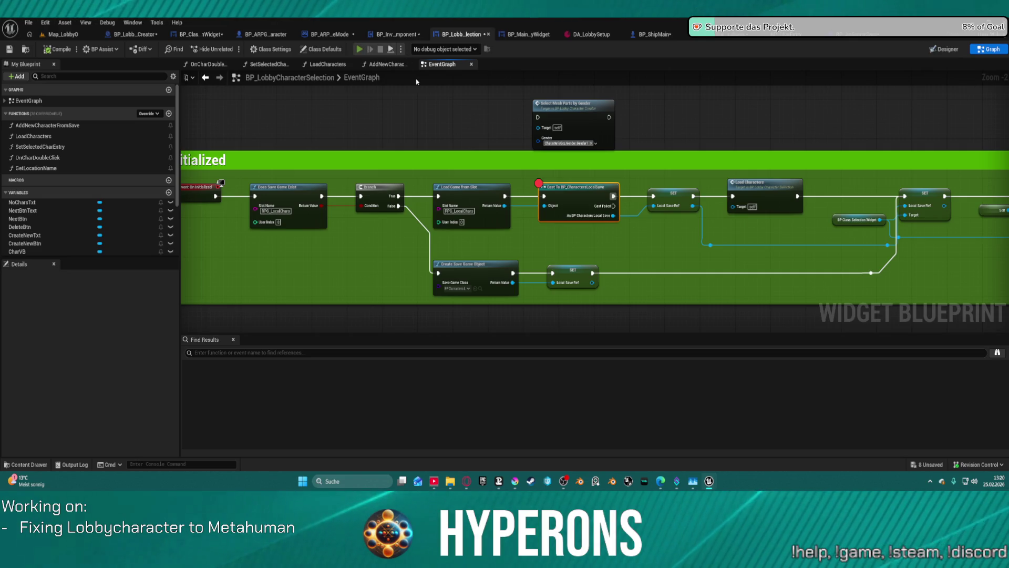
{"action": "key", "text": "alt+p"}
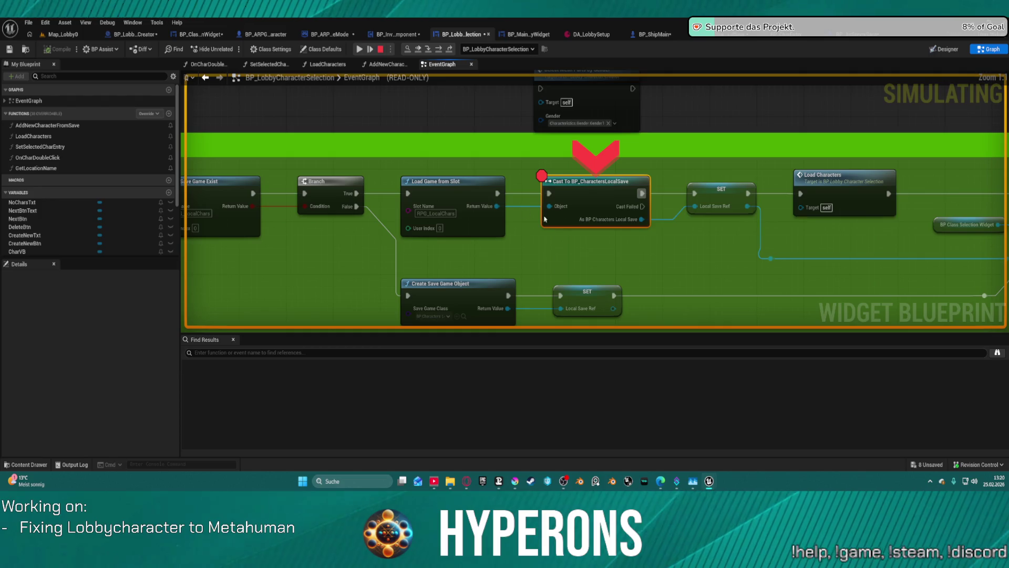
Step: Step to SET and expand the loaded save's Saved Characters array to see one saved character
{"action": "left_click", "coordinate": [436, 49]}
{"action": "mouse_move", "coordinate": [589, 214]}
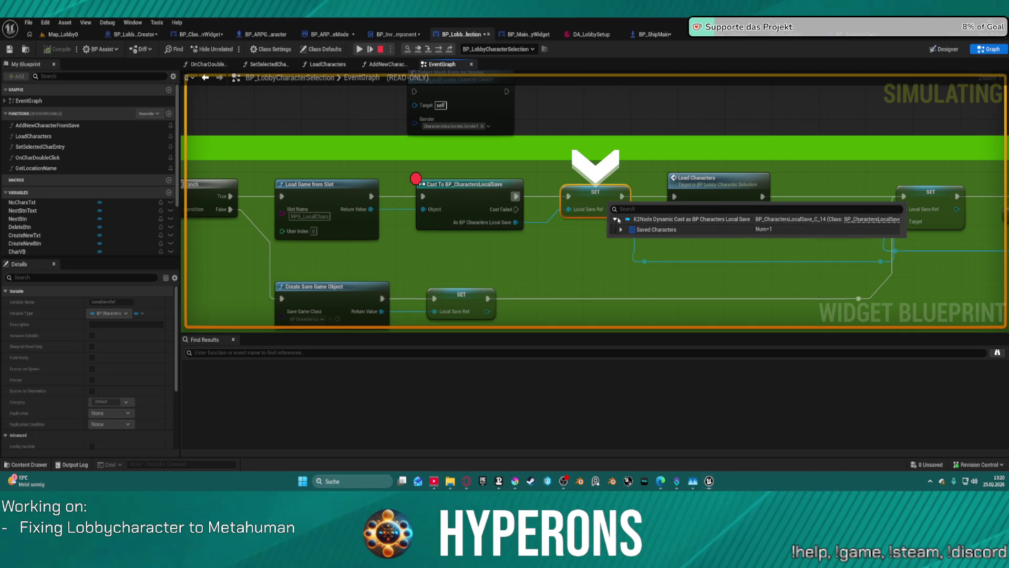
{"action": "left_click", "coordinate": [615, 218]}
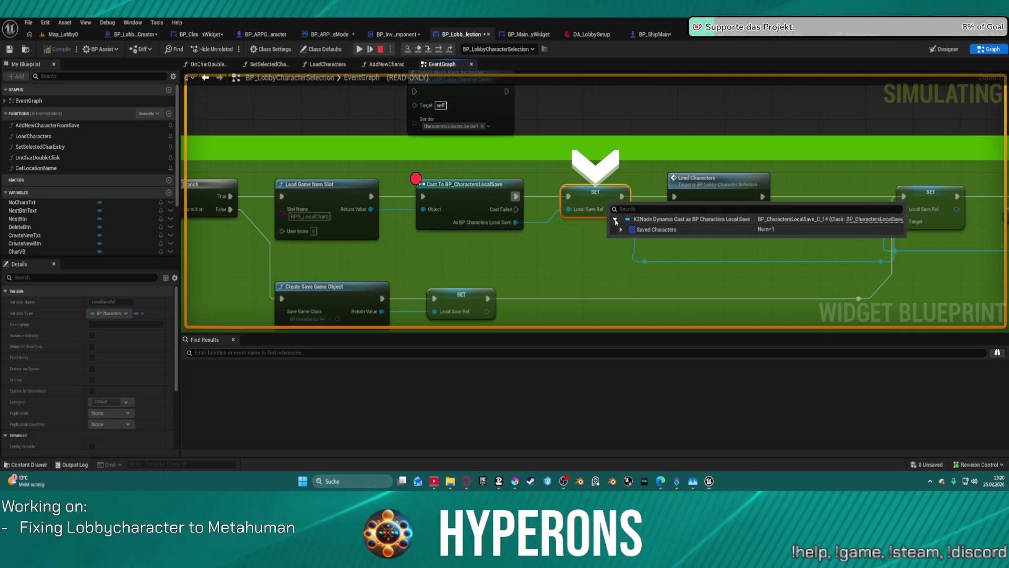
{"action": "left_click", "coordinate": [621, 229]}
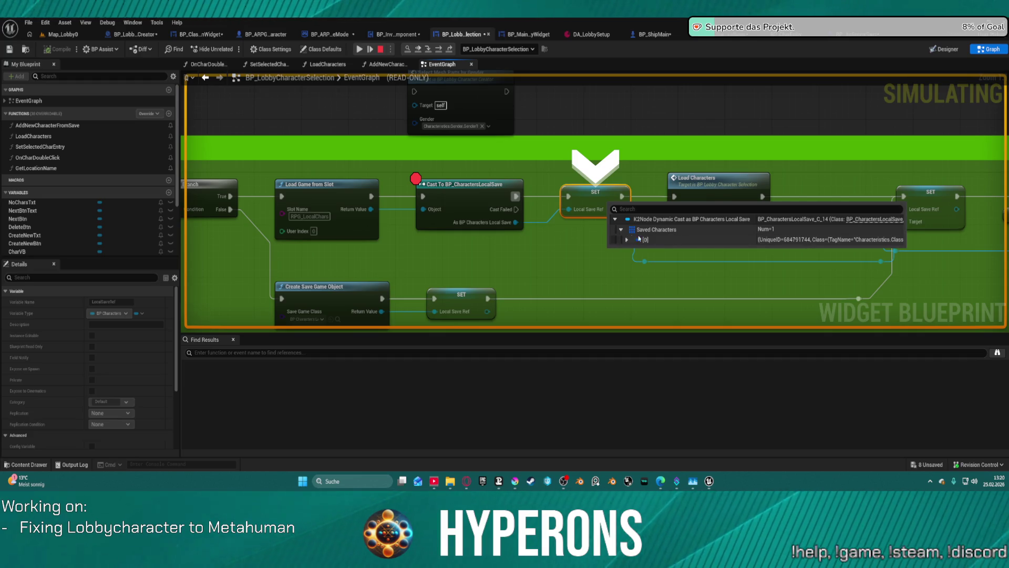
{"action": "mouse_move", "coordinate": [818, 241]}
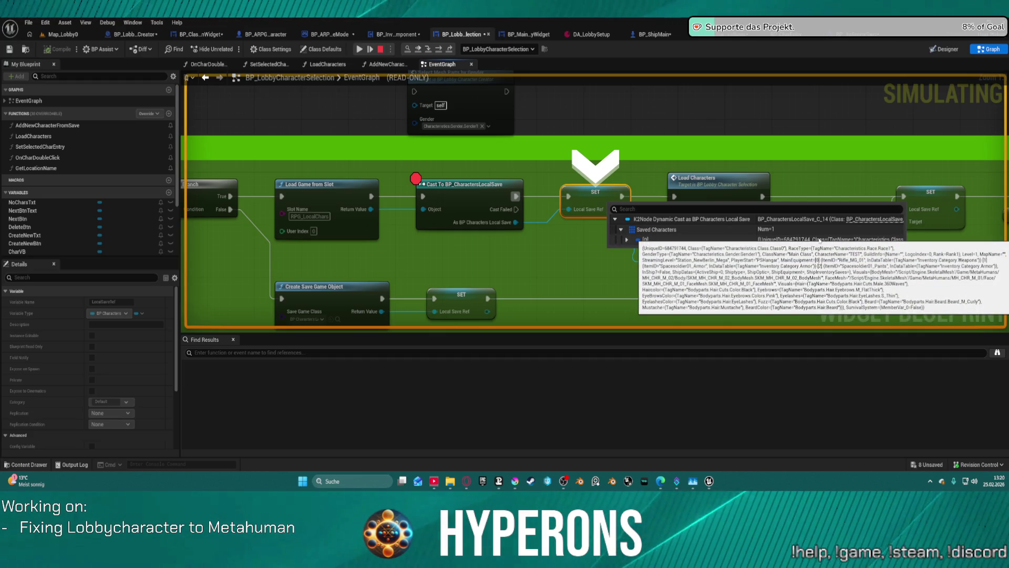
{"action": "left_click", "coordinate": [827, 244]}
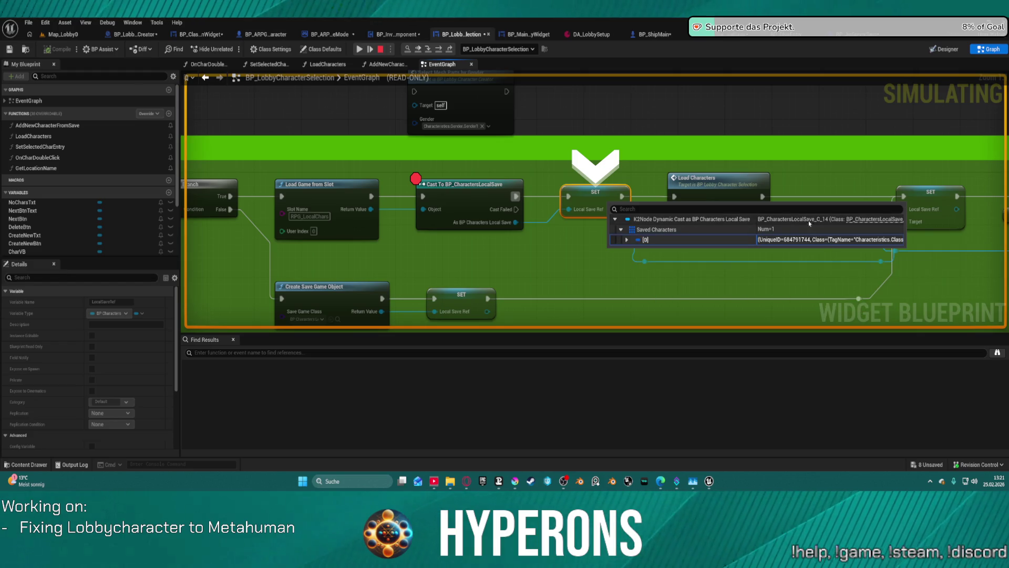
{"action": "left_click_drag", "start_coordinate": [850, 120], "coordinate": [311, 88]}
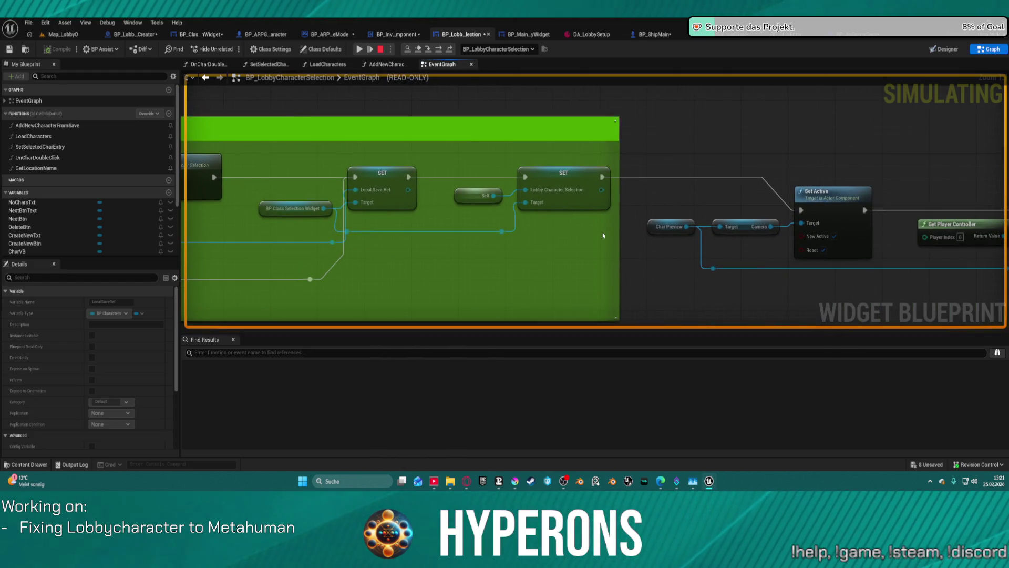
{"action": "left_click_drag", "start_coordinate": [808, 127], "coordinate": [471, 107]}
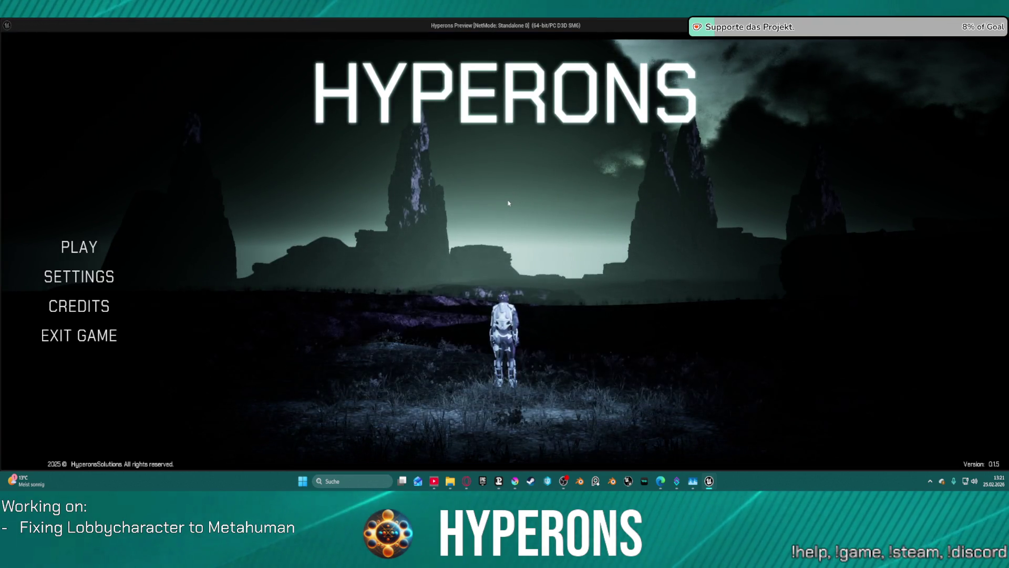
Step: Stop the play session and break the SET node's exec link to Set Active
{"action": "key", "text": "Escape"}
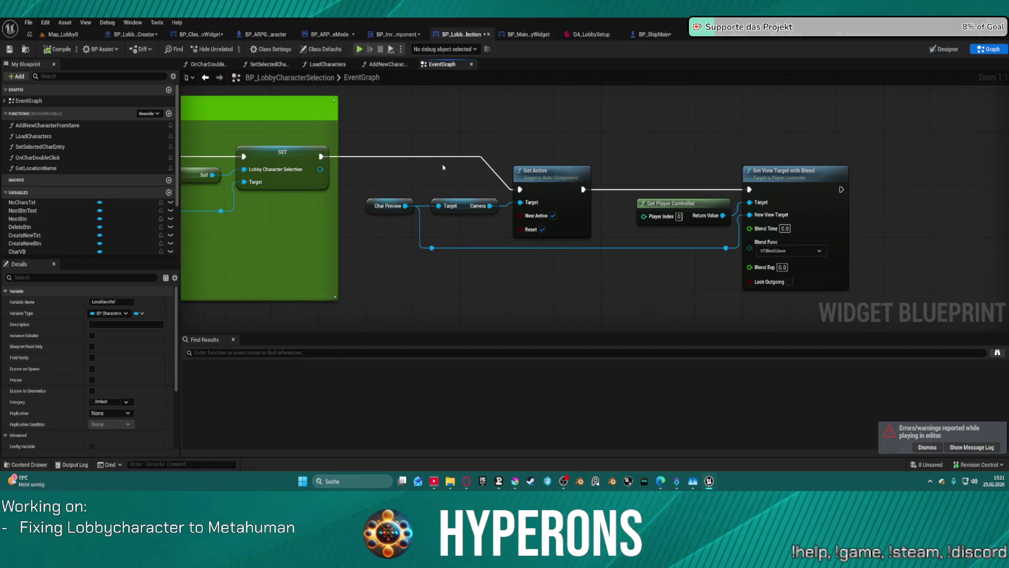
{"action": "left_click", "coordinate": [383, 157], "text": "alt"}
{"action": "scroll", "coordinate": [397, 159], "scroll_direction": "down", "scroll_amount": 5}
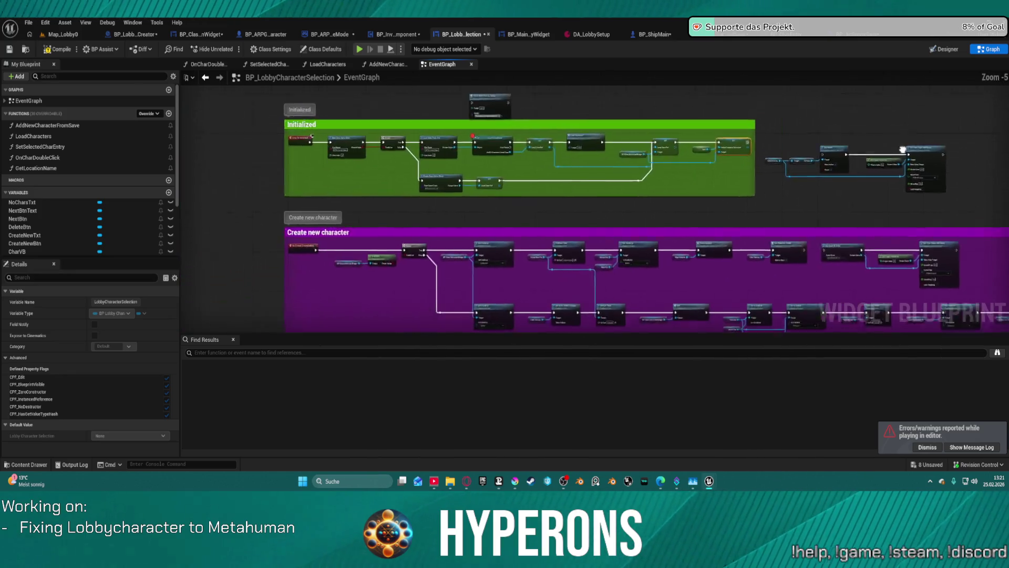
{"action": "mouse_move", "coordinate": [583, 302]}
{"action": "left_mouse_down"}
{"action": "mouse_move", "coordinate": [483, 166]}
{"action": "mouse_move", "coordinate": [436, 124]}
{"action": "left_mouse_up"}
{"action": "mouse_move", "coordinate": [526, 237]}
{"action": "left_mouse_down"}
{"action": "mouse_move", "coordinate": [527, 57]}
{"action": "mouse_move", "coordinate": [527, 277]}
{"action": "left_mouse_up"}
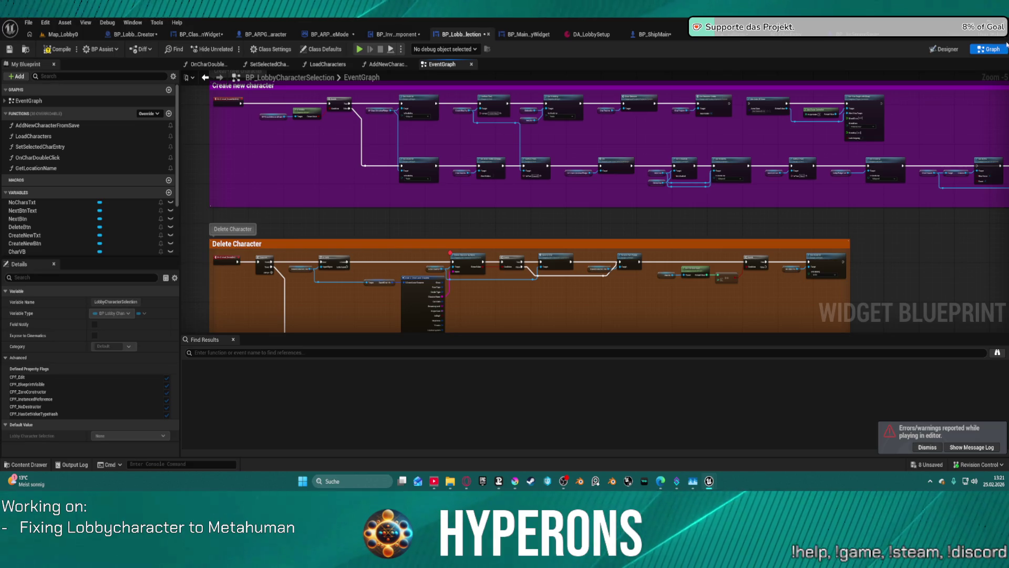
Step: Toggle to the Designer and back to the Graph, then return to the green Initialized section
{"action": "left_click", "coordinate": [947, 49]}
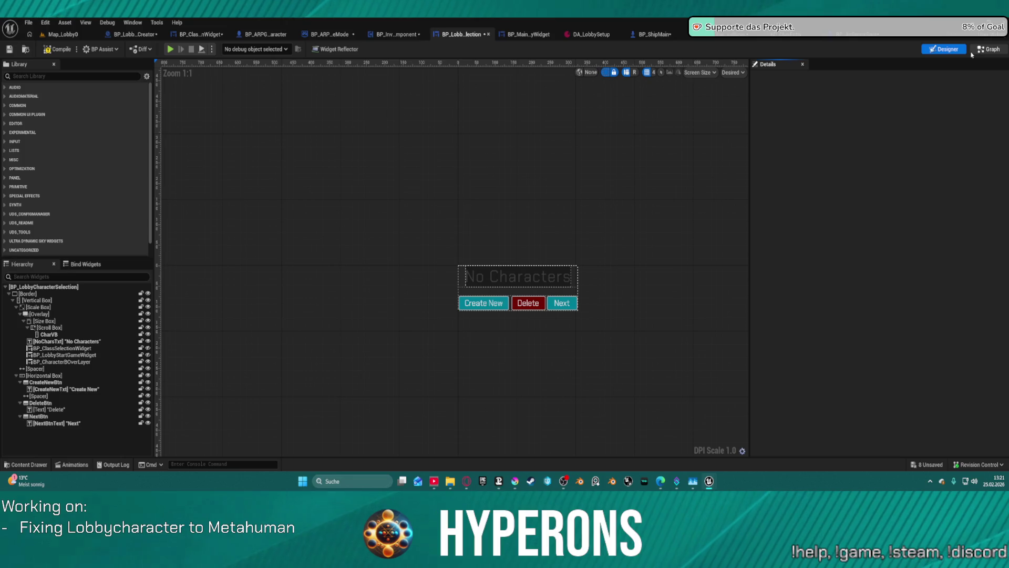
{"action": "left_click", "coordinate": [988, 49]}
{"action": "scroll", "coordinate": [596, 164], "scroll_direction": "up", "scroll_amount": 3}
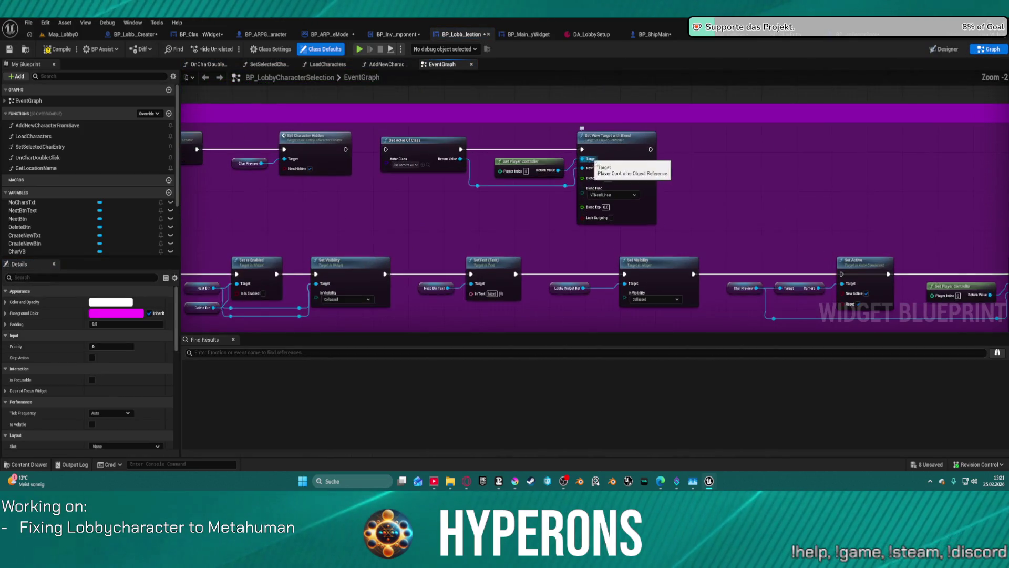
{"action": "scroll", "coordinate": [596, 164], "scroll_direction": "up", "scroll_amount": 1}
{"action": "mouse_move", "coordinate": [596, 164]}
{"action": "left_mouse_down"}
{"action": "mouse_move", "coordinate": [522, 182]}
{"action": "mouse_move", "coordinate": [984, 188]}
{"action": "mouse_move", "coordinate": [772, 178]}
{"action": "mouse_move", "coordinate": [488, 200]}
{"action": "left_mouse_up"}
Step: Cut the Char Preview, Set Active, Get Player Controller and Set View Target with Blend nodes
{"action": "left_click_drag", "start_coordinate": [563, 246], "coordinate": [988, 294]}
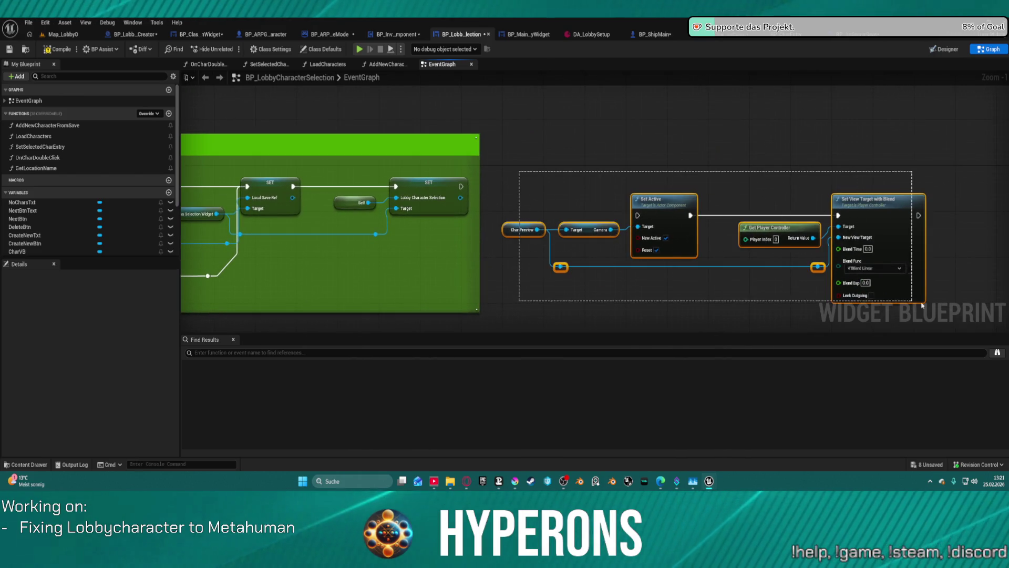
{"action": "key", "text": "Delete"}
{"action": "left_click_drag", "start_coordinate": [649, 277], "coordinate": [645, 224]}
{"action": "scroll", "coordinate": [645, 224], "scroll_direction": "down", "scroll_amount": 7}
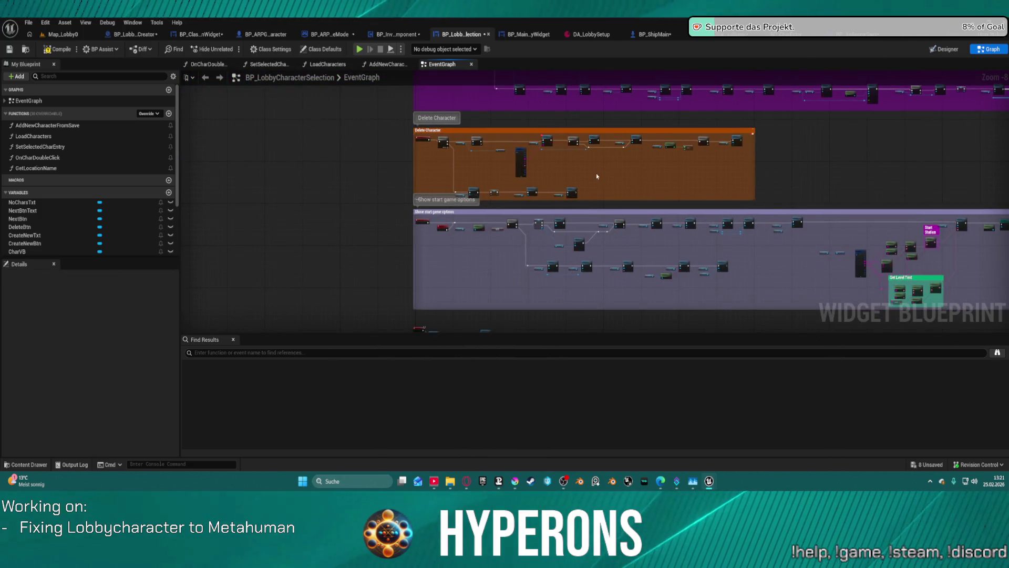
{"action": "scroll", "coordinate": [597, 176], "scroll_direction": "up", "scroll_amount": 4}
Step: Review the Delete Character, Show start game options, Create new character and save-loading sections, ending on Set View Target with Blend
{"action": "mouse_move", "coordinate": [754, 192]}
{"action": "left_mouse_down"}
{"action": "mouse_move", "coordinate": [971, 149]}
{"action": "mouse_move", "coordinate": [856, 128]}
{"action": "left_mouse_up"}
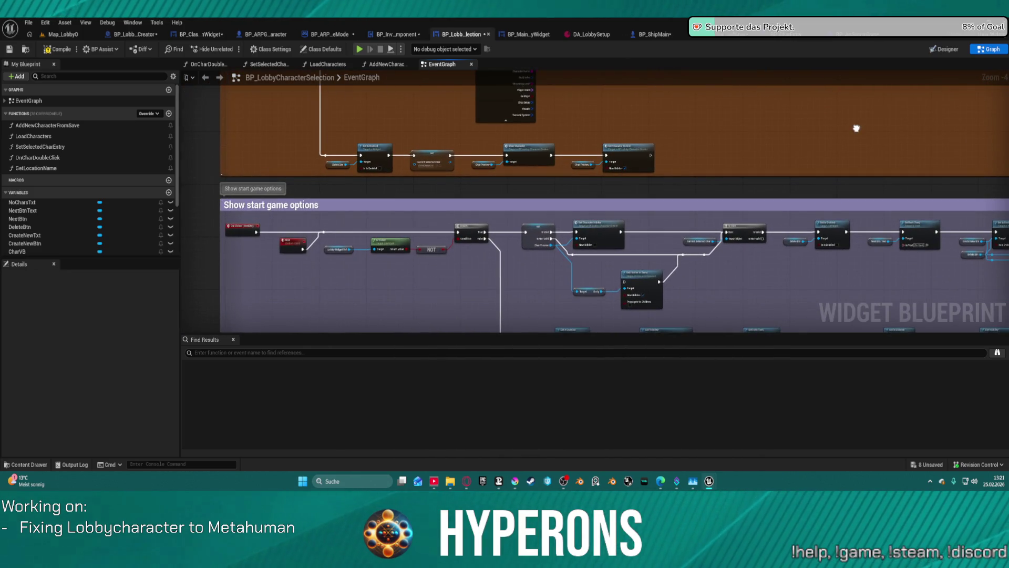
{"action": "mouse_move", "coordinate": [857, 129]}
{"action": "left_mouse_down"}
{"action": "mouse_move", "coordinate": [710, 153]}
{"action": "mouse_move", "coordinate": [699, 63]}
{"action": "mouse_move", "coordinate": [684, 32]}
{"action": "left_mouse_up"}
{"action": "mouse_move", "coordinate": [684, 210]}
{"action": "left_mouse_down"}
{"action": "mouse_move", "coordinate": [357, 263]}
{"action": "mouse_move", "coordinate": [315, 294]}
{"action": "mouse_move", "coordinate": [326, 221]}
{"action": "mouse_move", "coordinate": [336, 294]}
{"action": "left_mouse_up"}
{"action": "scroll", "coordinate": [693, 202], "scroll_direction": "up", "scroll_amount": 3}
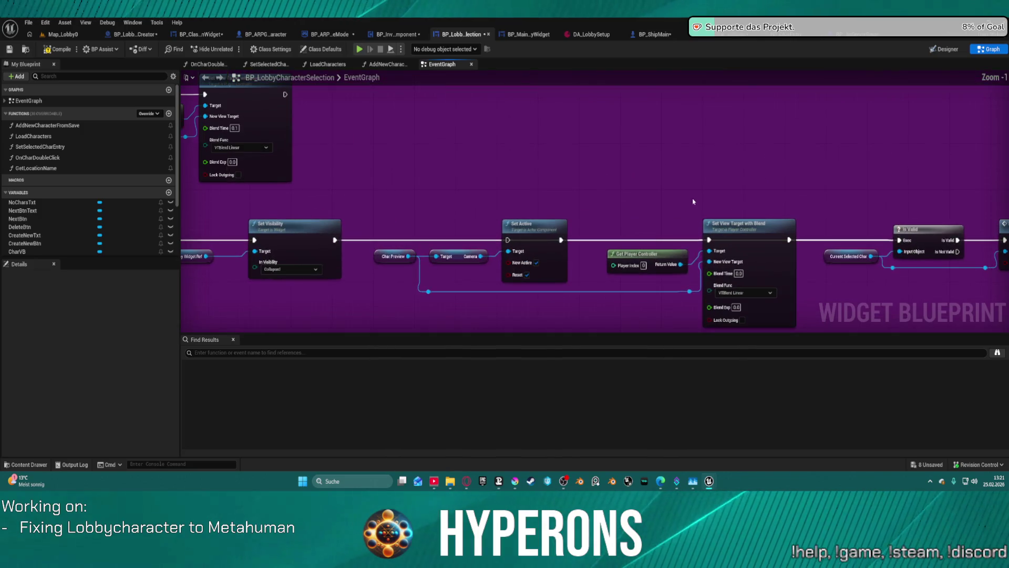
{"action": "mouse_move", "coordinate": [495, 196]}
{"action": "left_mouse_down"}
{"action": "mouse_move", "coordinate": [988, 226]}
{"action": "mouse_move", "coordinate": [1007, 236]}
{"action": "left_mouse_up"}
{"action": "mouse_move", "coordinate": [473, 210]}
{"action": "left_mouse_down"}
{"action": "mouse_move", "coordinate": [733, 210]}
{"action": "mouse_move", "coordinate": [418, 410]}
{"action": "left_mouse_up"}
{"action": "mouse_move", "coordinate": [473, 132]}
{"action": "left_mouse_down"}
{"action": "mouse_move", "coordinate": [473, 247]}
{"action": "mouse_move", "coordinate": [486, 247]}
{"action": "mouse_move", "coordinate": [473, 236]}
{"action": "mouse_move", "coordinate": [557, 21]}
{"action": "left_mouse_up"}
{"action": "mouse_move", "coordinate": [578, 210]}
{"action": "left_mouse_down"}
{"action": "mouse_move", "coordinate": [525, 173]}
{"action": "mouse_move", "coordinate": [106, 189]}
{"action": "left_mouse_up"}
{"action": "mouse_move", "coordinate": [839, 210]}
{"action": "left_mouse_down"}
{"action": "mouse_move", "coordinate": [631, 147]}
{"action": "mouse_move", "coordinate": [476, 158]}
{"action": "left_mouse_up"}
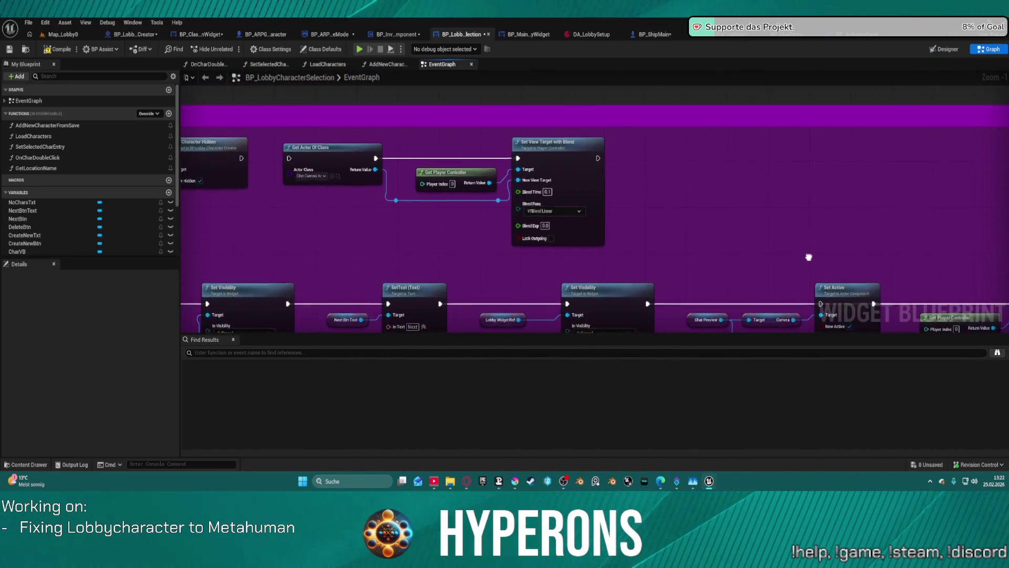
Step: Paste the camera-switch nodes into BP_CharEntry's mouse-down graph and try rewiring Char Preview
{"action": "left_click", "coordinate": [793, 38]}
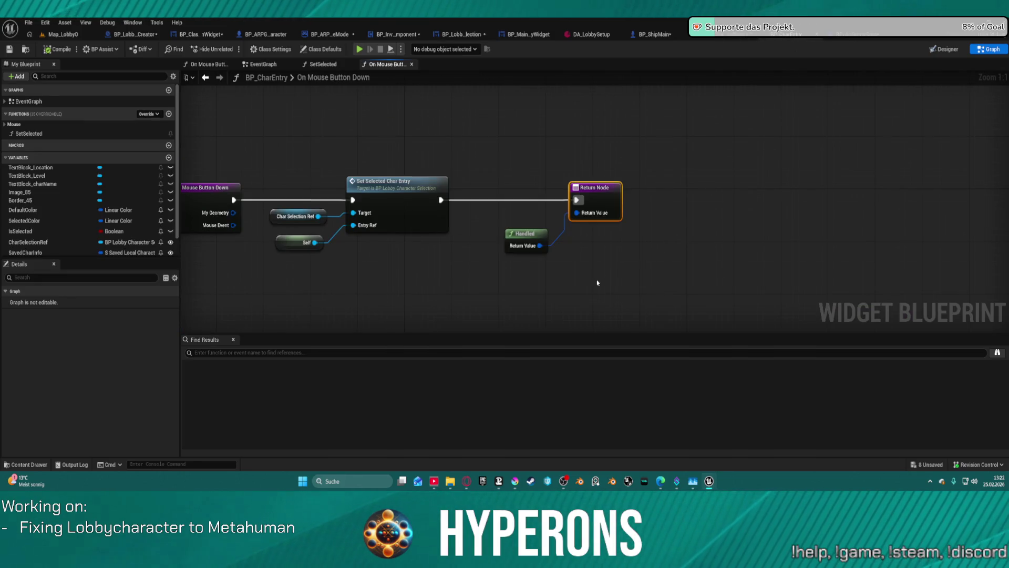
{"action": "left_click_drag", "start_coordinate": [597, 283], "coordinate": [652, 279]}
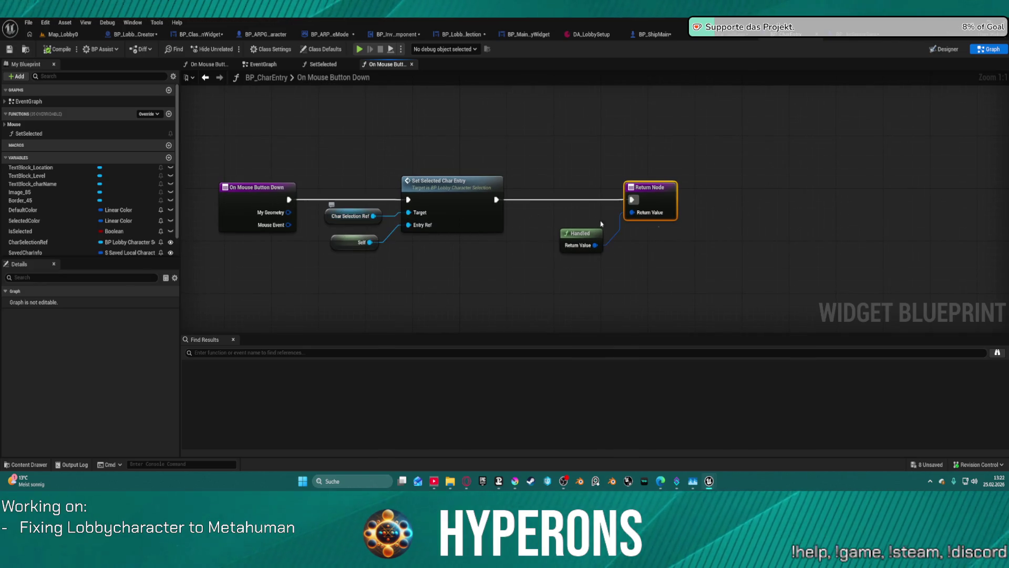
{"action": "left_click", "coordinate": [714, 234]}
{"action": "key", "text": "ctrl+v"}
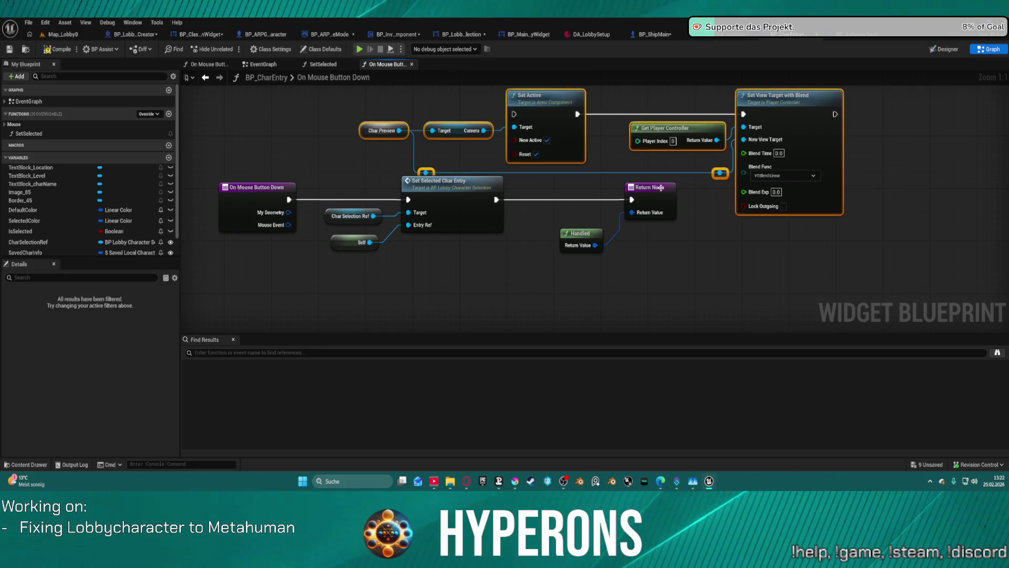
{"action": "left_click_drag", "start_coordinate": [659, 191], "coordinate": [871, 279]}
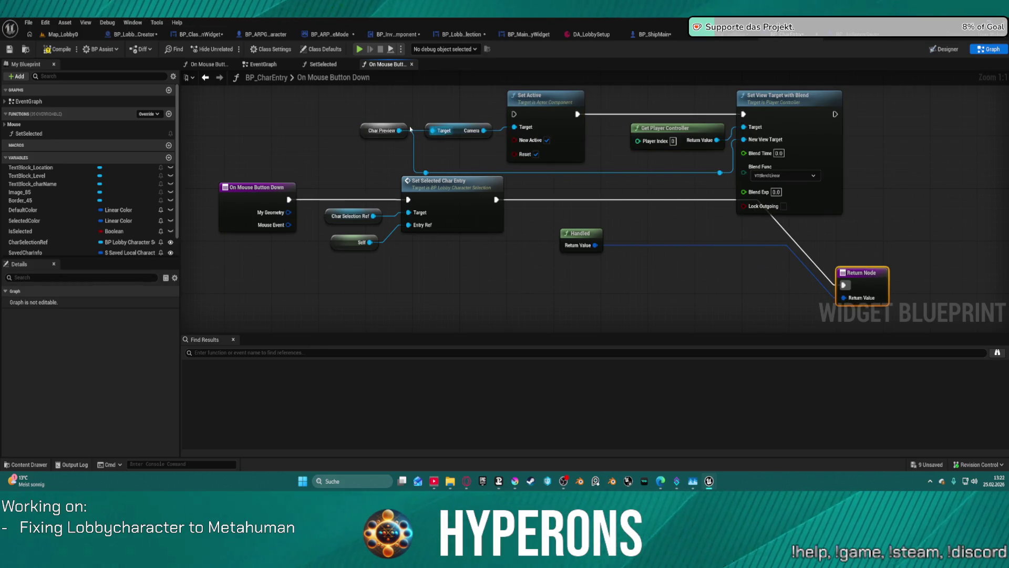
{"action": "left_click_drag", "start_coordinate": [404, 128], "coordinate": [333, 171]}
{"action": "left_click", "coordinate": [333, 171]}
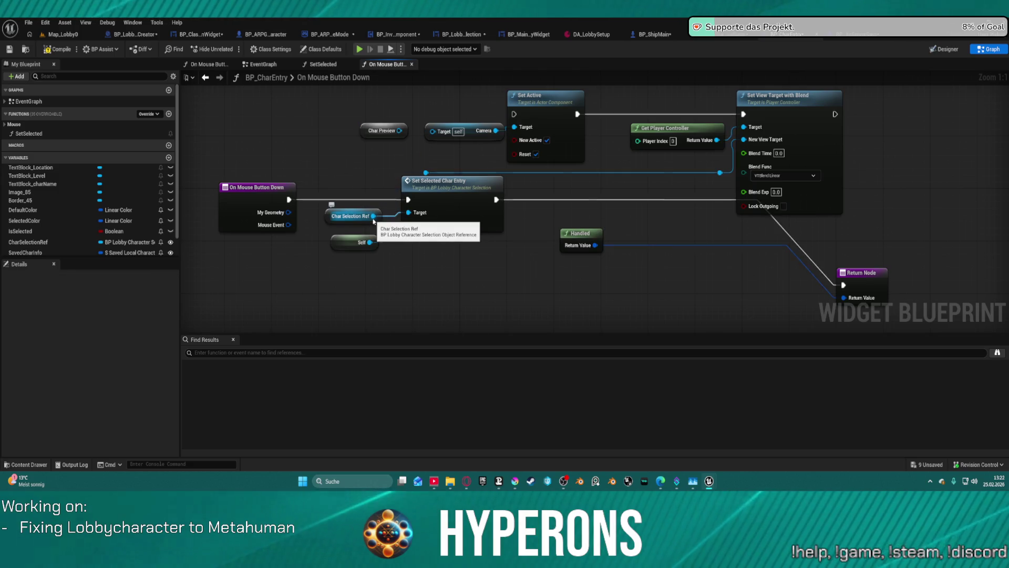
{"action": "mouse_move", "coordinate": [373, 216]}
{"action": "left_mouse_down"}
{"action": "mouse_move", "coordinate": [736, 168]}
{"action": "mouse_move", "coordinate": [478, 194]}
{"action": "left_mouse_up"}
{"action": "left_click", "coordinate": [420, 155]}
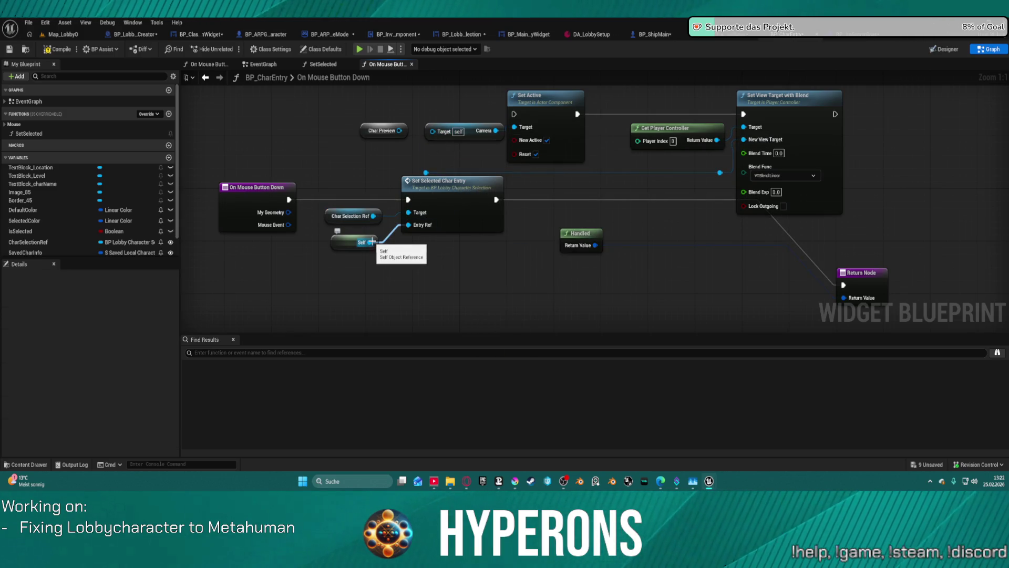
Step: Delete the pasted camera nodes, realign the Return Node, and open SetSelectedCharEntry
{"action": "mouse_move", "coordinate": [444, 133]}
{"action": "left_mouse_down"}
{"action": "mouse_move", "coordinate": [908, 174]}
{"action": "mouse_move", "coordinate": [892, 177]}
{"action": "left_mouse_up"}
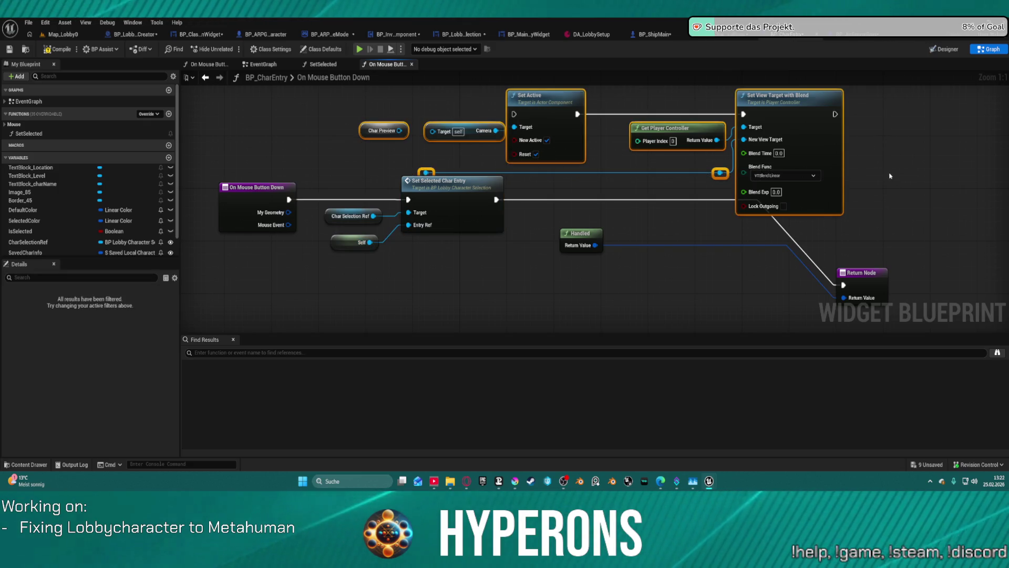
{"action": "key", "text": "Delete"}
{"action": "mouse_move", "coordinate": [870, 284]}
{"action": "left_mouse_down"}
{"action": "mouse_move", "coordinate": [781, 209]}
{"action": "mouse_move", "coordinate": [691, 201]}
{"action": "left_mouse_up"}
{"action": "double_click", "coordinate": [468, 189]}
Step: Paste the camera-switch nodes after Set Character Hidden and feed Char Preview into them
{"action": "scroll", "coordinate": [486, 196], "scroll_direction": "up", "scroll_amount": 4}
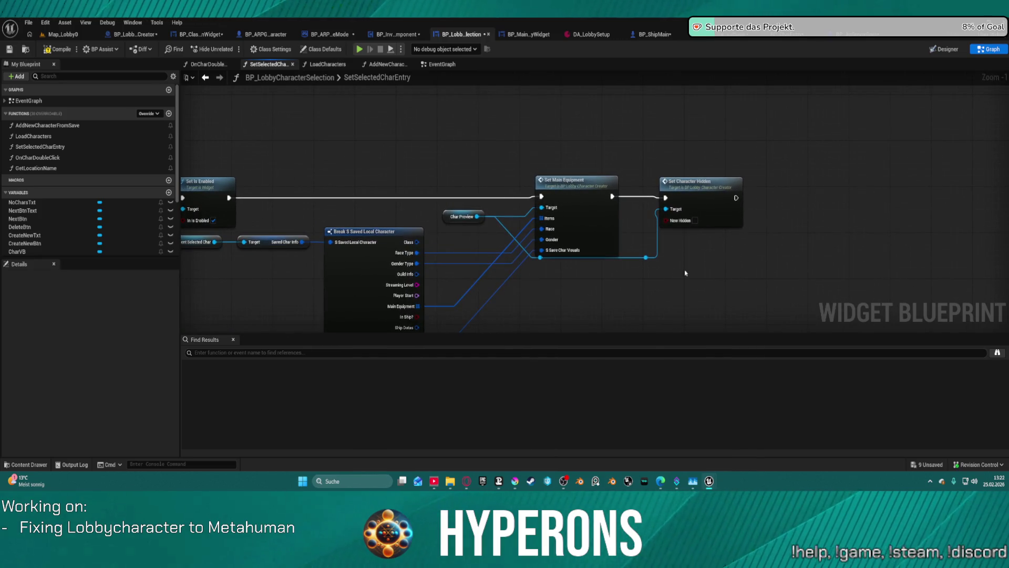
{"action": "right_click", "coordinate": [824, 189]}
{"action": "key", "text": "ctrl+v"}
{"action": "key", "text": "Escape"}
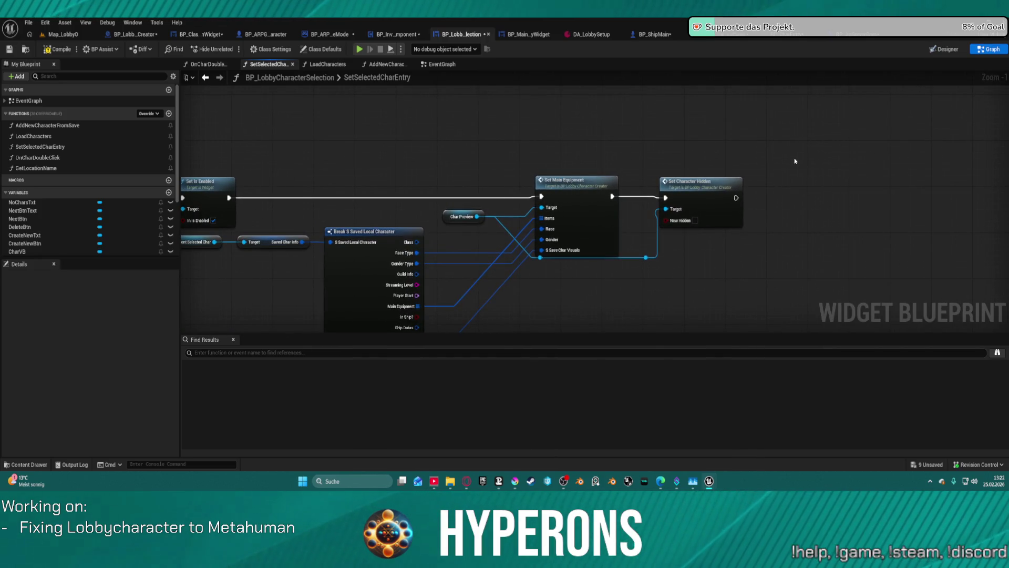
{"action": "key", "text": "ctrl+v"}
{"action": "left_click_drag", "start_coordinate": [810, 160], "coordinate": [634, 127]}
{"action": "mouse_move", "coordinate": [562, 112]}
{"action": "left_mouse_down"}
{"action": "mouse_move", "coordinate": [669, 168]}
{"action": "mouse_move", "coordinate": [701, 164]}
{"action": "mouse_move", "coordinate": [550, 162]}
{"action": "left_mouse_up"}
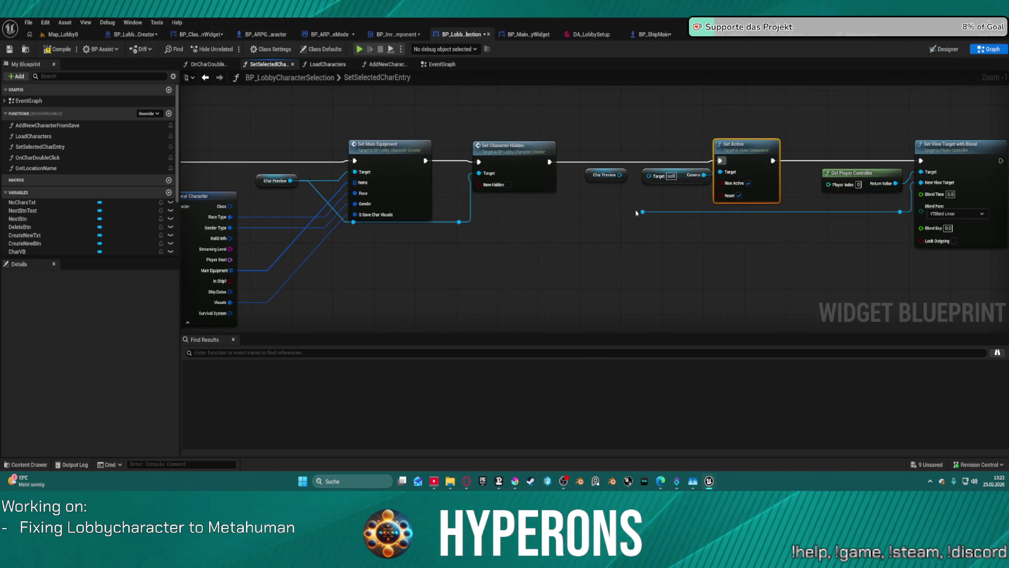
{"action": "mouse_move", "coordinate": [642, 211]}
{"action": "left_mouse_down"}
{"action": "mouse_move", "coordinate": [290, 180]}
{"action": "mouse_move", "coordinate": [655, 178]}
{"action": "left_mouse_up"}
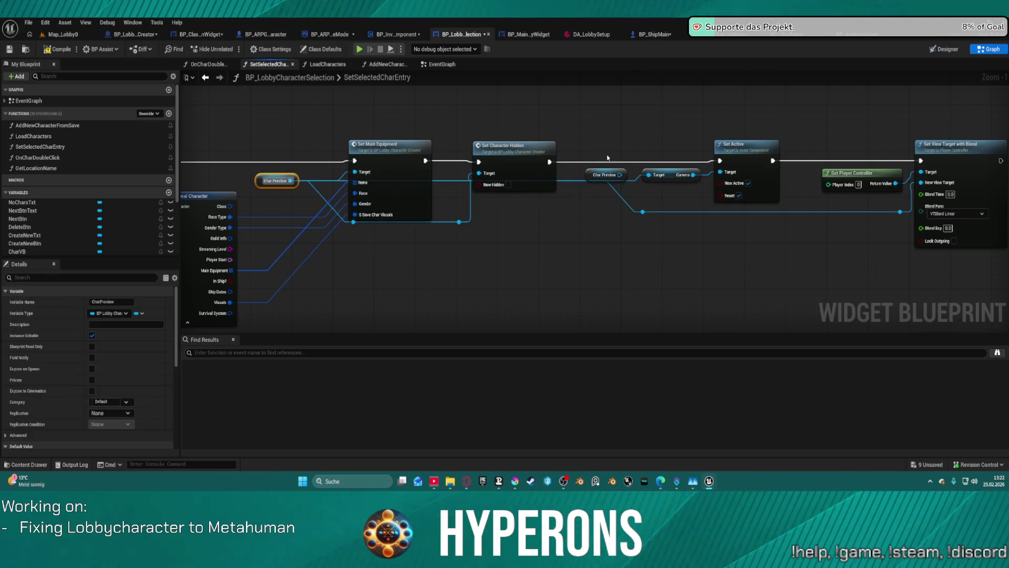
{"action": "left_click", "coordinate": [602, 203]}
Step: Launch the game preview with Alt+P to test the camera switch
{"action": "left_click_drag", "start_coordinate": [601, 202], "coordinate": [657, 121]}
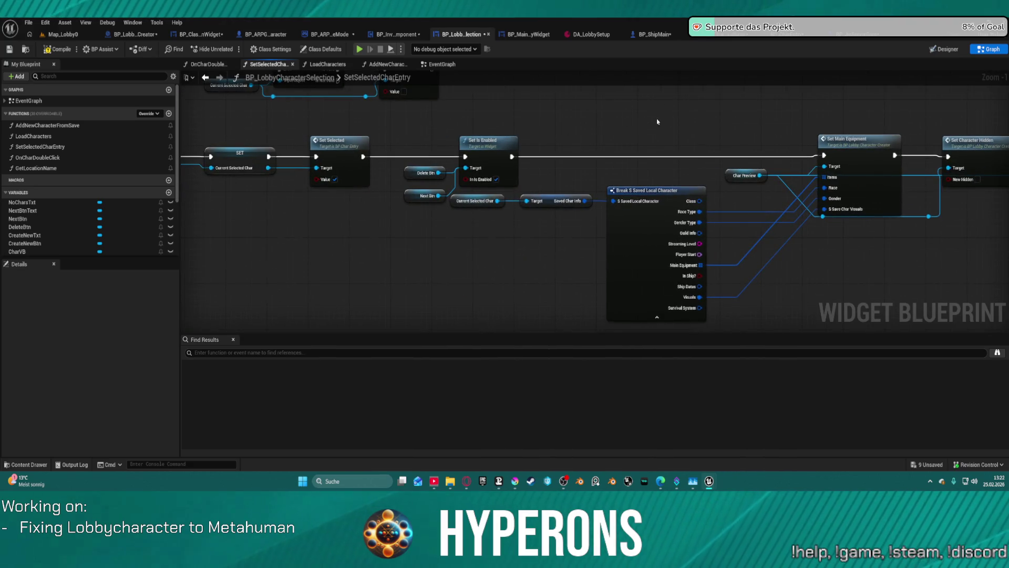
{"action": "right_click", "coordinate": [526, 130]}
{"action": "key", "text": "Escape"}
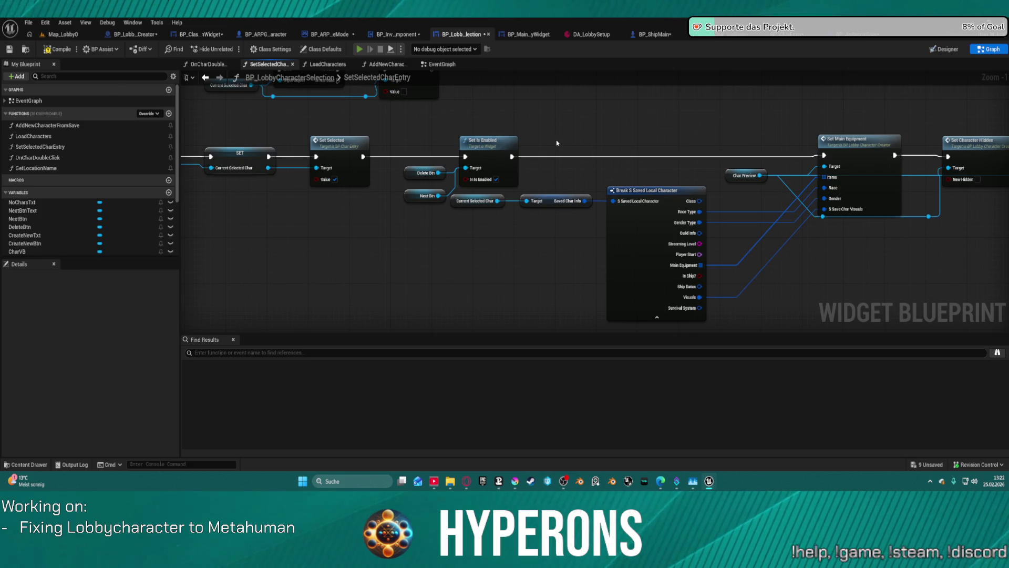
{"action": "key", "text": "alt+p"}
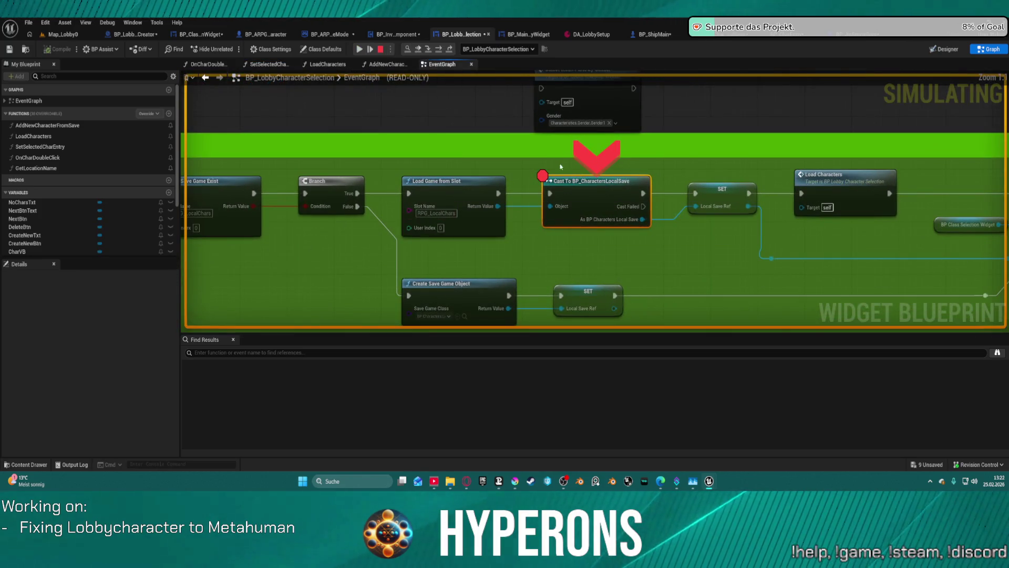
Step: Remove the Cast node's breakpoint, resume, and select the TEST character
{"action": "right_click", "coordinate": [581, 183]}
{"action": "left_click", "coordinate": [605, 273]}
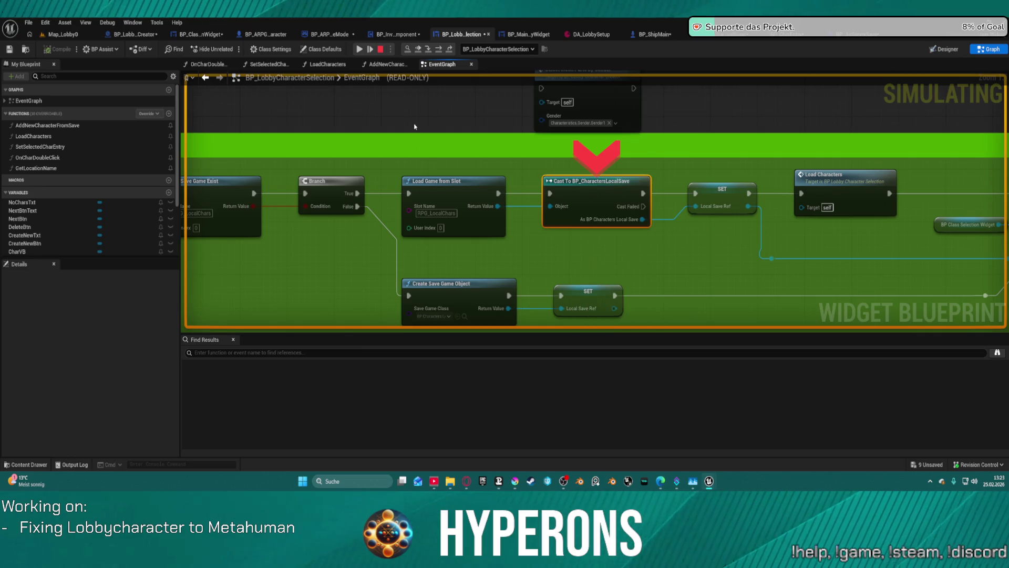
{"action": "key", "text": "F8"}
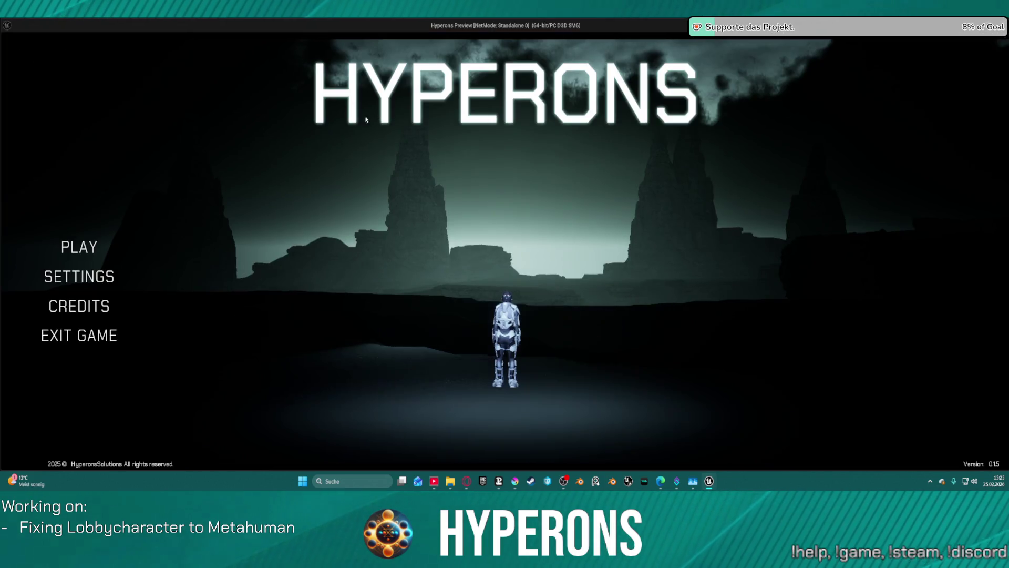
{"action": "left_click", "coordinate": [419, 213]}
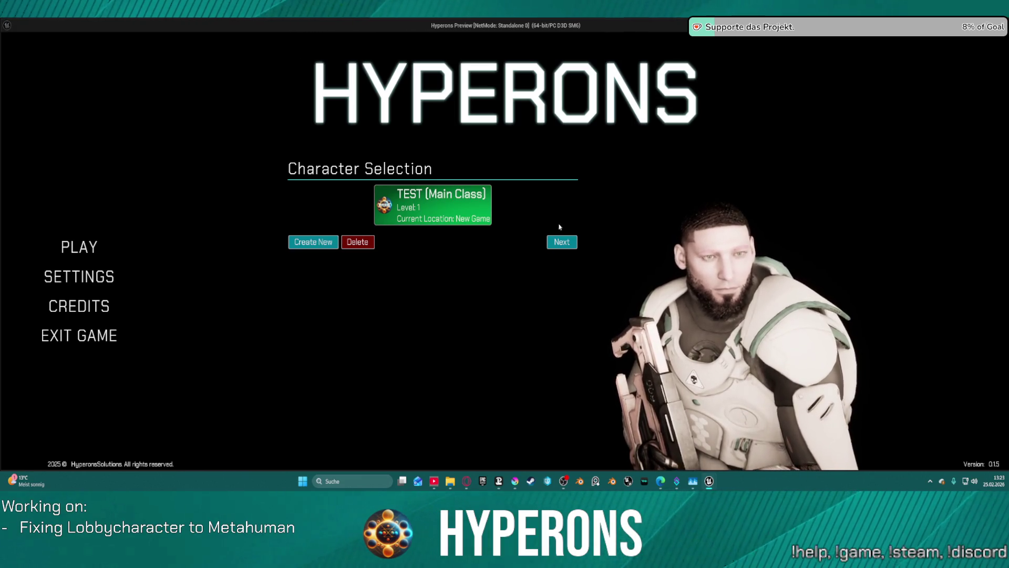
{"action": "left_click", "coordinate": [558, 242]}
Step: Remove the Set Selected Character breakpoint, resume, and start playing offline
{"action": "right_click", "coordinate": [591, 194]}
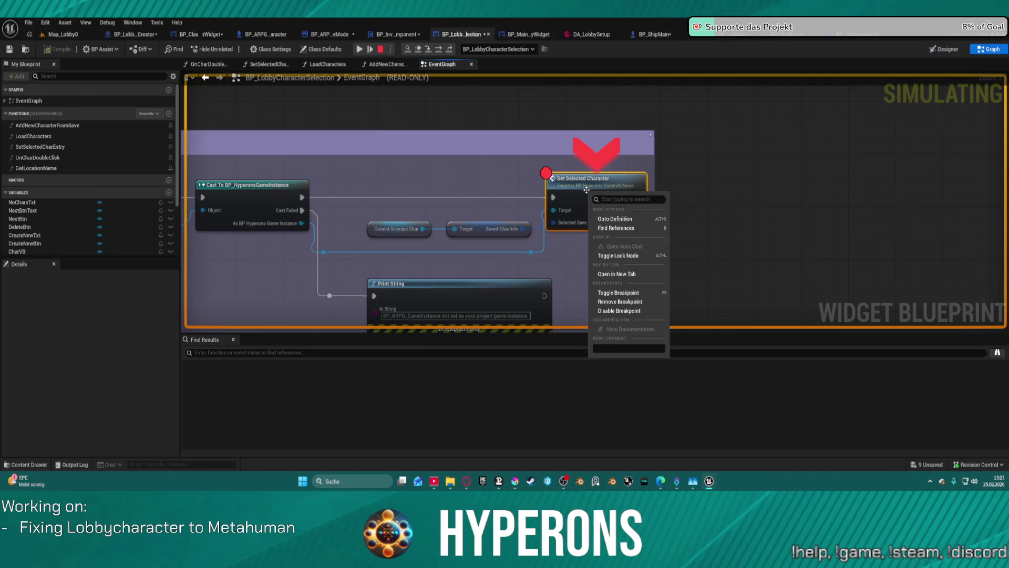
{"action": "left_click", "coordinate": [609, 302]}
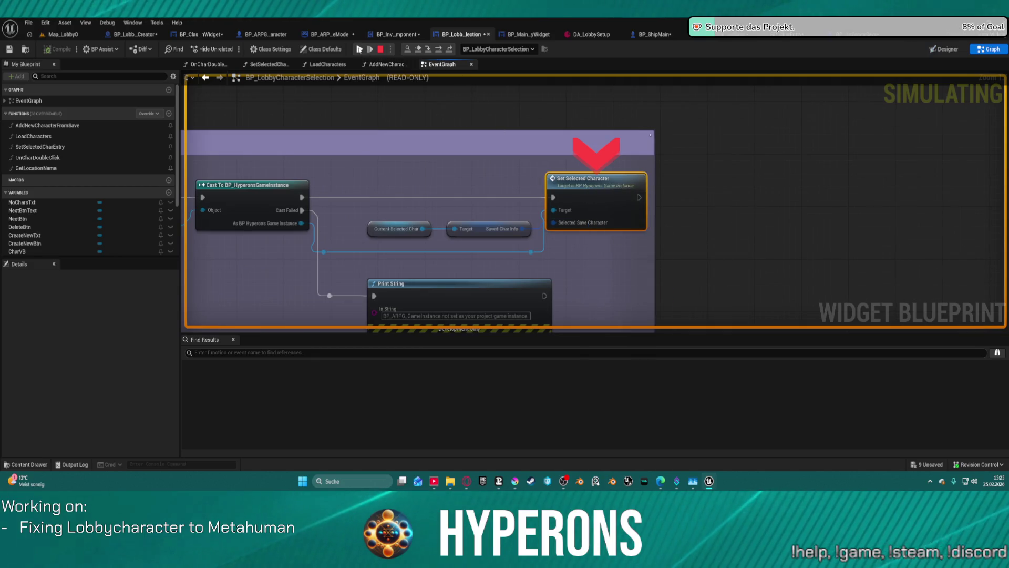
{"action": "key", "text": "F8"}
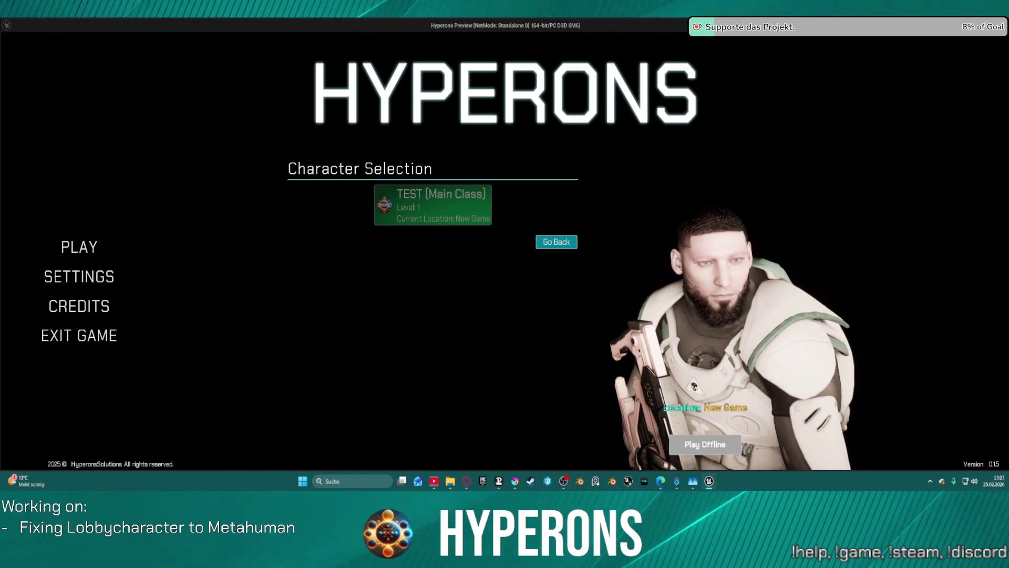
{"action": "left_click", "coordinate": [705, 444]}
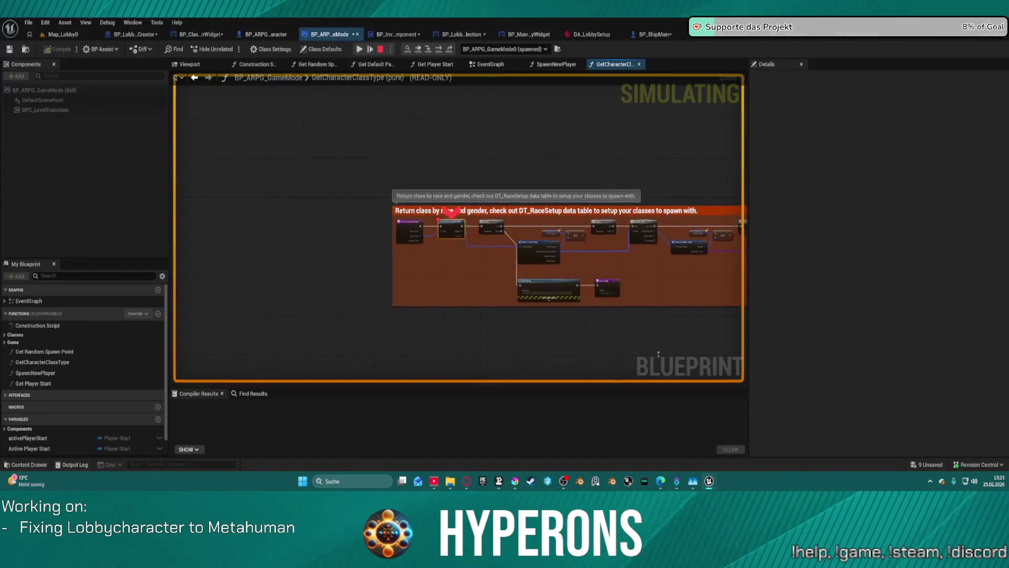
Step: Remove the Get Race Setup by Tag breakpoint and resume the game
{"action": "mouse_move", "coordinate": [487, 251]}
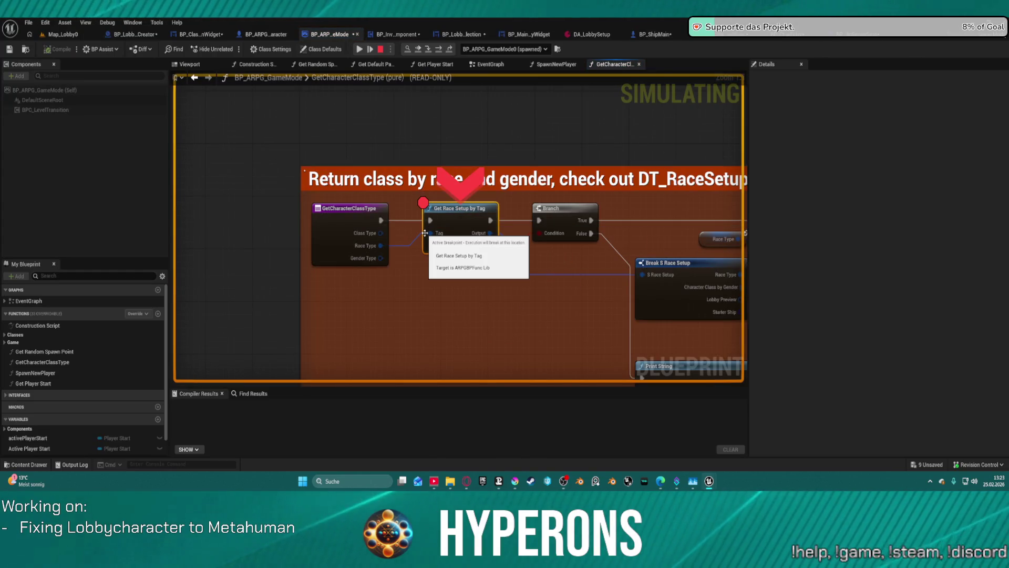
{"action": "right_click", "coordinate": [457, 222]}
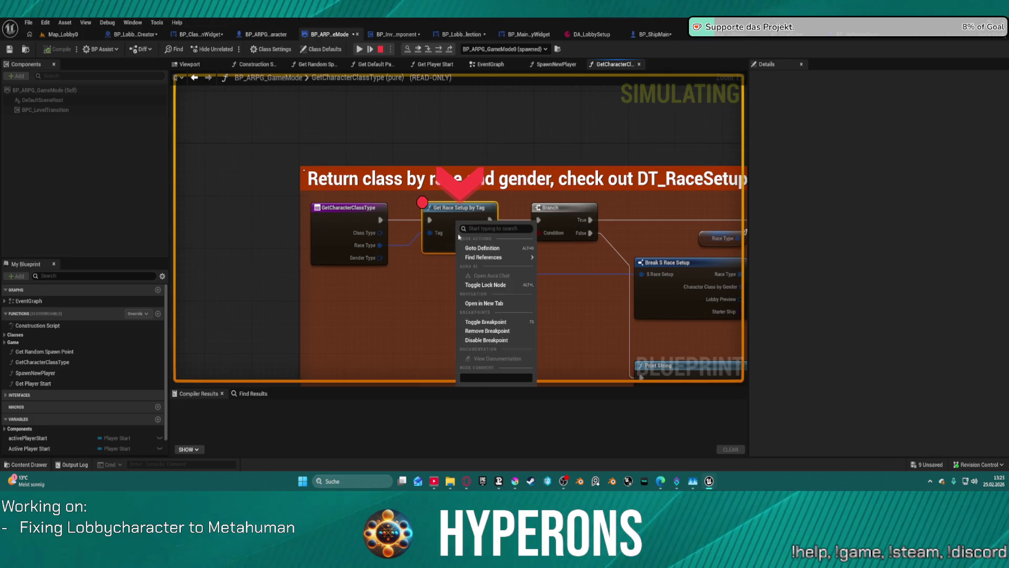
{"action": "left_click", "coordinate": [486, 331]}
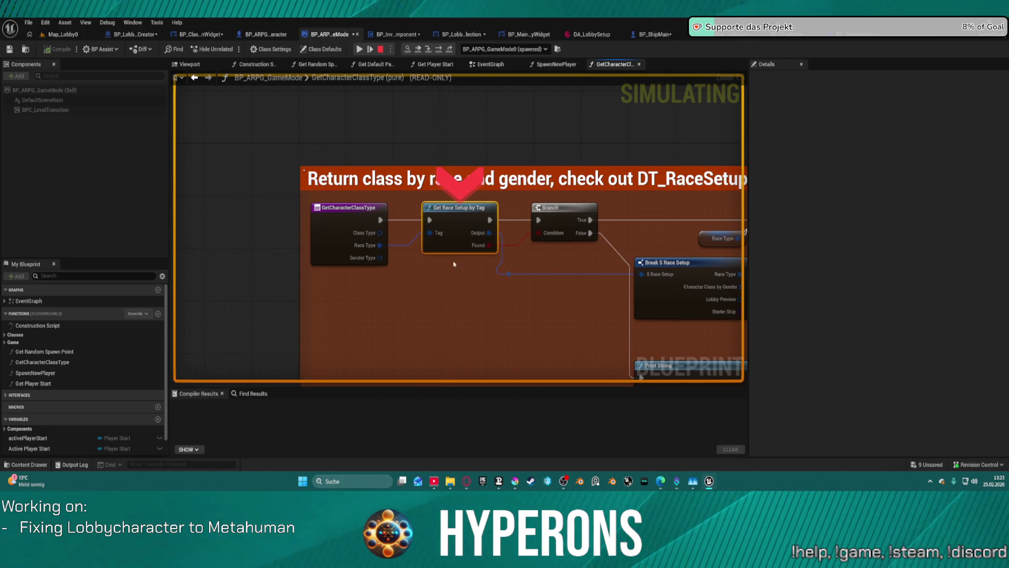
{"action": "left_click", "coordinate": [360, 50]}
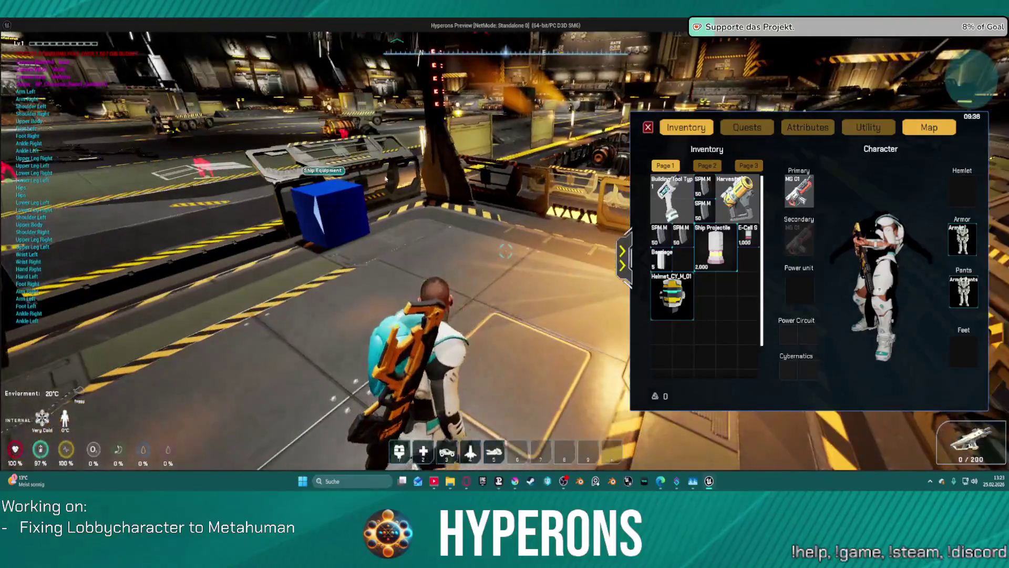
Step: Jetpack and walk the character across the hangar toward the cargo vehicle
{"action": "left_click", "coordinate": [231, 131]}
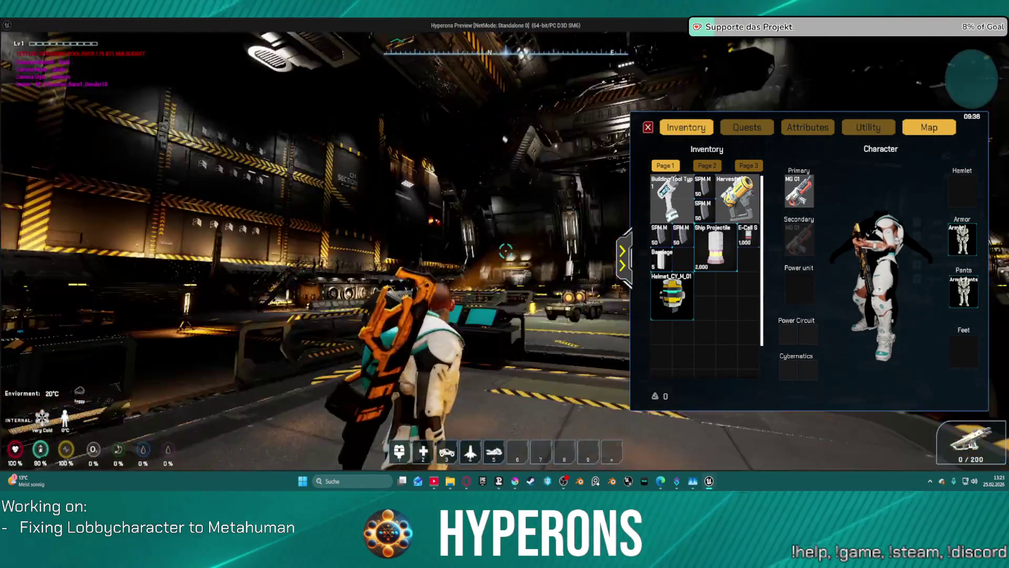
{"action": "left_click_drag", "start_coordinate": [504, 253], "coordinate": [440, 175]}
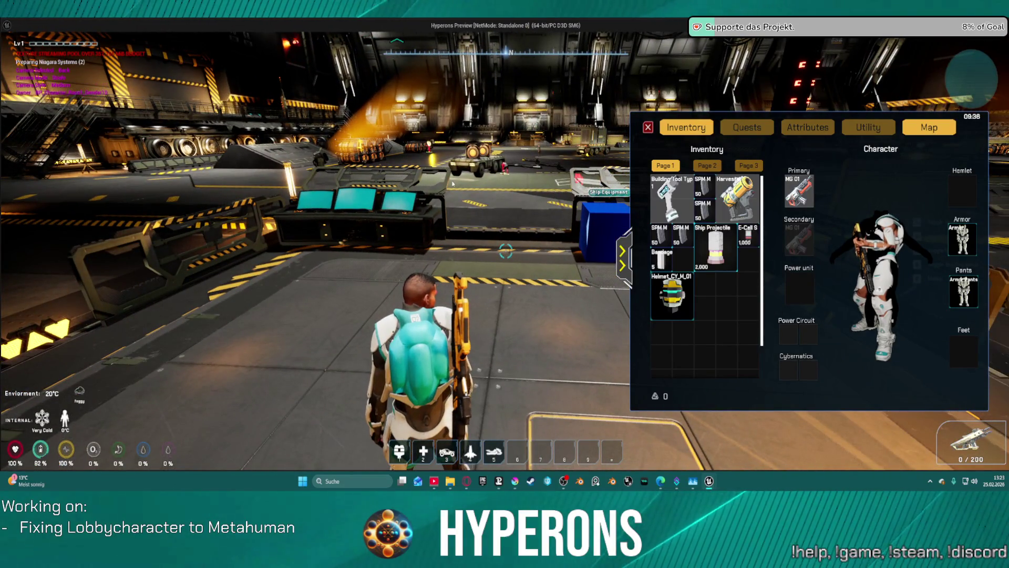
{"action": "key", "text": "w"}
{"action": "key", "text": "space"}
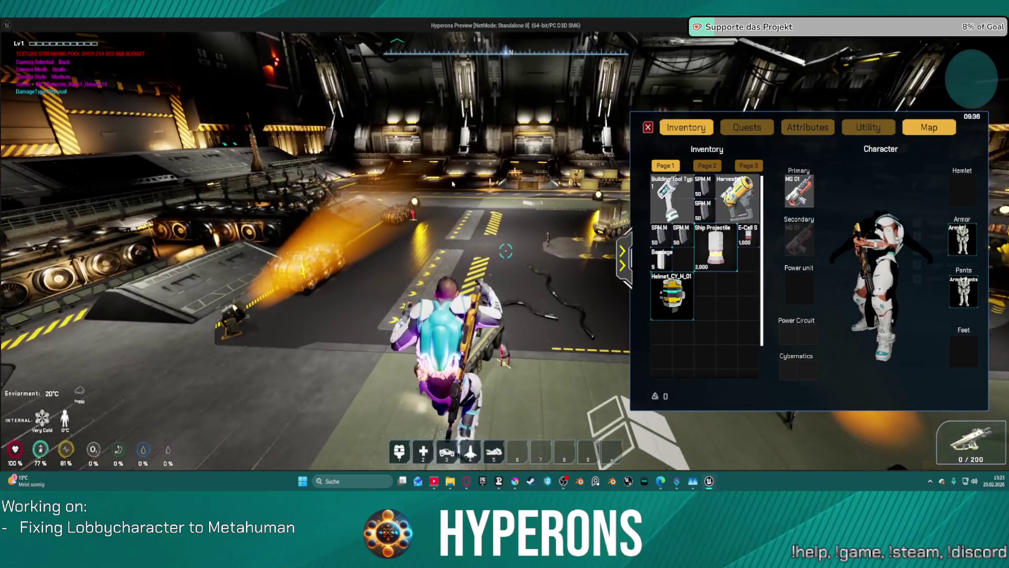
{"action": "key", "text": "w"}
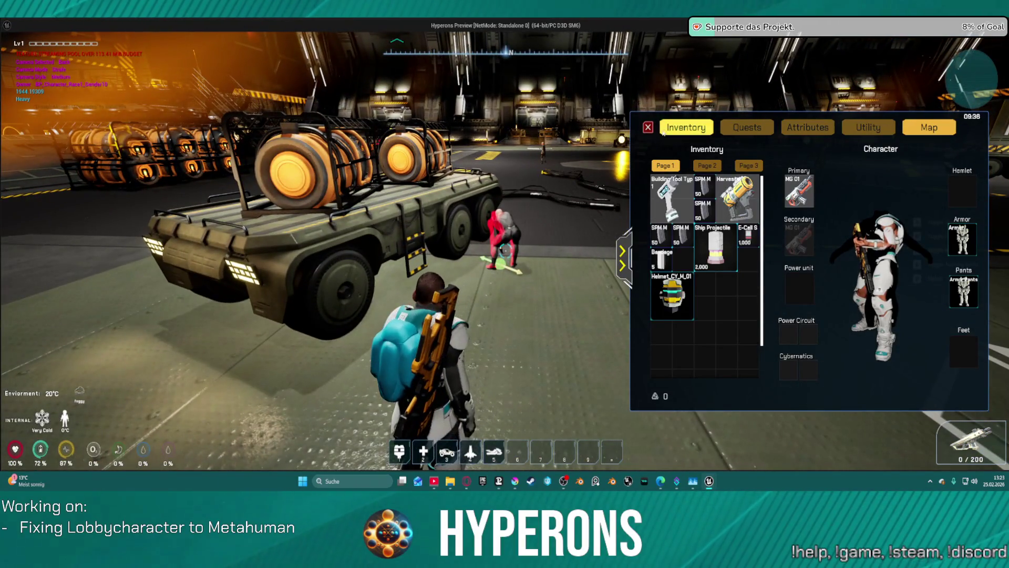
{"action": "left_click_drag", "start_coordinate": [504, 251], "coordinate": [508, 251]}
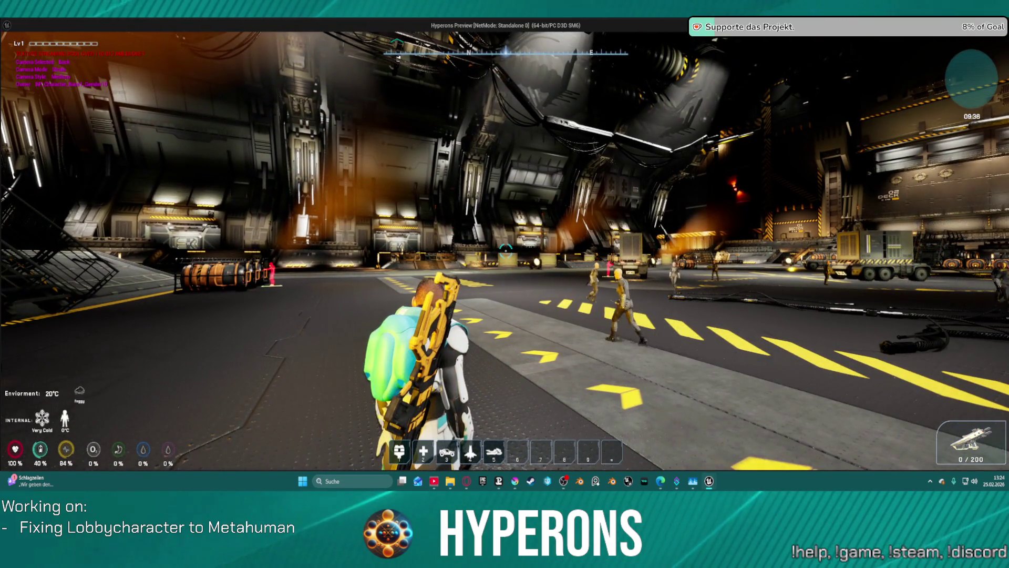
{"action": "key", "text": "w"}
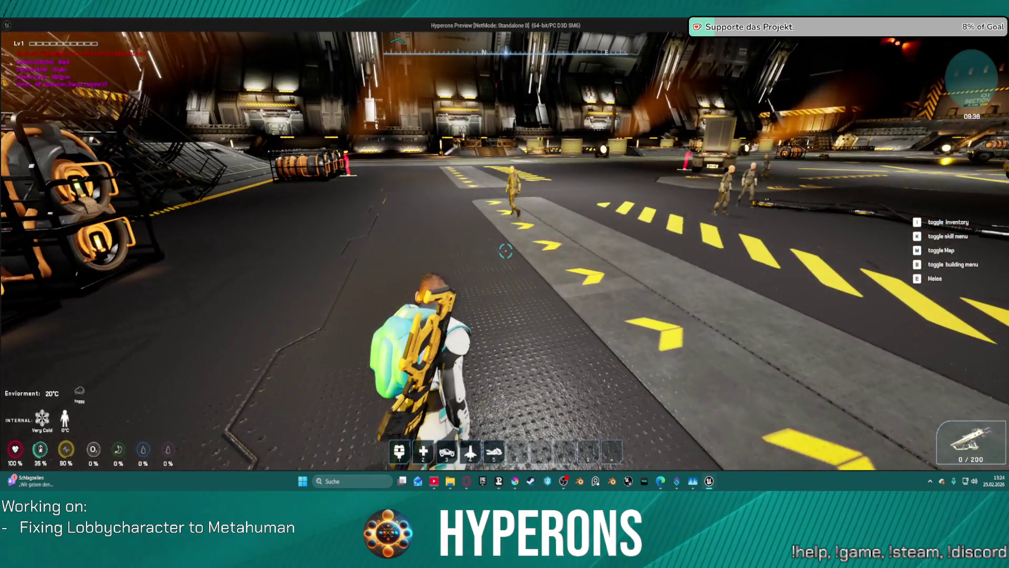
Step: Jump up the hangar stairs onto the platform, then stop the game preview
{"action": "mouse_move", "coordinate": [506, 250]}
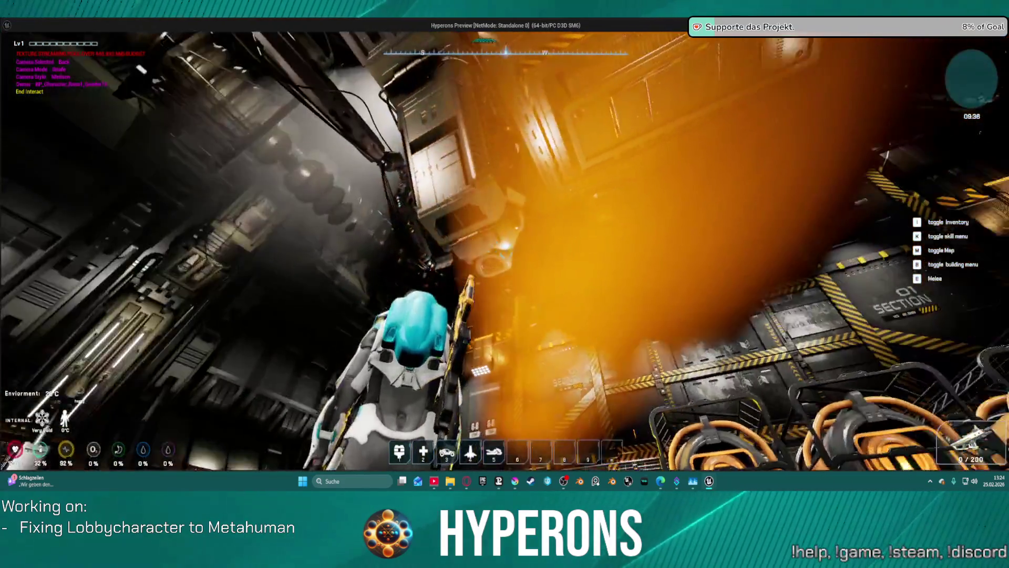
{"action": "key", "text": "space"}
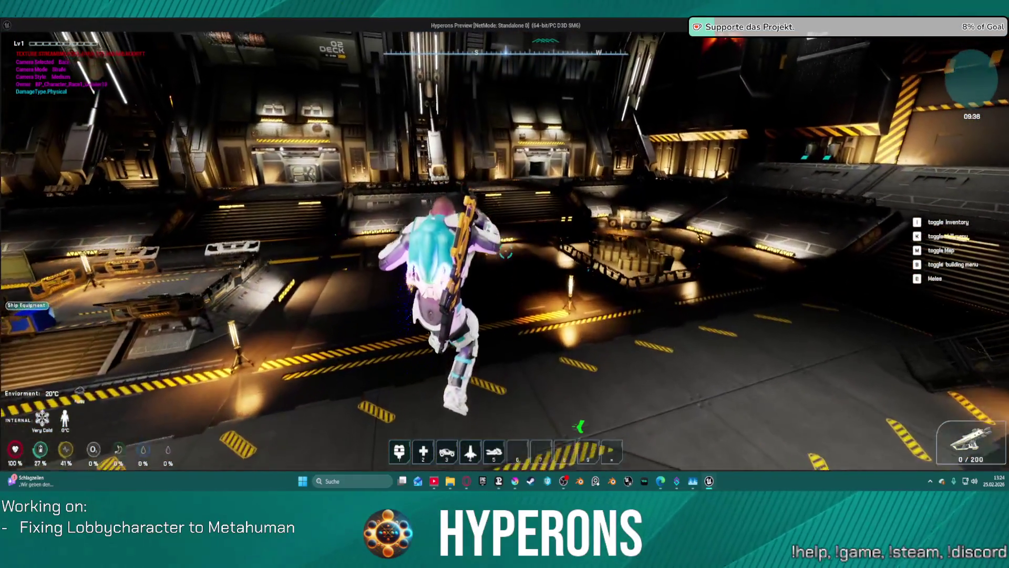
{"action": "key", "text": "space"}
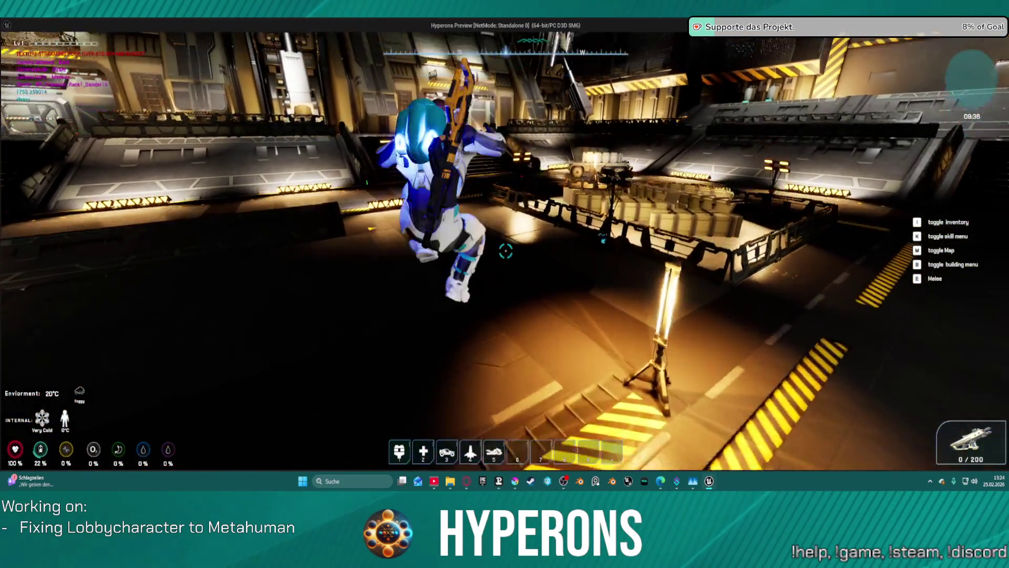
{"action": "key", "text": "space"}
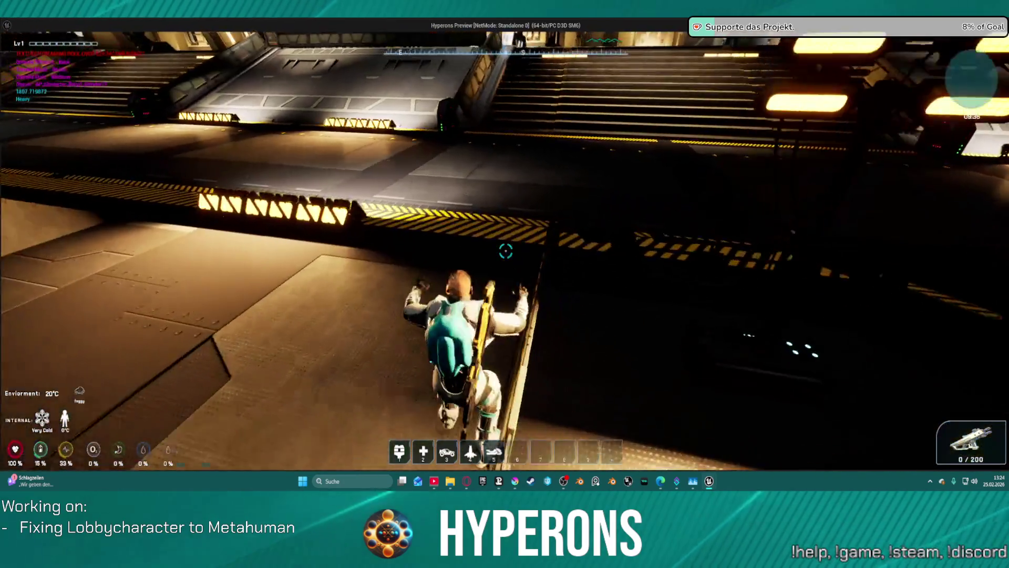
{"action": "key", "text": "space"}
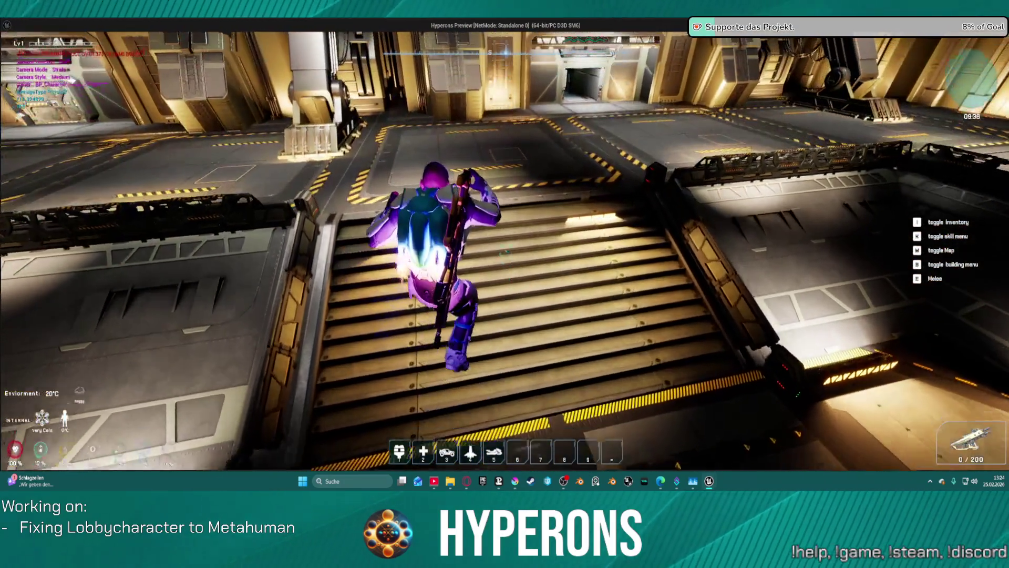
{"action": "key", "text": "space"}
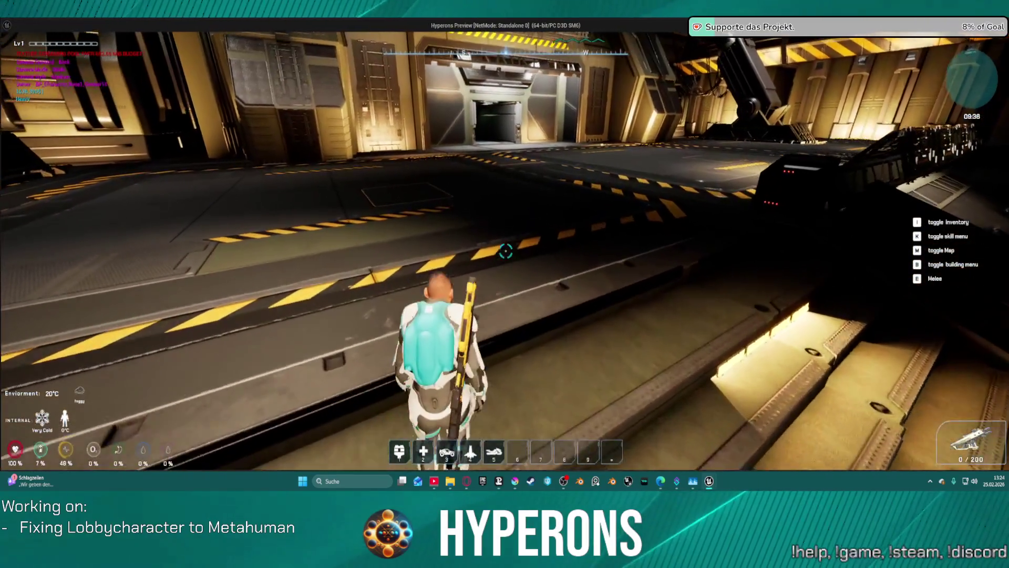
{"action": "key", "text": "space"}
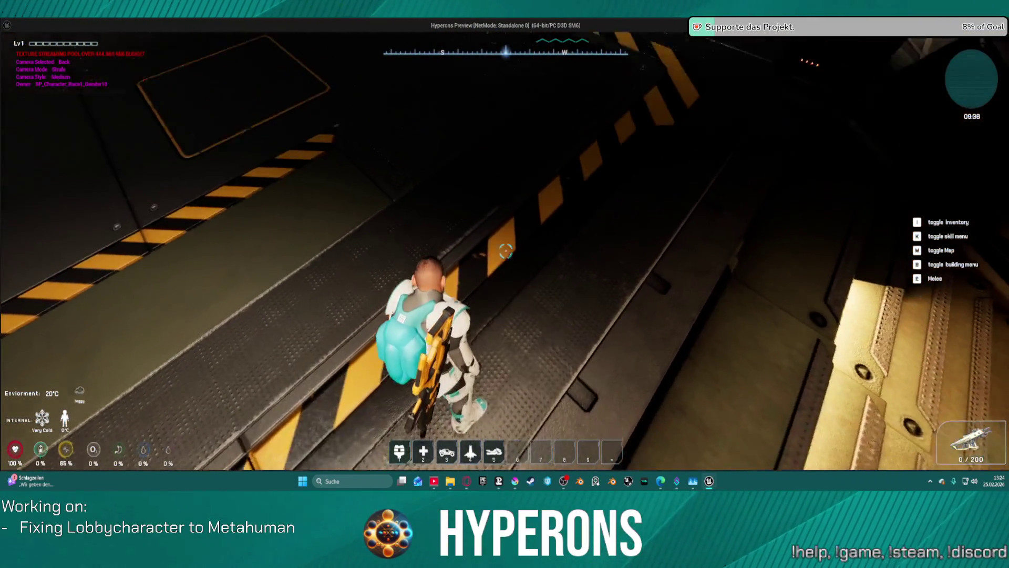
{"action": "key", "text": "Escape"}
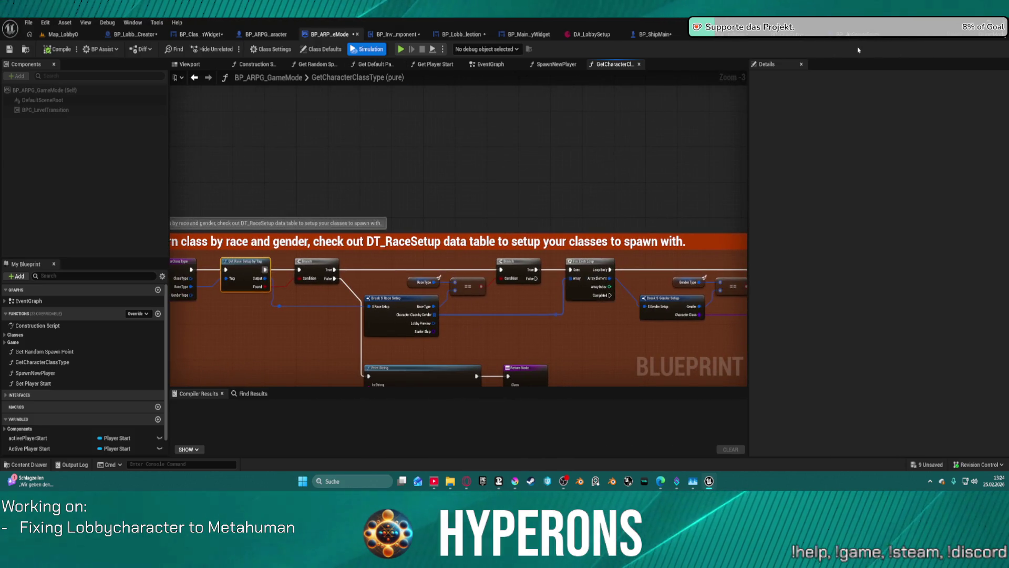
Step: Adjust the Return Node in BP_CharEntry's mouse-down graph and open Set Selected Char Entry
{"action": "left_click", "coordinate": [805, 38]}
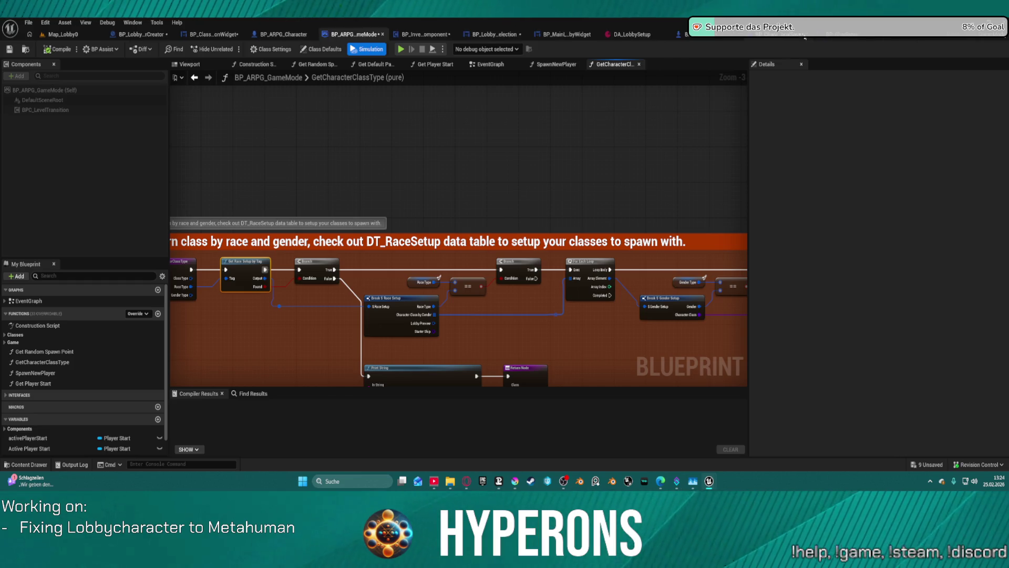
{"action": "left_click", "coordinate": [838, 35]}
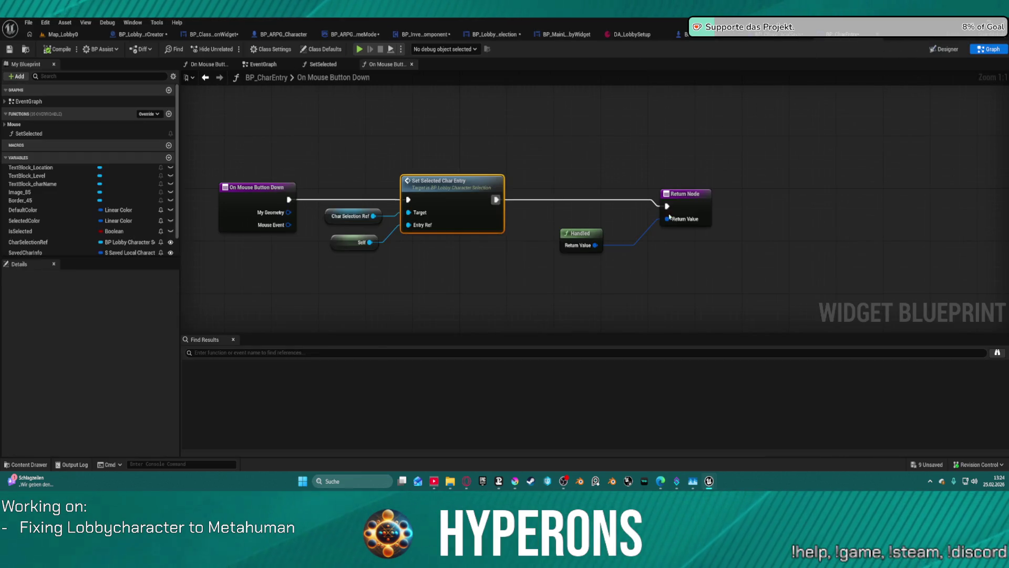
{"action": "left_click_drag", "start_coordinate": [693, 203], "coordinate": [689, 190]}
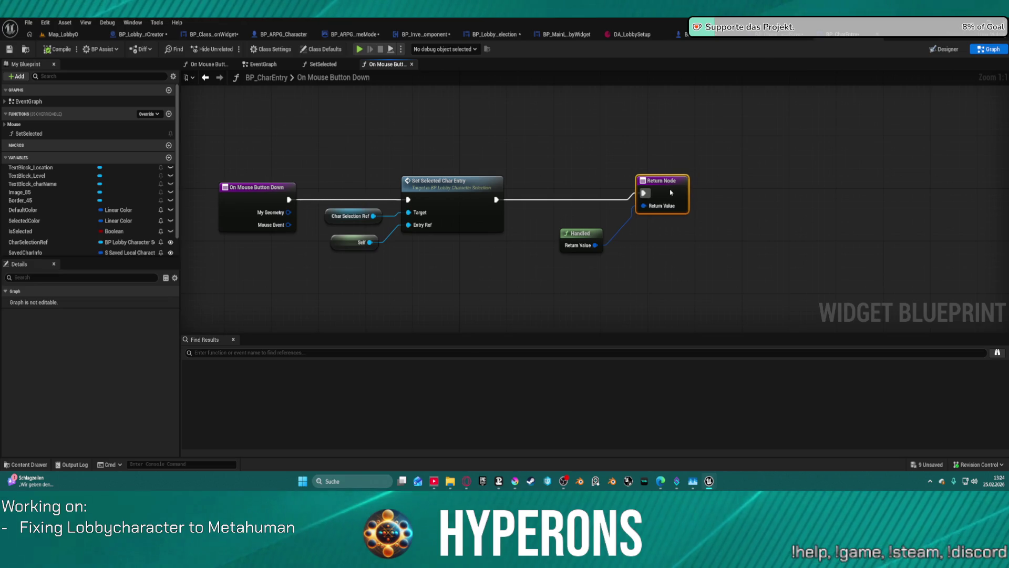
{"action": "left_click_drag", "start_coordinate": [678, 194], "coordinate": [678, 207]}
{"action": "double_click", "coordinate": [466, 191]}
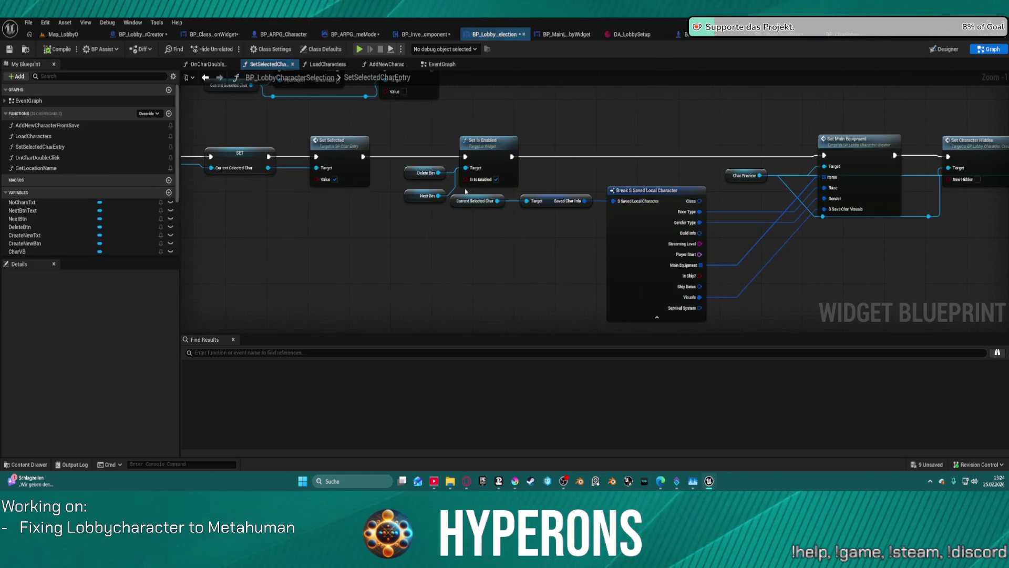
Step: Pan to the Set Main Equipment nodes, then return to the Map_Lobby0 level
{"action": "mouse_move", "coordinate": [656, 195]}
{"action": "left_mouse_down"}
{"action": "mouse_move", "coordinate": [468, 205]}
{"action": "mouse_move", "coordinate": [759, 232]}
{"action": "mouse_move", "coordinate": [777, 218]}
{"action": "mouse_move", "coordinate": [716, 252]}
{"action": "mouse_move", "coordinate": [946, 247]}
{"action": "mouse_move", "coordinate": [988, 263]}
{"action": "mouse_move", "coordinate": [1004, 284]}
{"action": "left_mouse_up"}
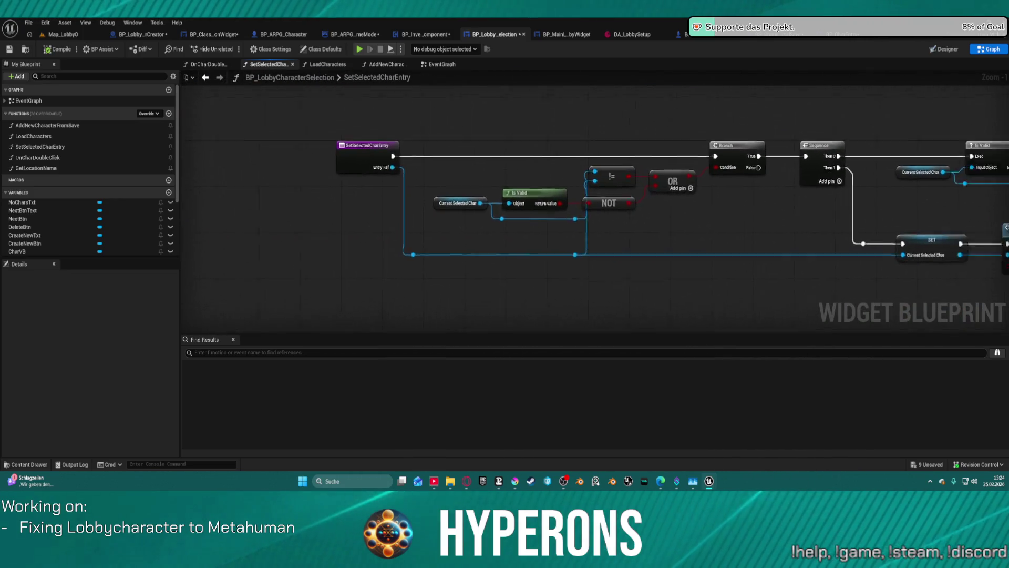
{"action": "mouse_move", "coordinate": [1004, 158]}
{"action": "left_mouse_down"}
{"action": "mouse_move", "coordinate": [879, 132]}
{"action": "mouse_move", "coordinate": [518, 123]}
{"action": "left_mouse_up"}
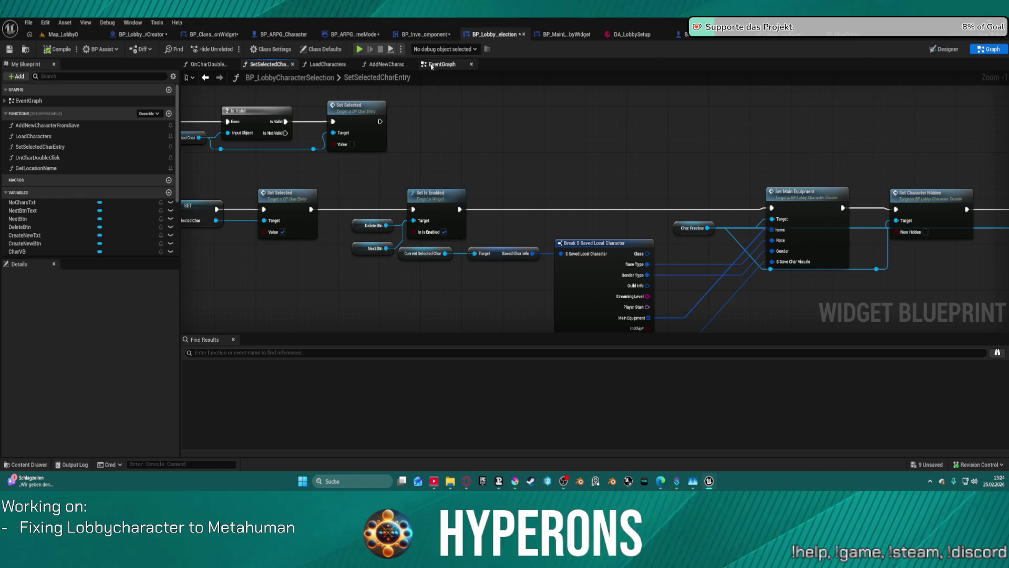
{"action": "left_click", "coordinate": [64, 34]}
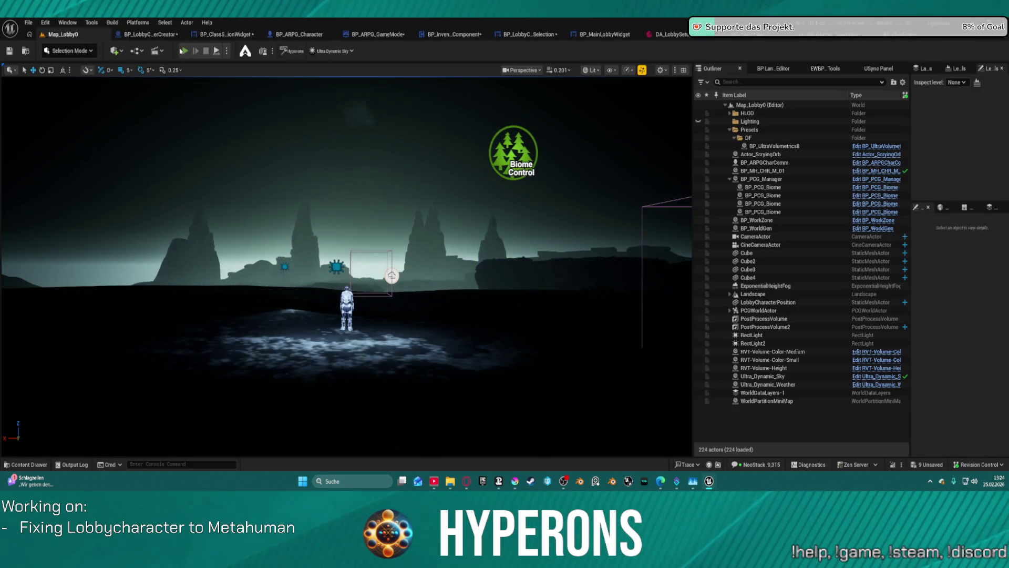
Step: In a lobby play session, delete the saved TEST character, resume past the breakpoint, and stop
{"action": "key", "text": "alt+p"}
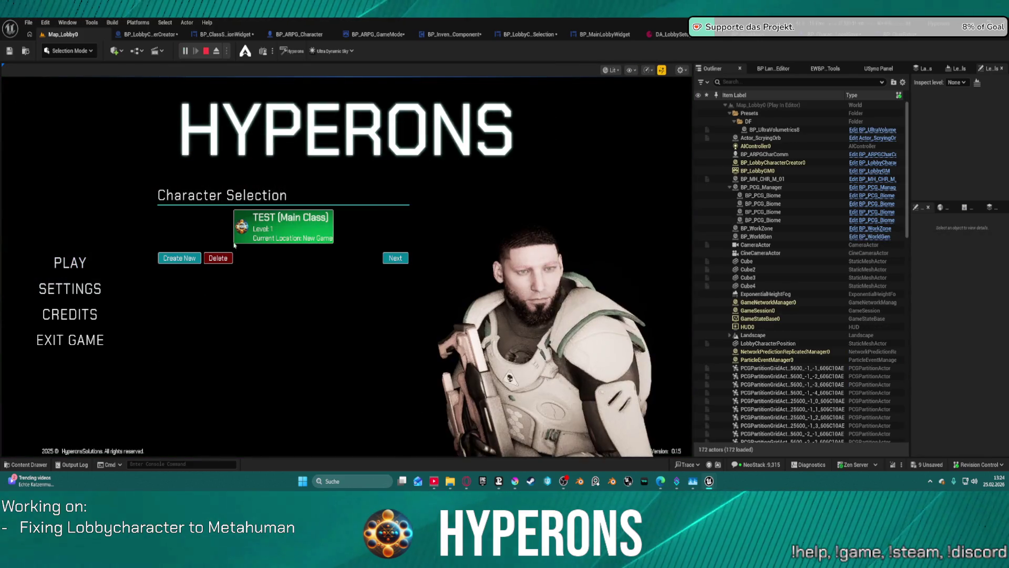
{"action": "left_click", "coordinate": [217, 258]}
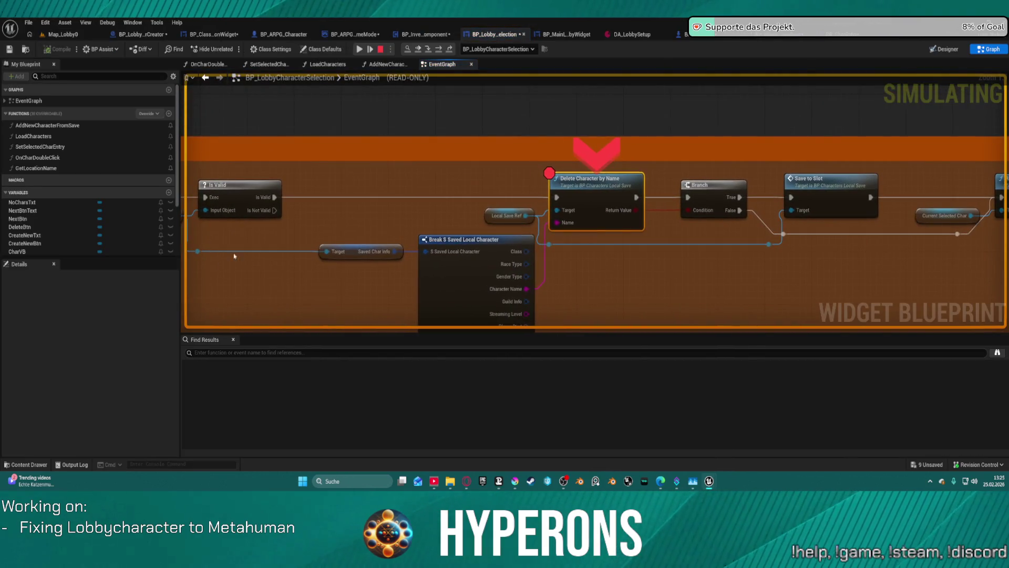
{"action": "left_click", "coordinate": [359, 49]}
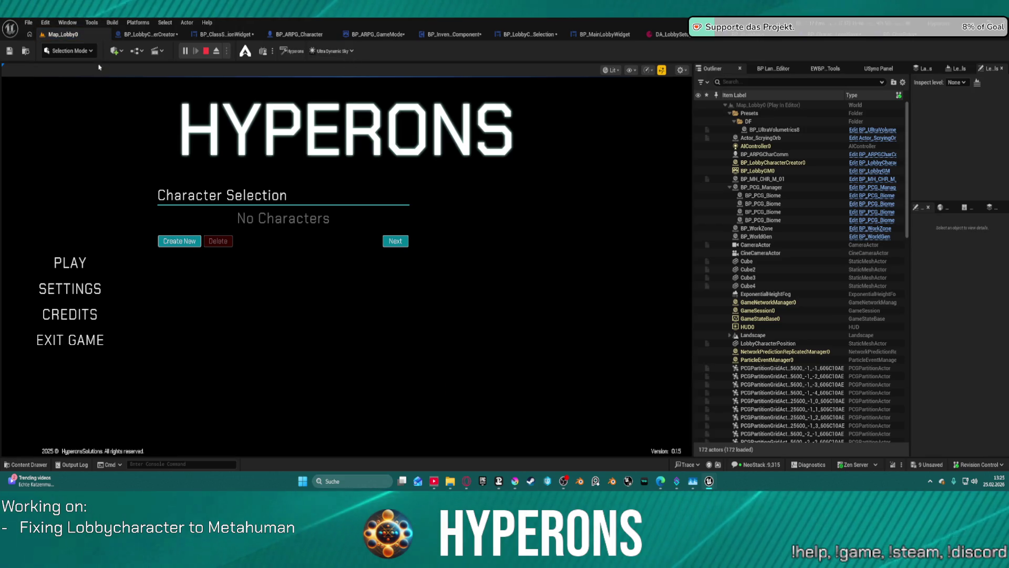
{"action": "left_click", "coordinate": [205, 51]}
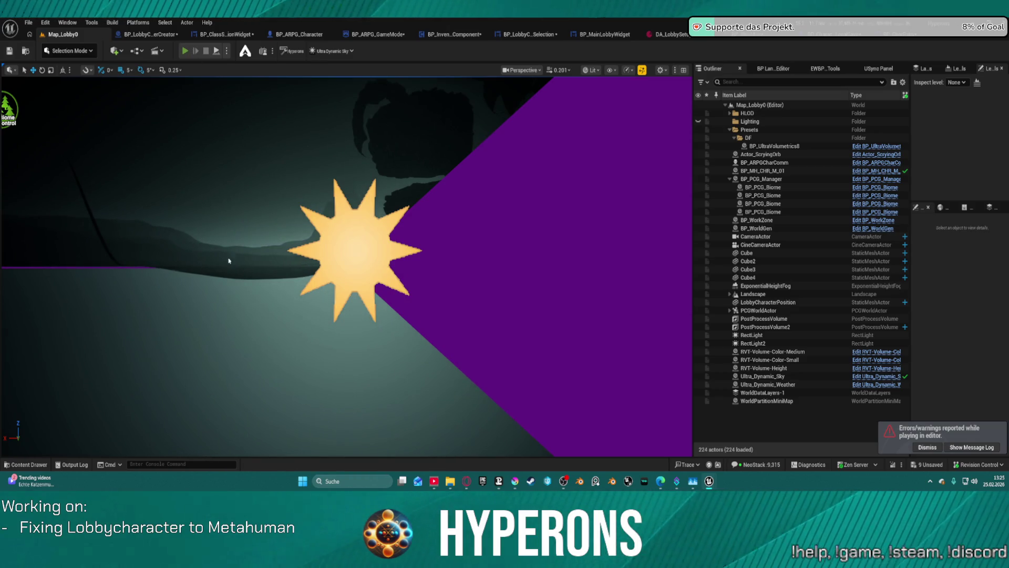
Step: Replay the lobby, open character selection, and begin creating a new character
{"action": "key", "text": "alt+p"}
{"action": "left_click", "coordinate": [56, 268]}
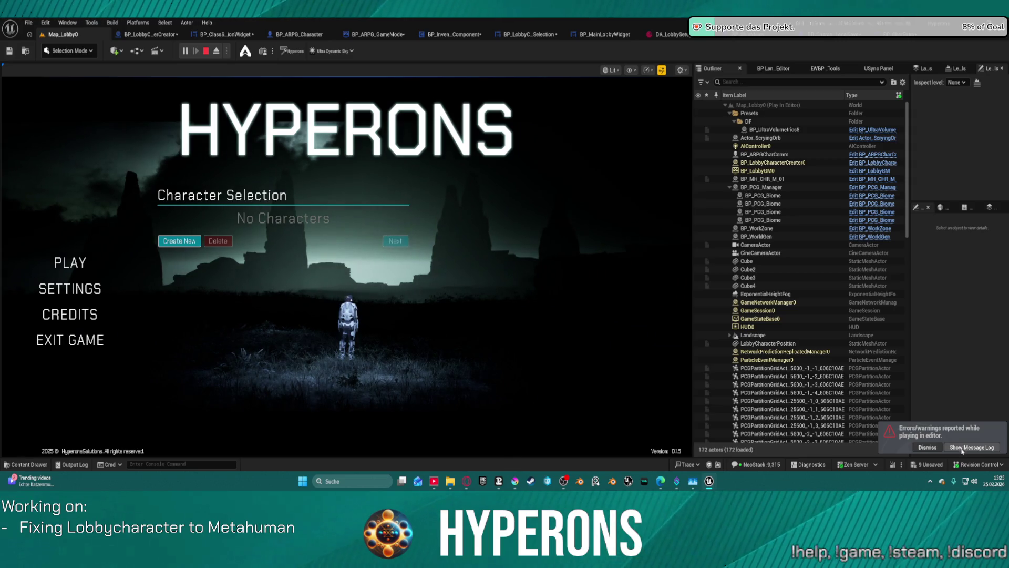
{"action": "left_click", "coordinate": [962, 451]}
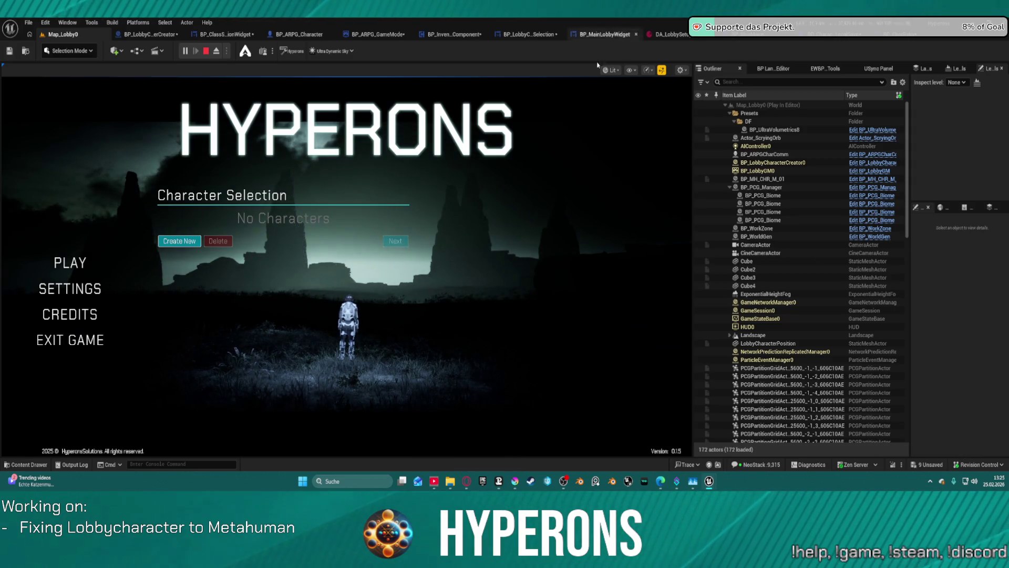
{"action": "left_click", "coordinate": [179, 240]}
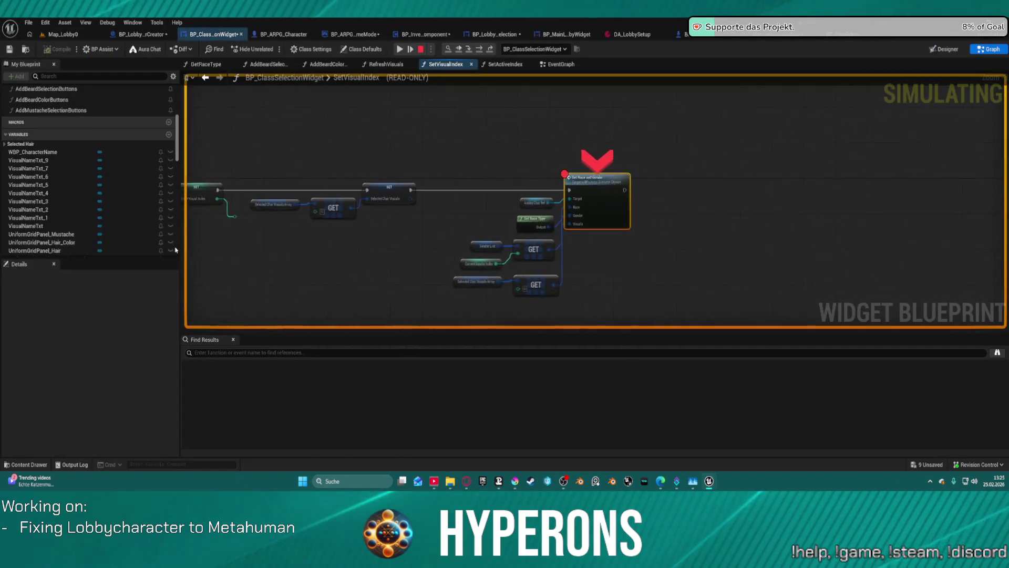
Step: Remove the Set Race and Gender breakpoint, stop play, and open BP_LobbyCharacterCreator
{"action": "right_click", "coordinate": [597, 154]}
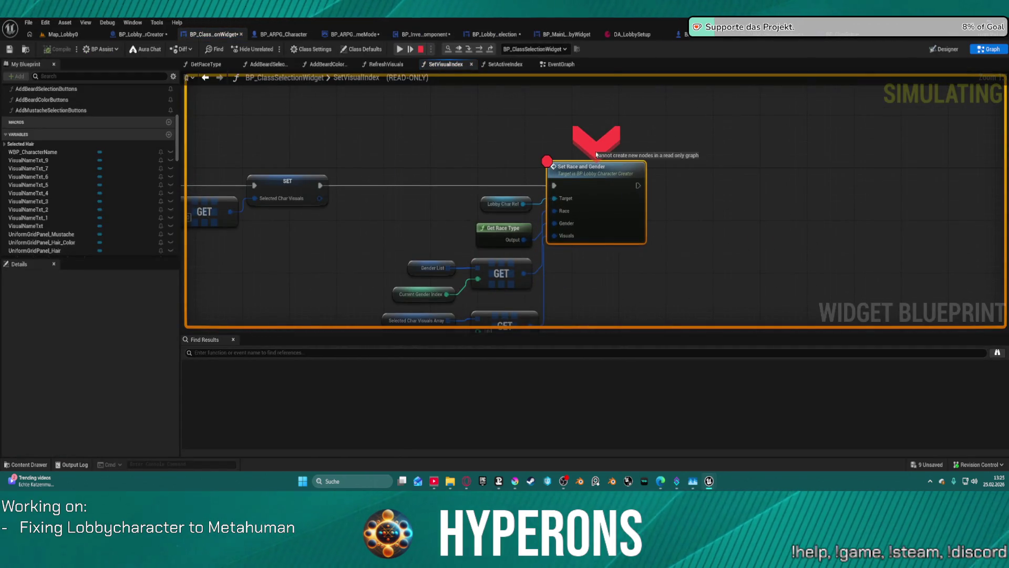
{"action": "right_click", "coordinate": [588, 167]}
{"action": "left_click", "coordinate": [620, 266]}
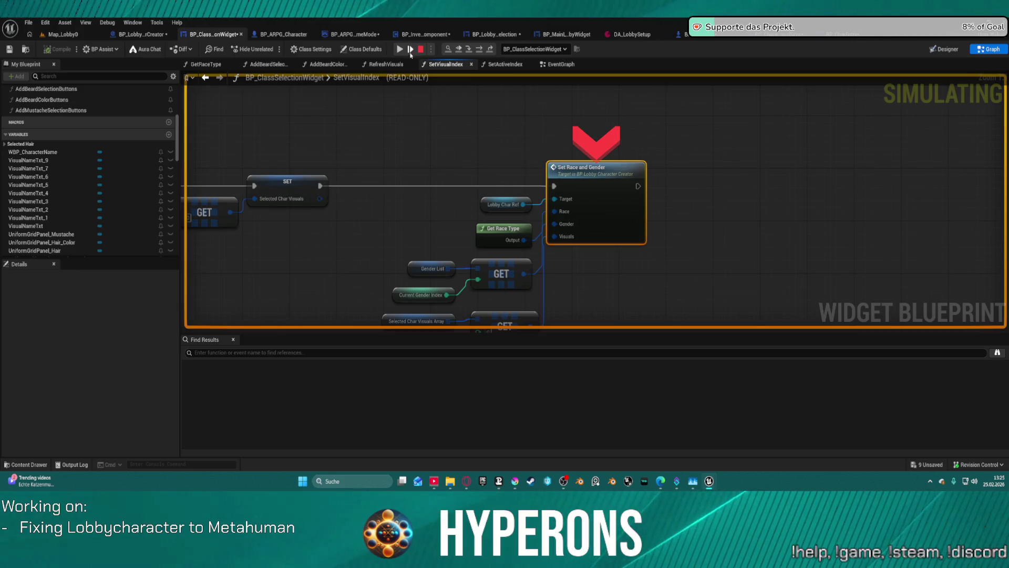
{"action": "left_click", "coordinate": [410, 51]}
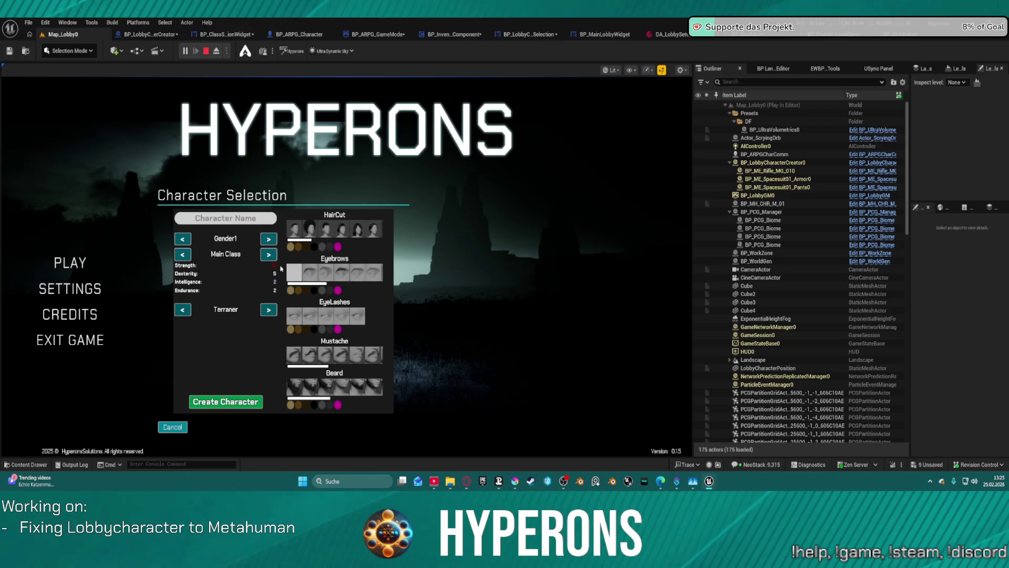
{"action": "key", "text": "Escape"}
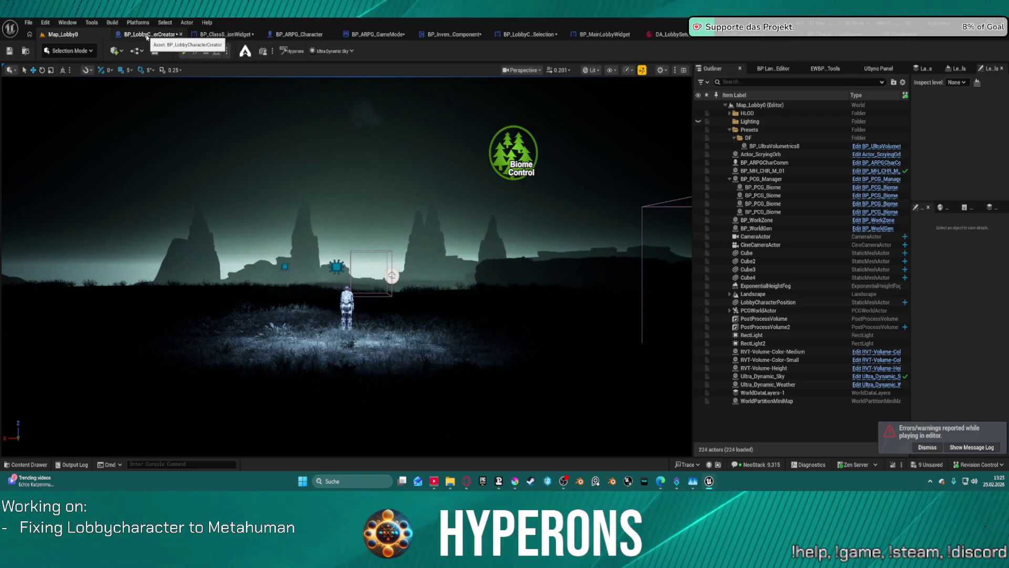
{"action": "left_click", "coordinate": [148, 35]}
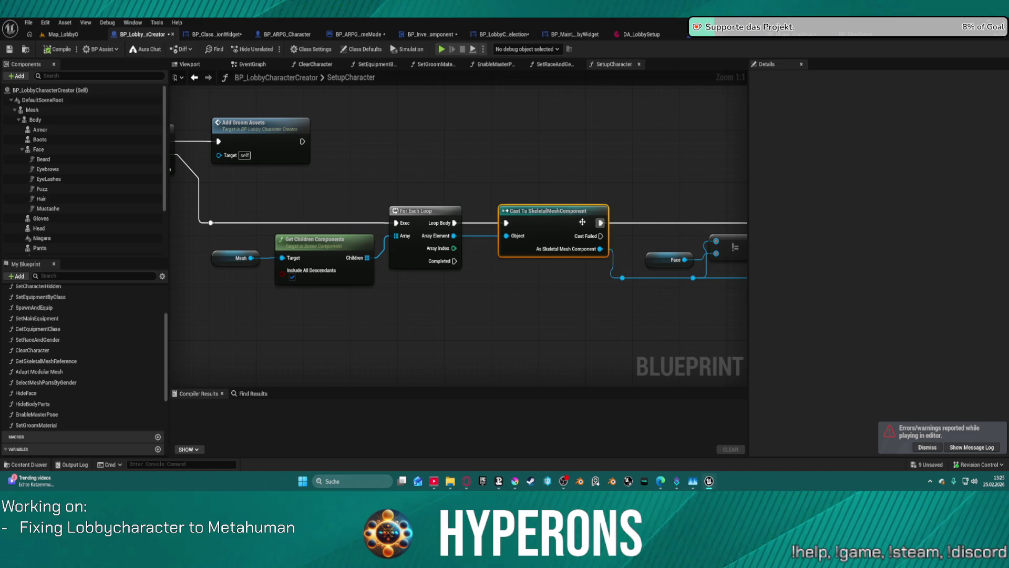
Step: Look through BP_ClassSelectionWidget and BP_ARPG_Character, then return to the lobby EventGraph
{"action": "mouse_move", "coordinate": [429, 161]}
{"action": "left_mouse_down"}
{"action": "mouse_move", "coordinate": [561, 176]}
{"action": "mouse_move", "coordinate": [238, 154]}
{"action": "left_mouse_up"}
{"action": "scroll", "coordinate": [529, 158], "scroll_direction": "down", "scroll_amount": 1}
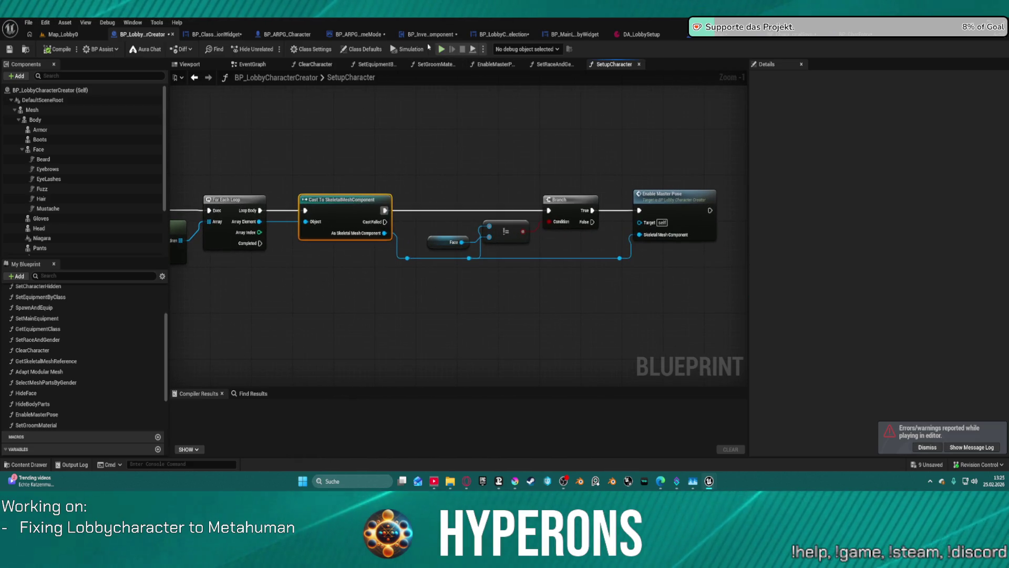
{"action": "left_click", "coordinate": [213, 35]}
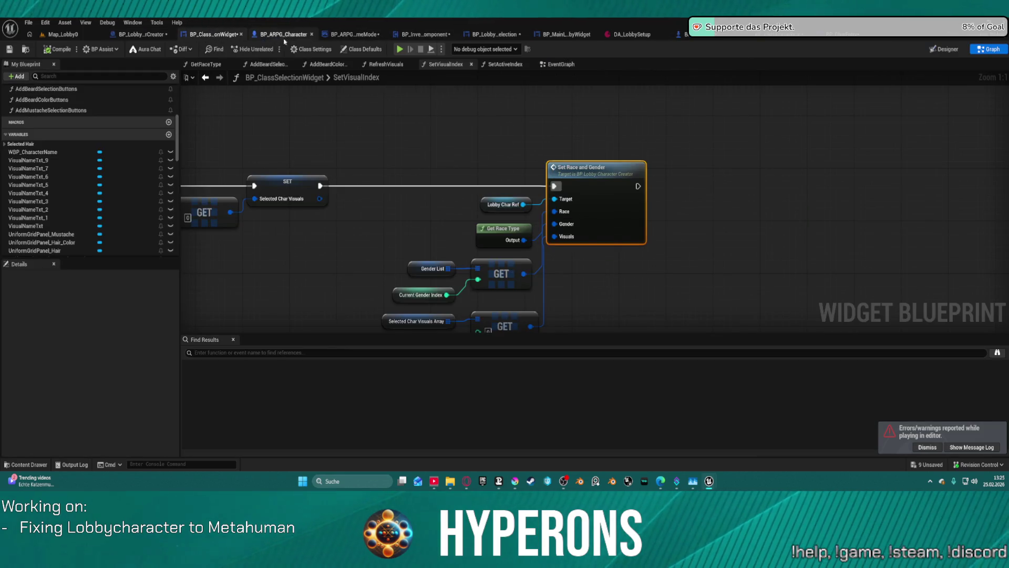
{"action": "left_click", "coordinate": [314, 35]}
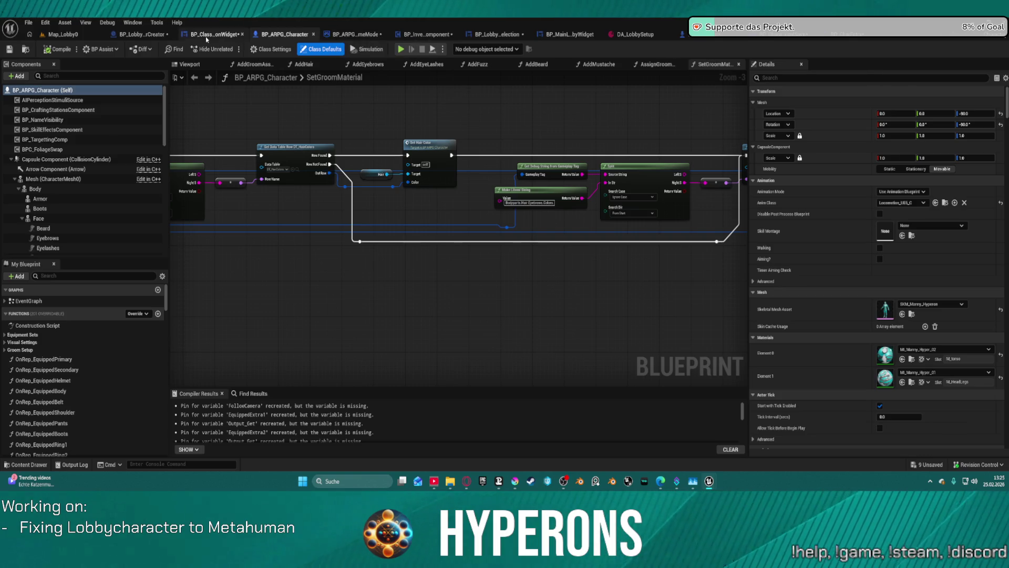
{"action": "left_click", "coordinate": [511, 34]}
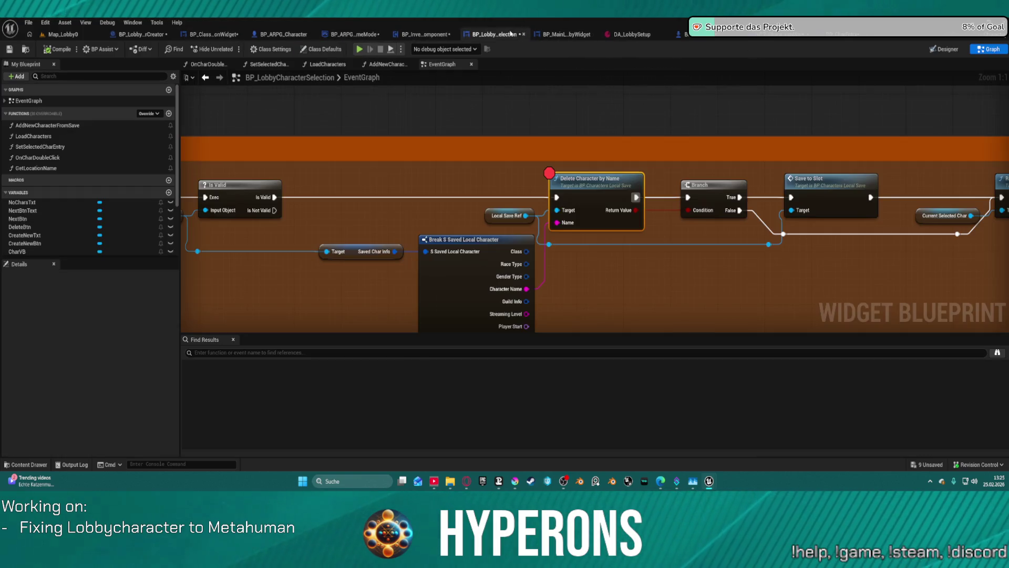
{"action": "scroll", "coordinate": [681, 194], "scroll_direction": "down", "scroll_amount": 10}
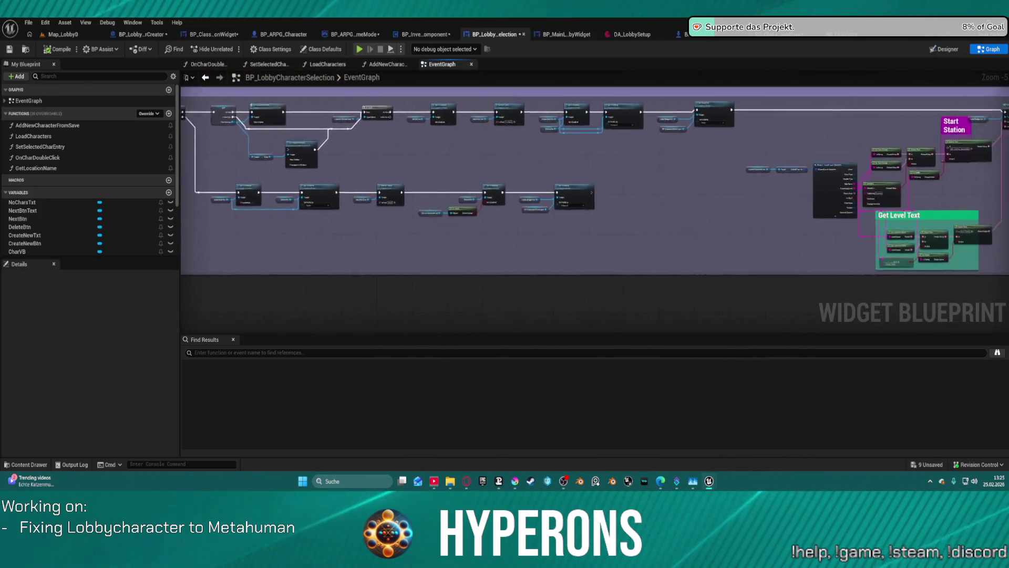
{"action": "scroll", "coordinate": [588, 158], "scroll_direction": "up", "scroll_amount": 5}
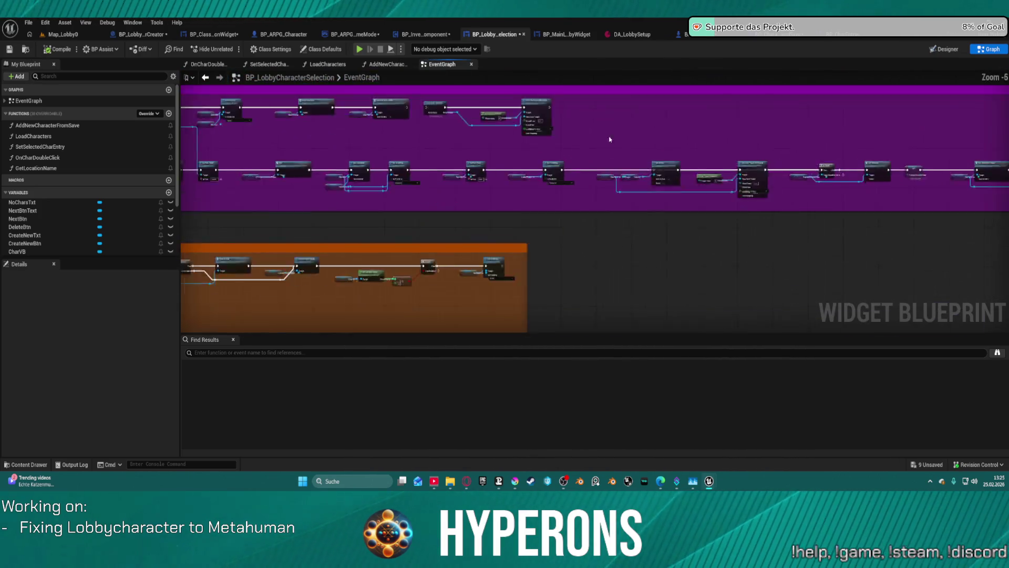
{"action": "scroll", "coordinate": [400, 178], "scroll_direction": "up", "scroll_amount": 4}
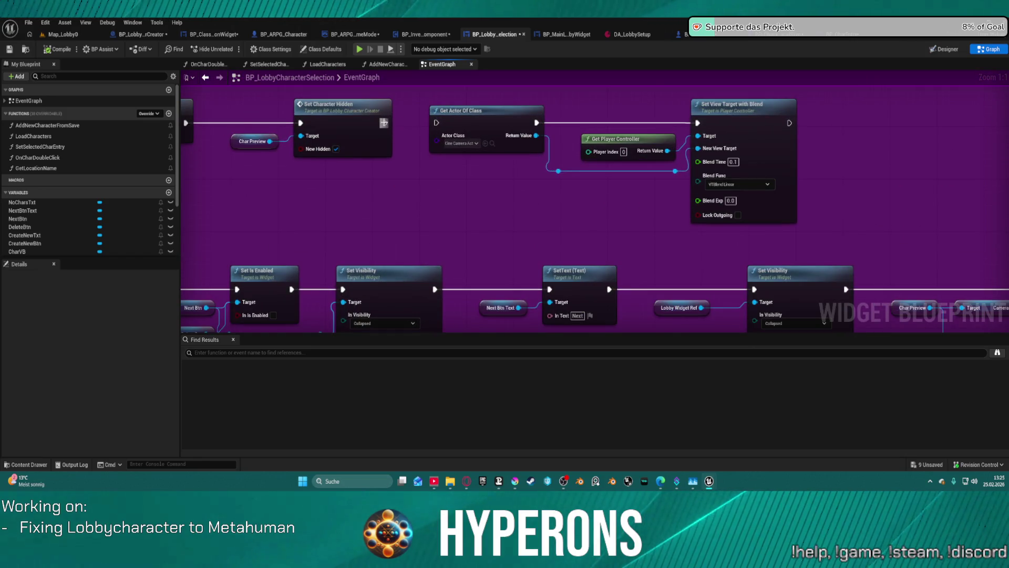
Step: Connect Set Visibility's execution output to Set Active and launch a Standalone Game
{"action": "left_click", "coordinate": [341, 104]}
{"action": "left_click_drag", "start_coordinate": [946, 276], "coordinate": [647, 185]}
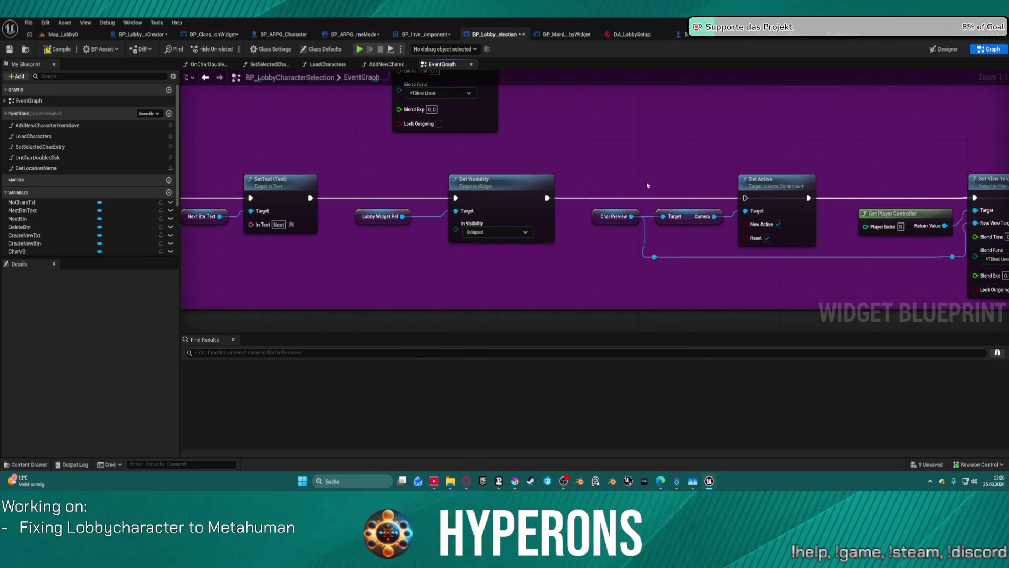
{"action": "mouse_move", "coordinate": [546, 195]}
{"action": "left_mouse_down"}
{"action": "mouse_move", "coordinate": [750, 198]}
{"action": "mouse_move", "coordinate": [546, 163]}
{"action": "mouse_move", "coordinate": [3, 135]}
{"action": "mouse_move", "coordinate": [265, 135]}
{"action": "mouse_move", "coordinate": [599, 157]}
{"action": "mouse_move", "coordinate": [47, 161]}
{"action": "mouse_move", "coordinate": [546, 167]}
{"action": "mouse_move", "coordinate": [518, 179]}
{"action": "left_mouse_up"}
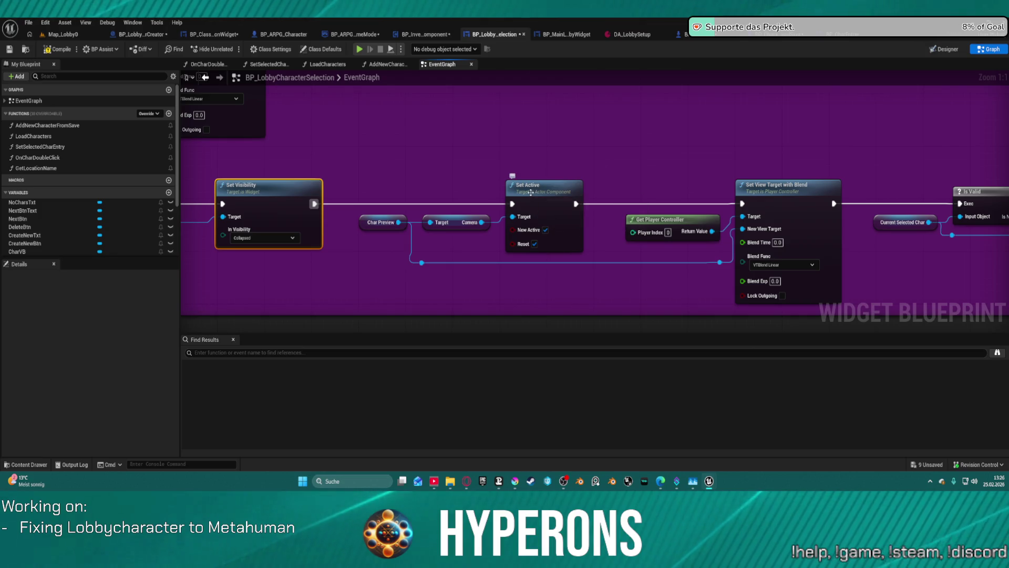
{"action": "left_click", "coordinate": [362, 77]}
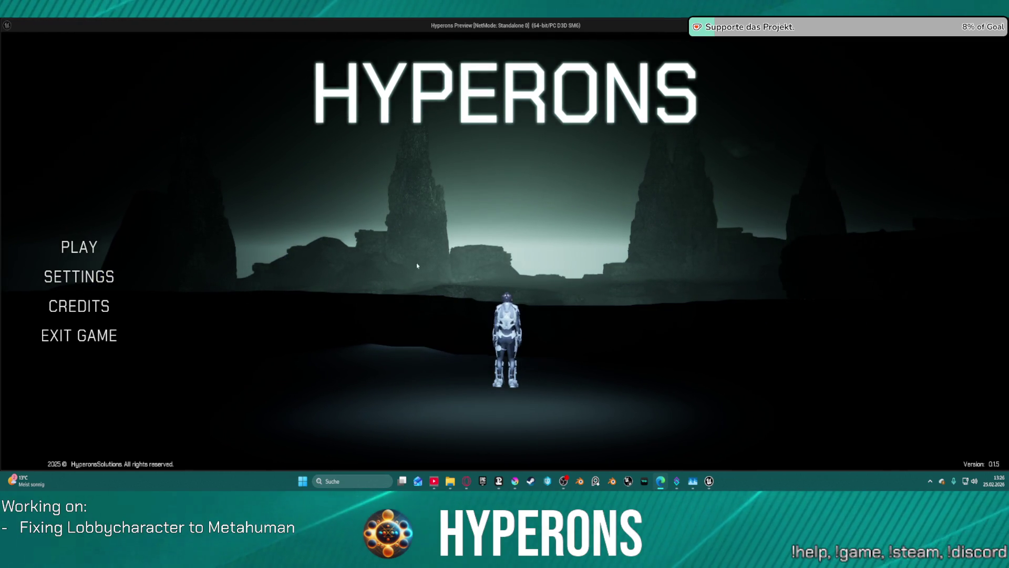
Step: Create the TEST character with a pink beard, select its card, and continue to play
{"action": "left_click", "coordinate": [81, 247]}
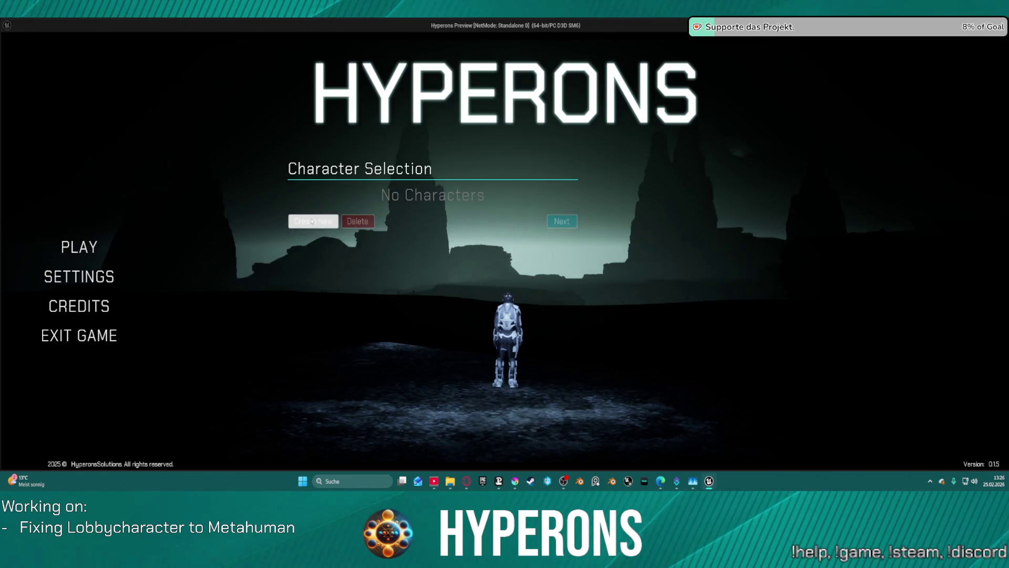
{"action": "left_click", "coordinate": [313, 221]}
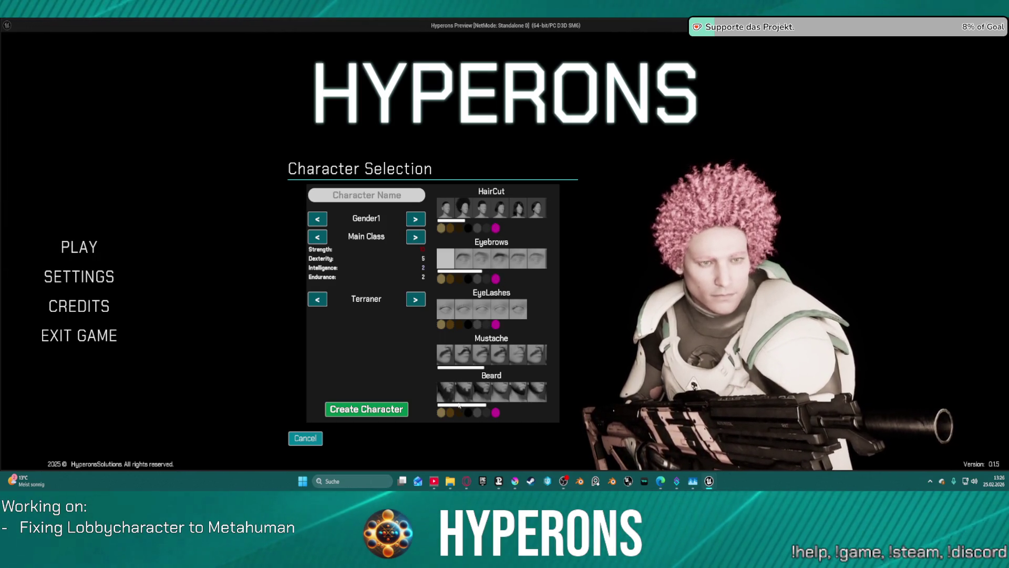
{"action": "left_click", "coordinate": [499, 397]}
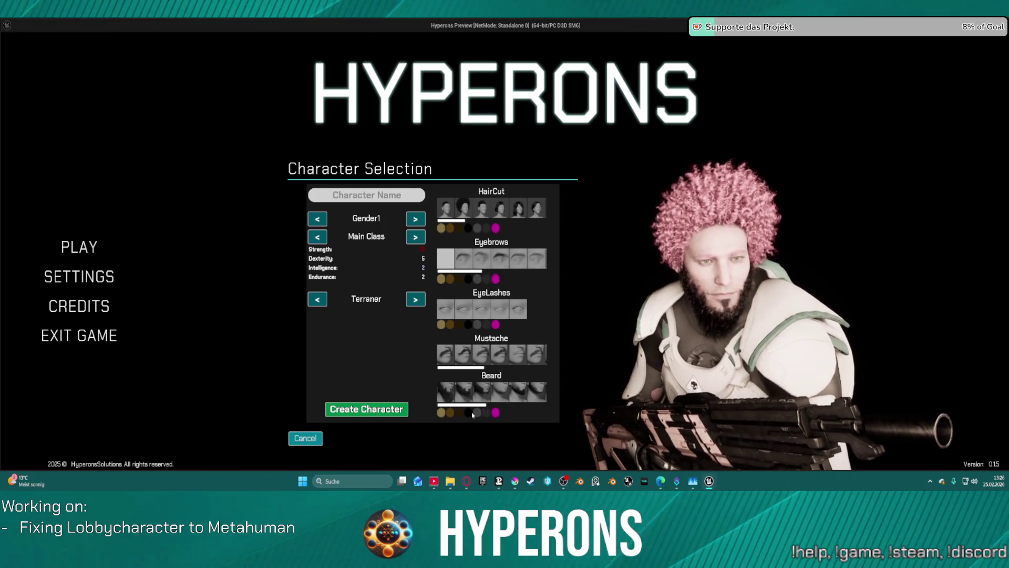
{"action": "left_click", "coordinate": [495, 413]}
{"action": "type", "text": "TEST"}
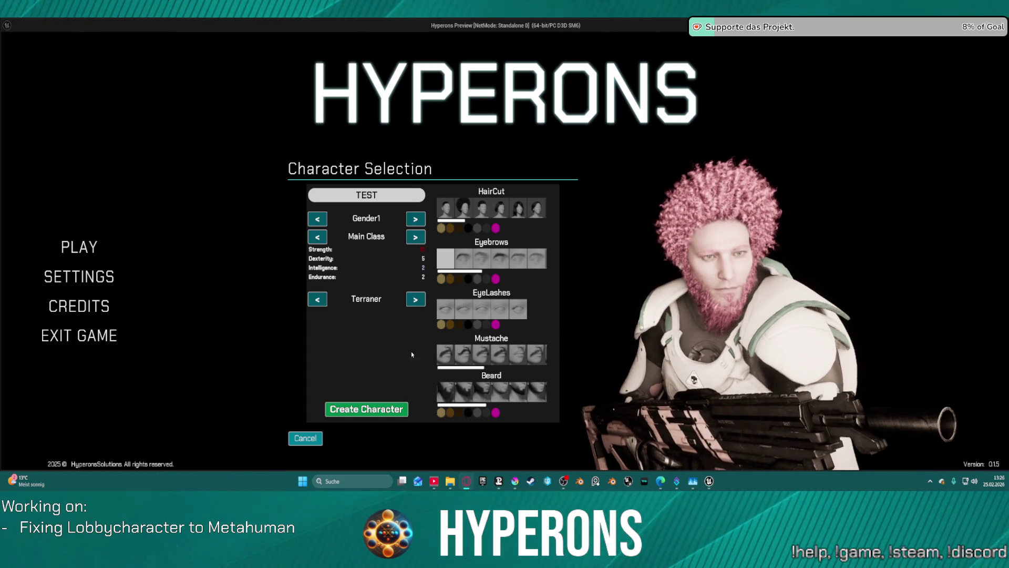
{"action": "left_click", "coordinate": [369, 410]}
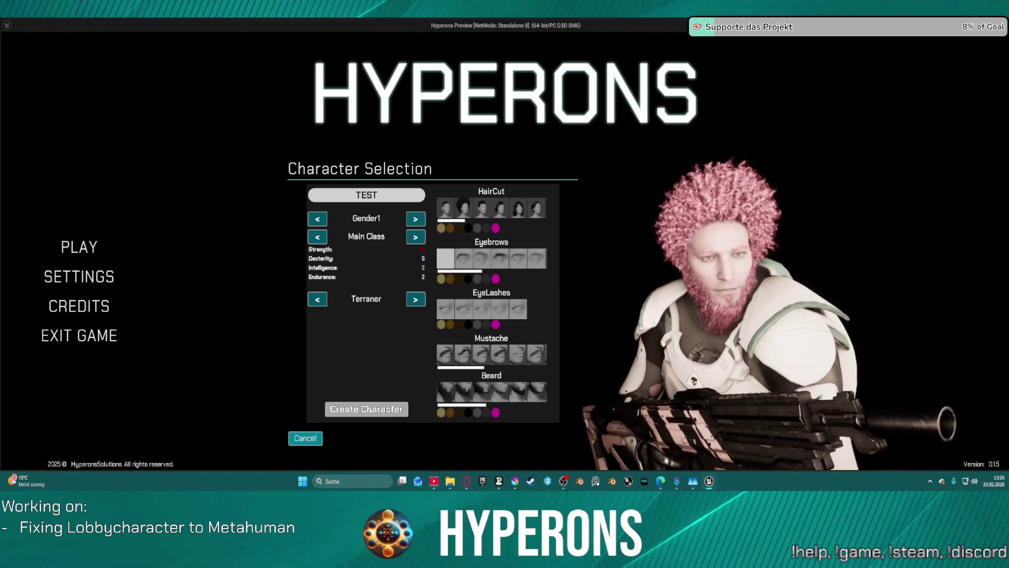
{"action": "left_click", "coordinate": [421, 211]}
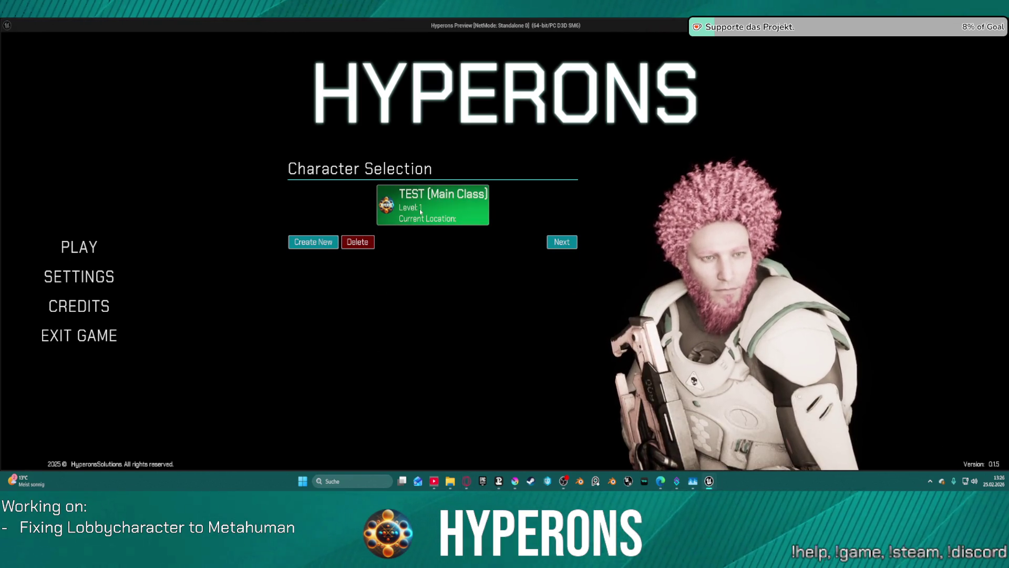
{"action": "left_click", "coordinate": [419, 209]}
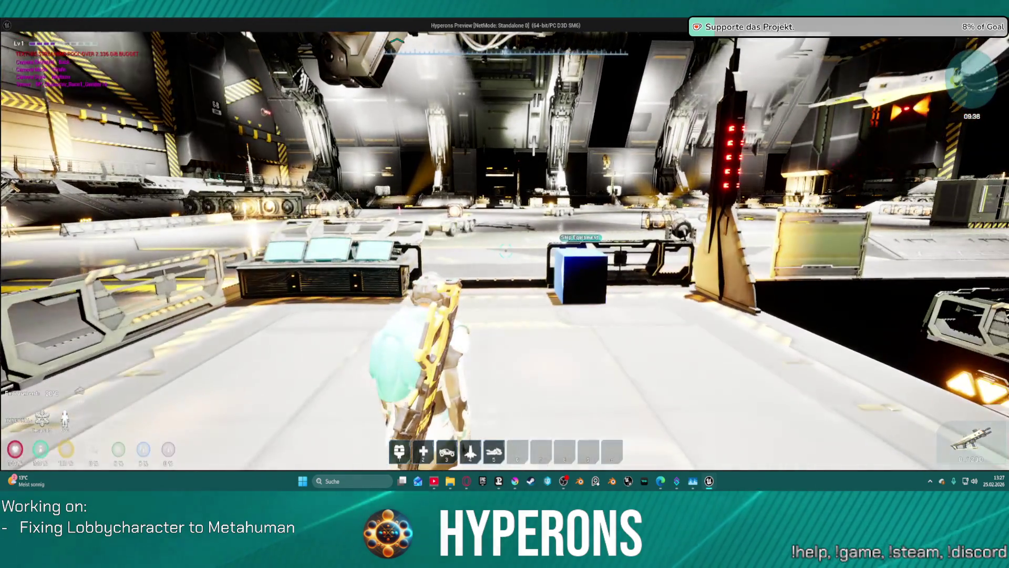
Step: Walk and jetpack the character around the hangar toward the stairs
{"action": "key", "text": "w"}
{"action": "key", "text": "space"}
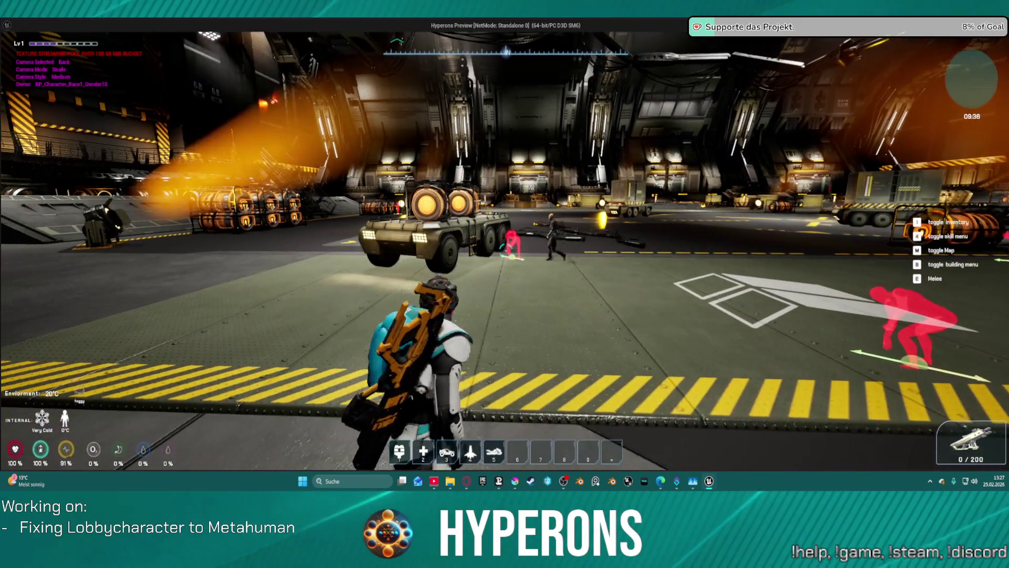
{"action": "key", "text": "e"}
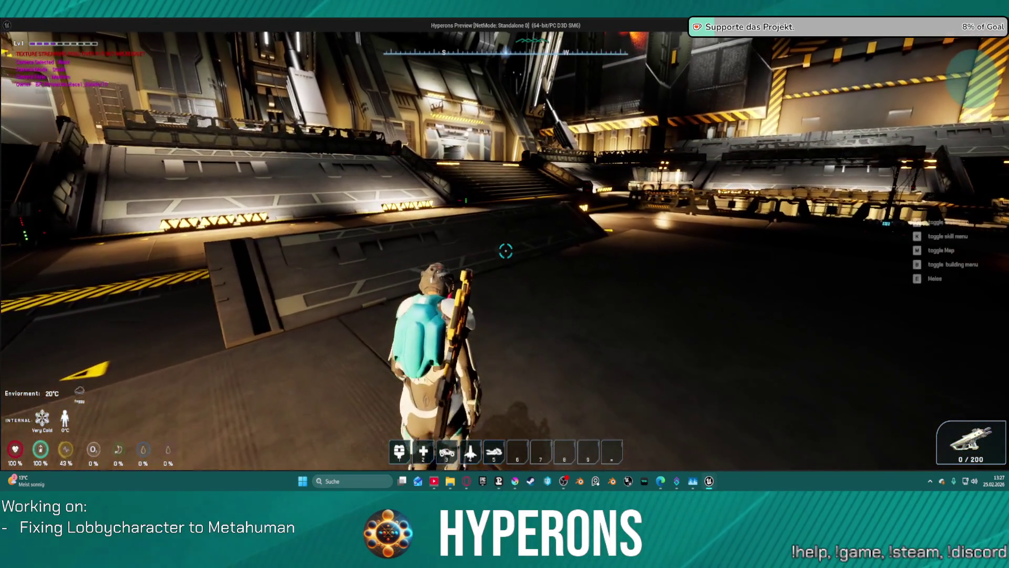
{"action": "key", "text": "w"}
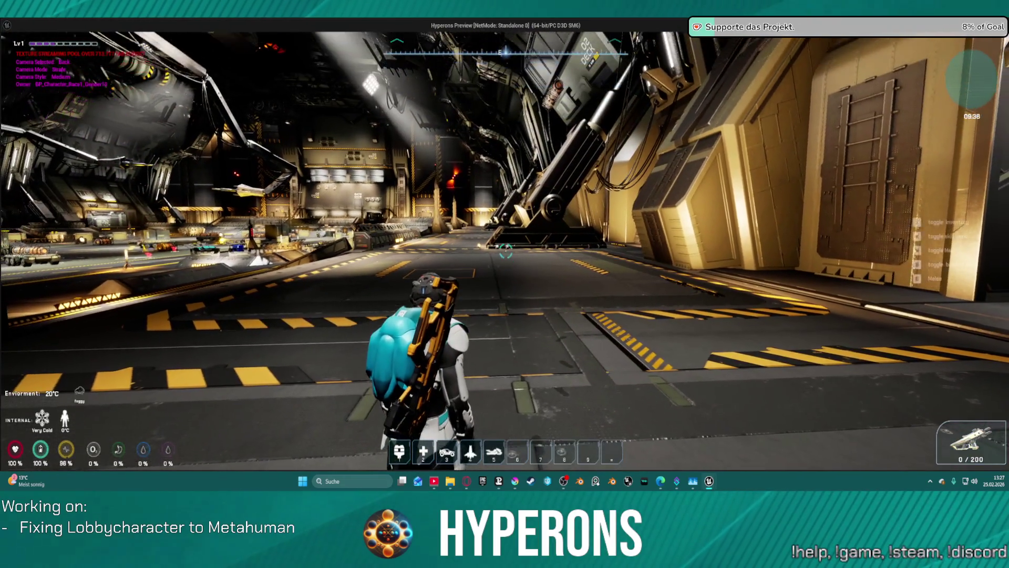
Step: Open the expanded inventory and unequip the armor into the inventory grid
{"action": "key", "text": "i"}
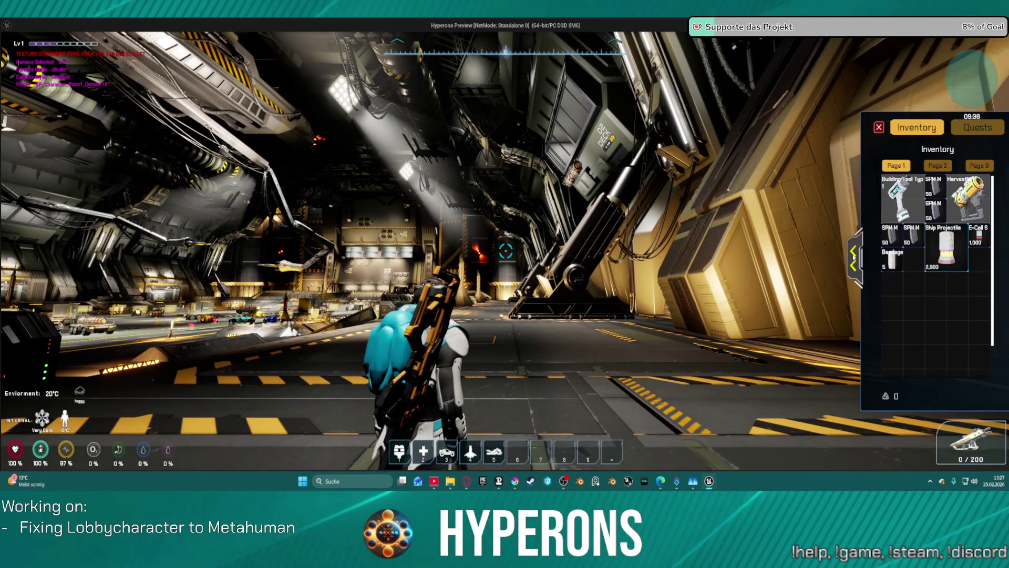
{"action": "left_click", "coordinate": [853, 258]}
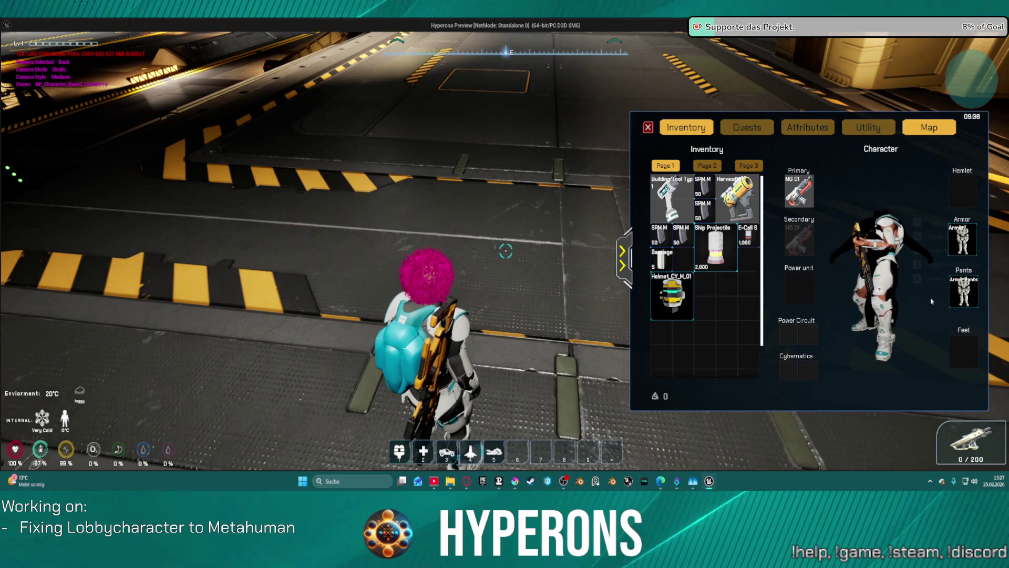
{"action": "mouse_move", "coordinate": [971, 238]}
{"action": "left_mouse_down"}
{"action": "mouse_move", "coordinate": [962, 253]}
{"action": "mouse_move", "coordinate": [738, 320]}
{"action": "left_mouse_up"}
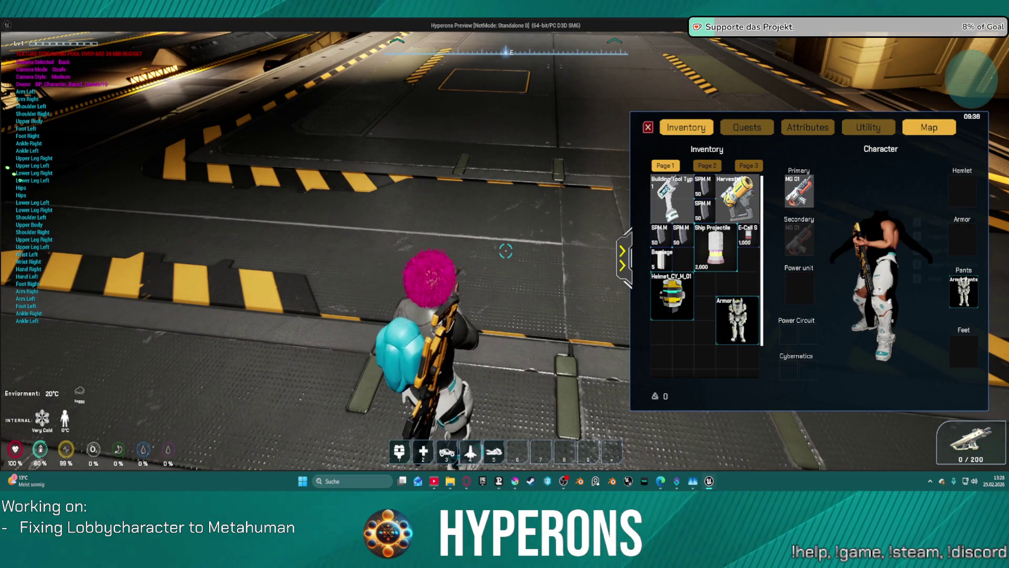
{"action": "mouse_move", "coordinate": [963, 291]}
{"action": "left_mouse_down"}
{"action": "mouse_move", "coordinate": [631, 358]}
{"action": "mouse_move", "coordinate": [678, 305]}
{"action": "mouse_move", "coordinate": [735, 269]}
{"action": "mouse_move", "coordinate": [709, 320]}
{"action": "mouse_move", "coordinate": [952, 292]}
{"action": "left_mouse_up"}
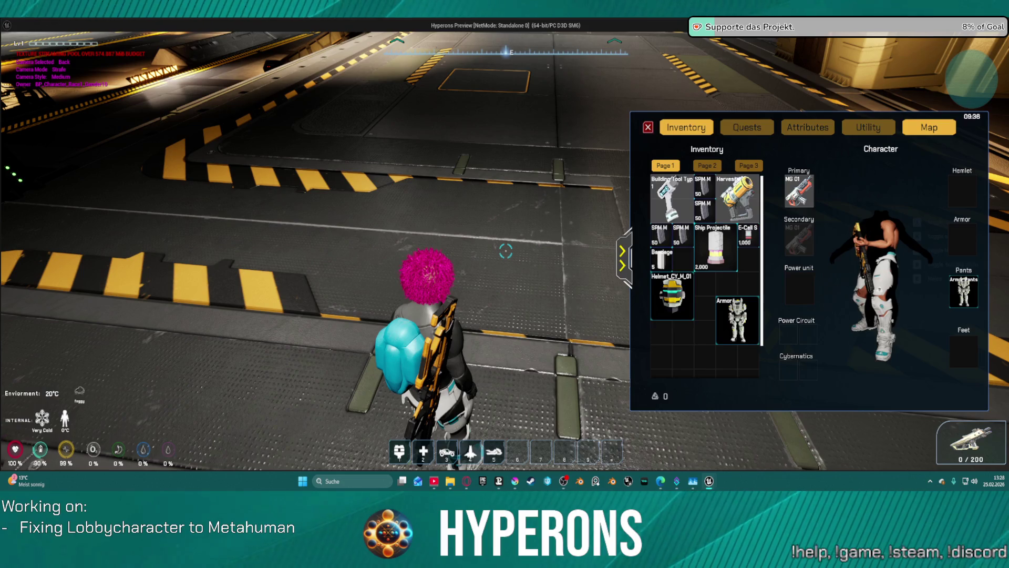
Step: Close the inventory and save the game from the pause menu
{"action": "left_click", "coordinate": [648, 128]}
{"action": "key", "text": "Escape"}
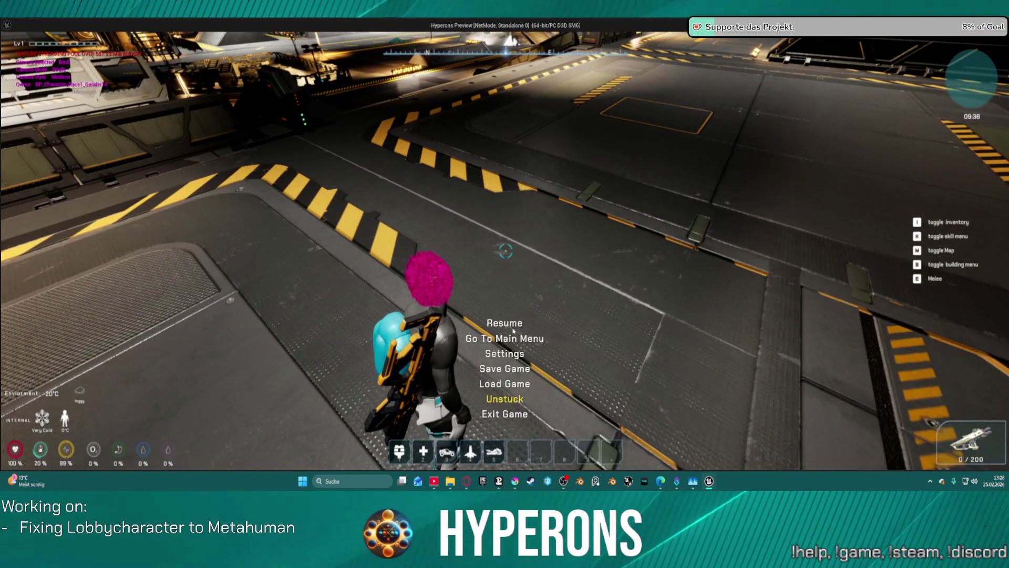
{"action": "left_click", "coordinate": [505, 368]}
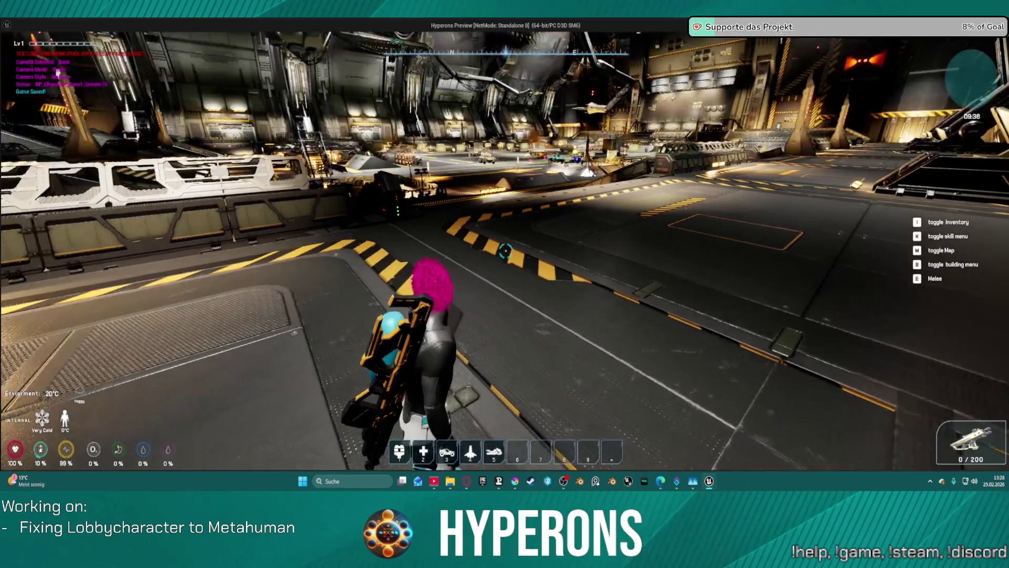
{"action": "key", "text": "Escape"}
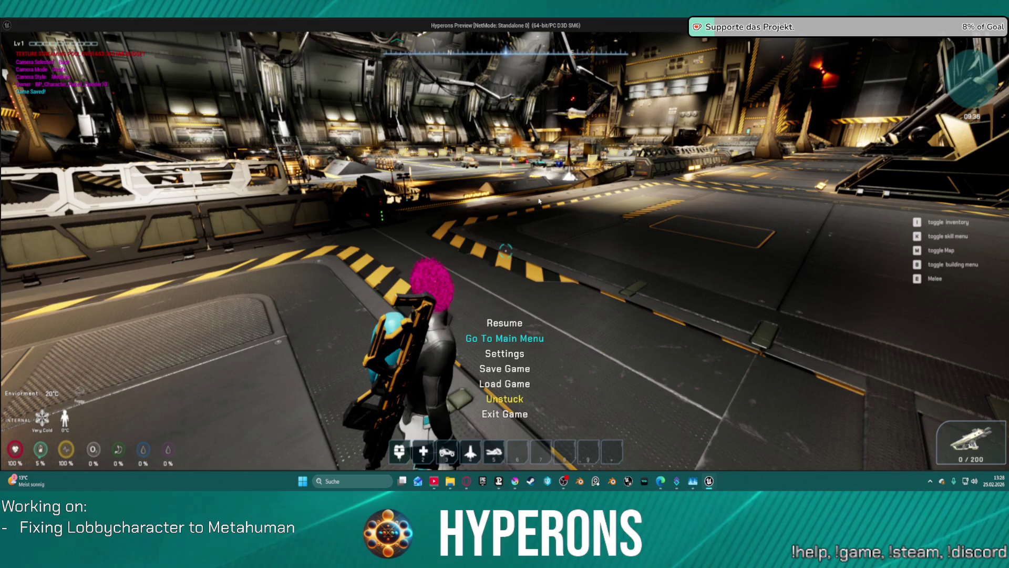
Step: Return to the main menu's character selection, pick TEST, then go back to the list
{"action": "left_click", "coordinate": [505, 338]}
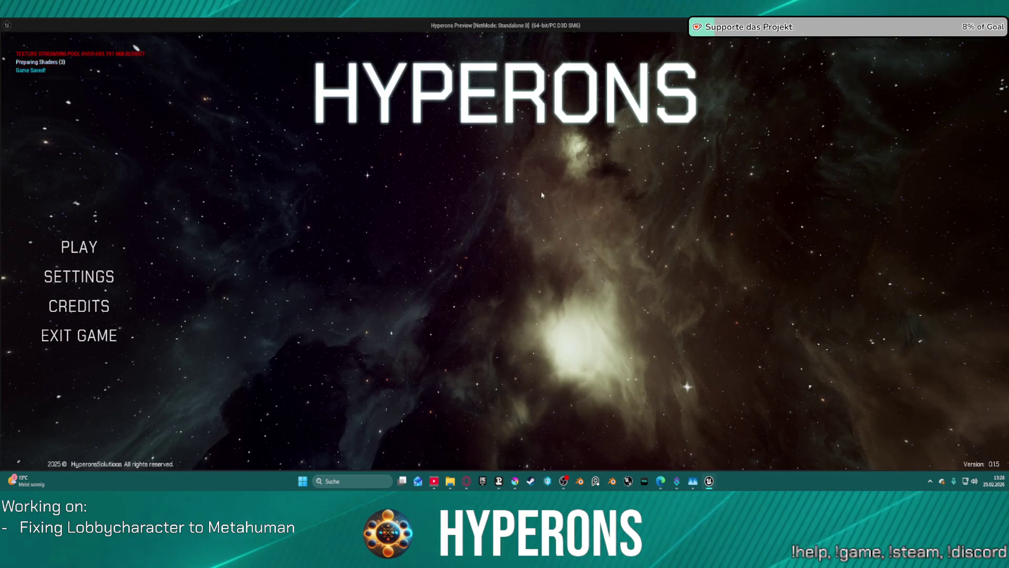
{"action": "left_click", "coordinate": [66, 248]}
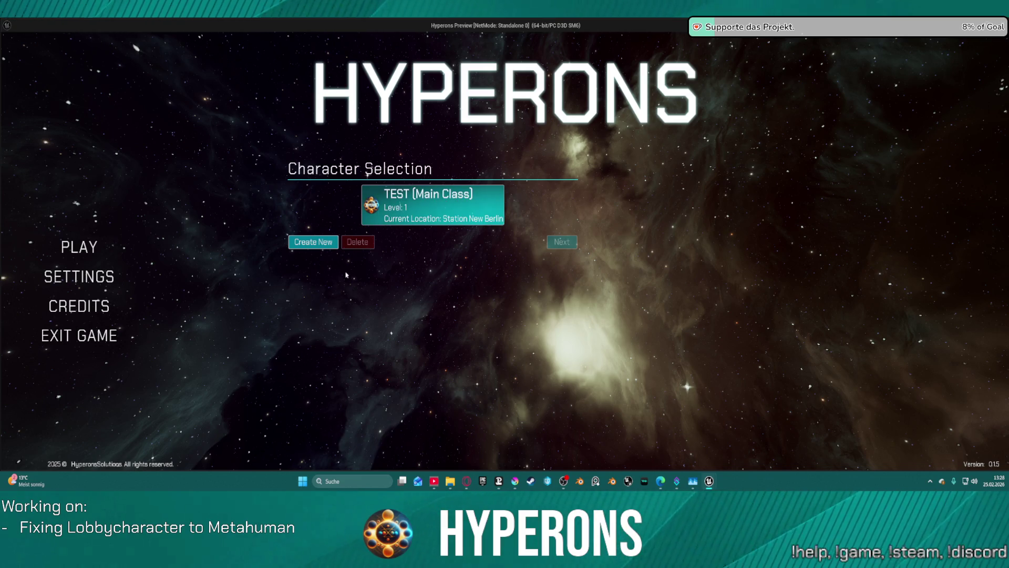
{"action": "left_click", "coordinate": [413, 222]}
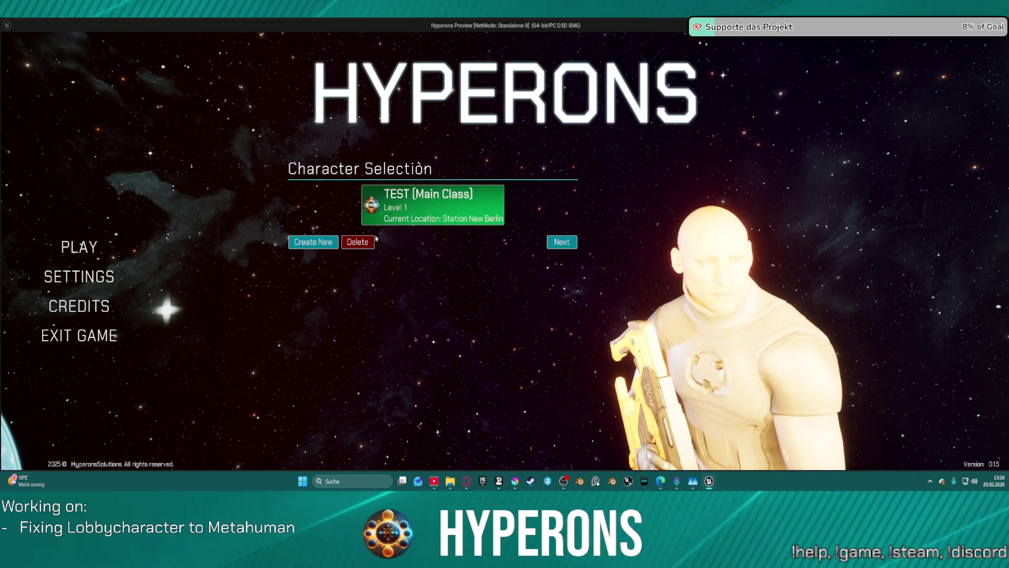
{"action": "left_click", "coordinate": [451, 220]}
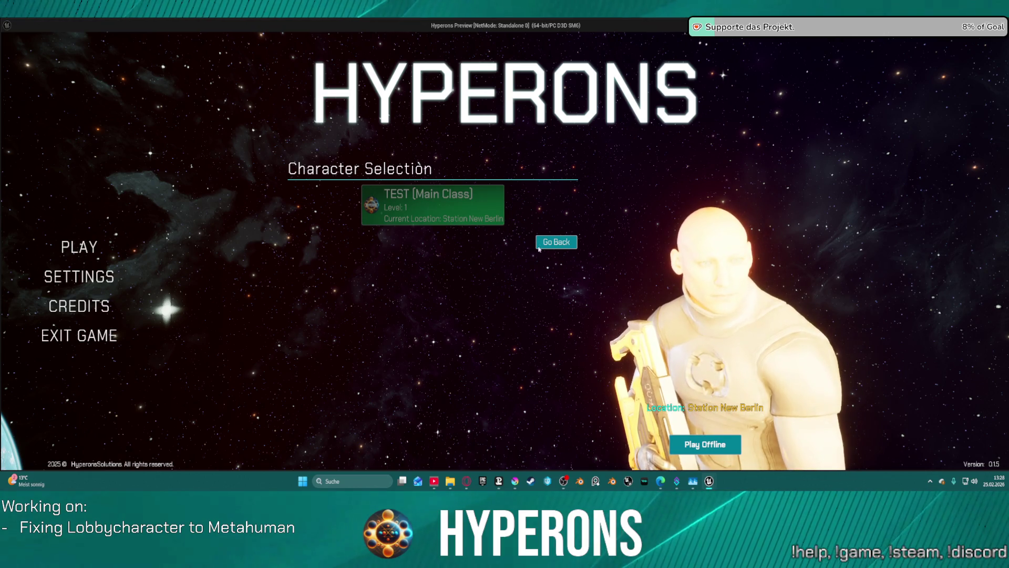
{"action": "left_click", "coordinate": [564, 244]}
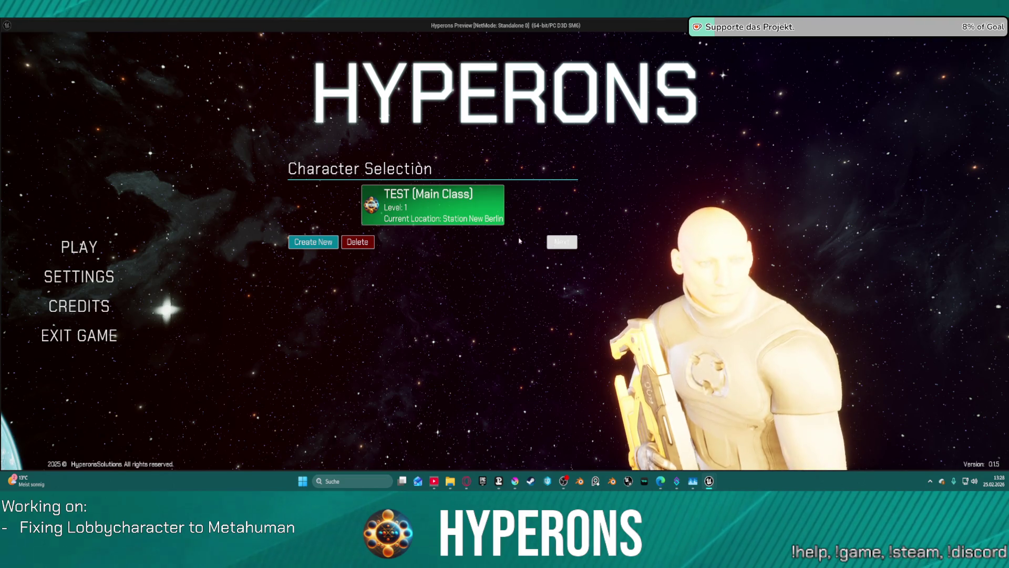
Step: Create a second character named 'ewwawe'
{"action": "left_click", "coordinate": [307, 244]}
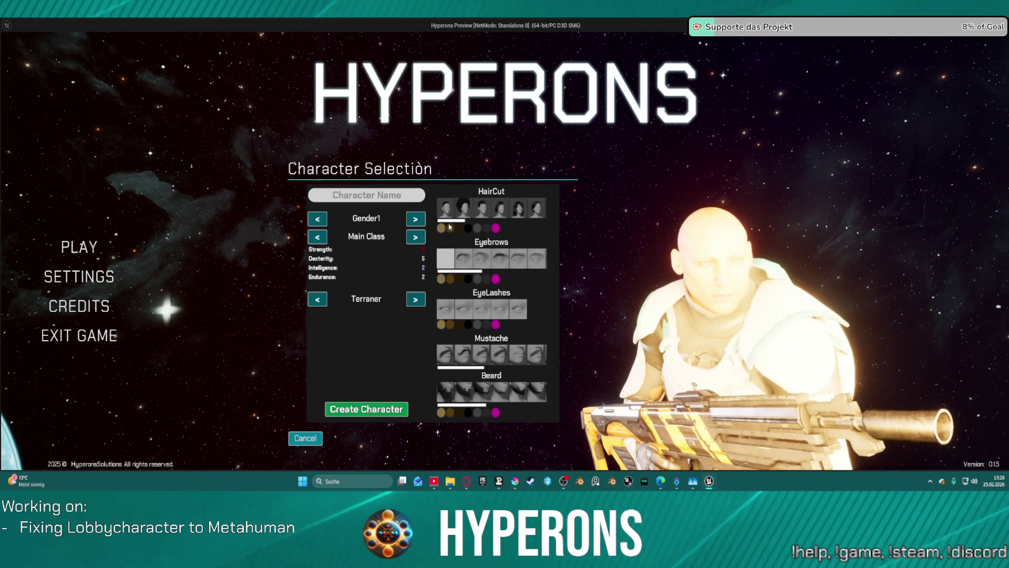
{"action": "left_click", "coordinate": [366, 195]}
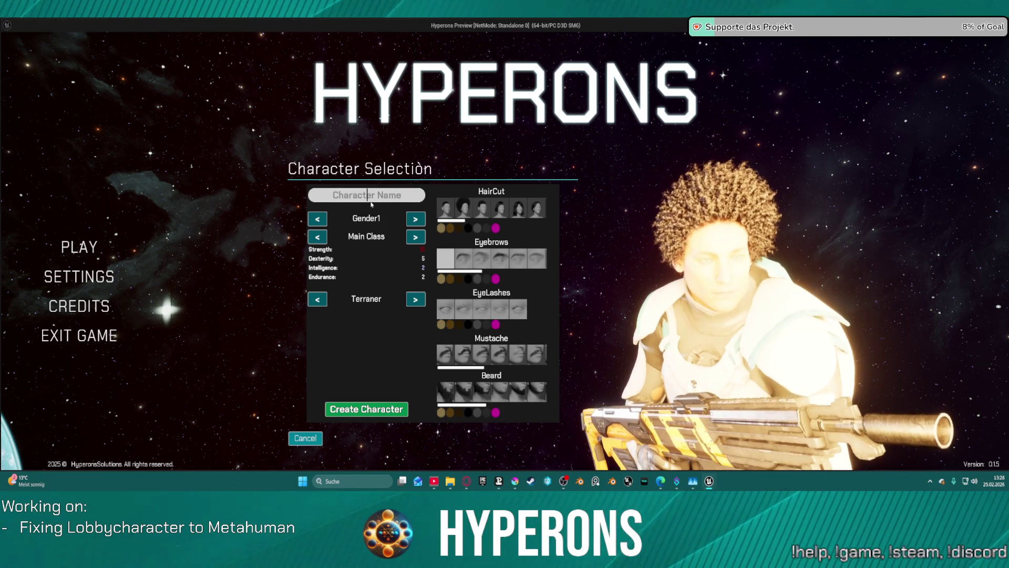
{"action": "type", "text": "ewwawe"}
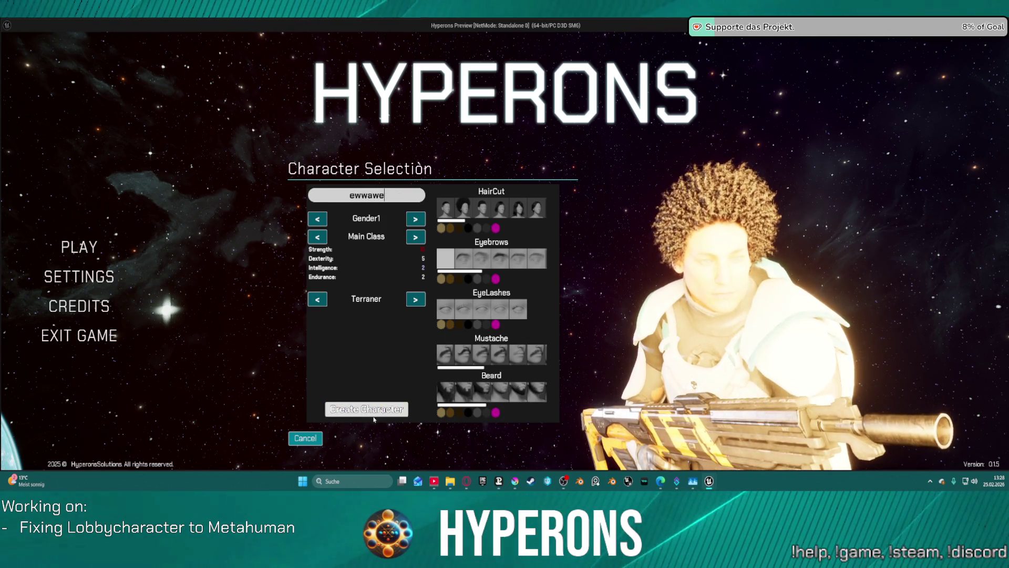
{"action": "left_click", "coordinate": [371, 410]}
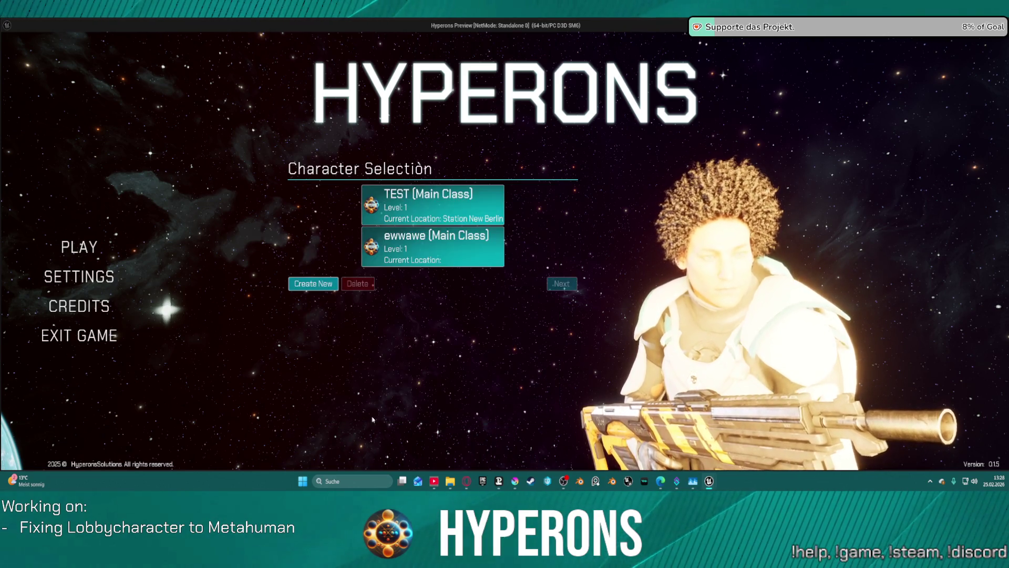
Step: Play offline as TEST, fly briefly around the hangar, then stop the preview
{"action": "left_click", "coordinate": [422, 217]}
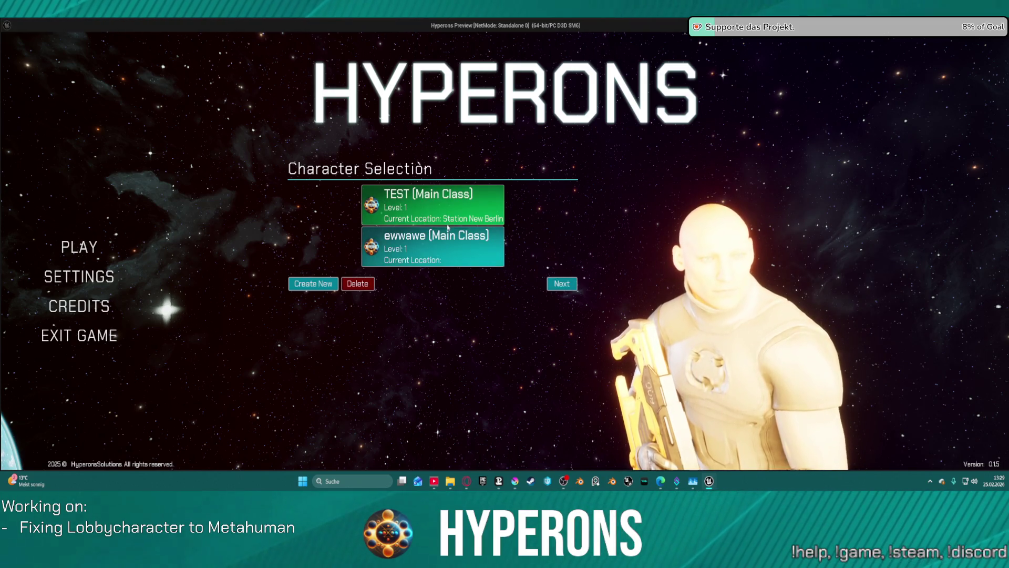
{"action": "left_click", "coordinate": [560, 284]}
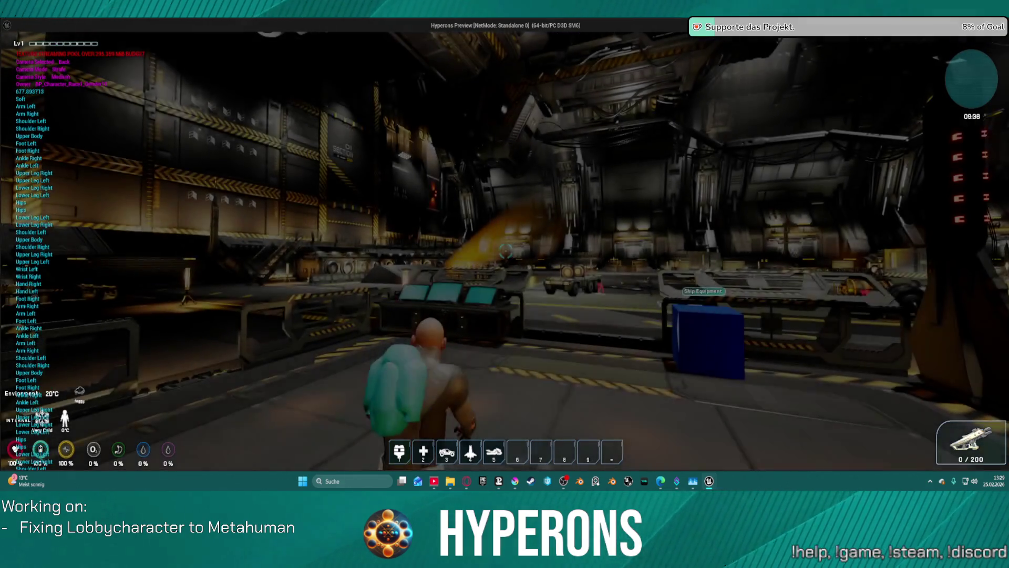
{"action": "key", "text": "w"}
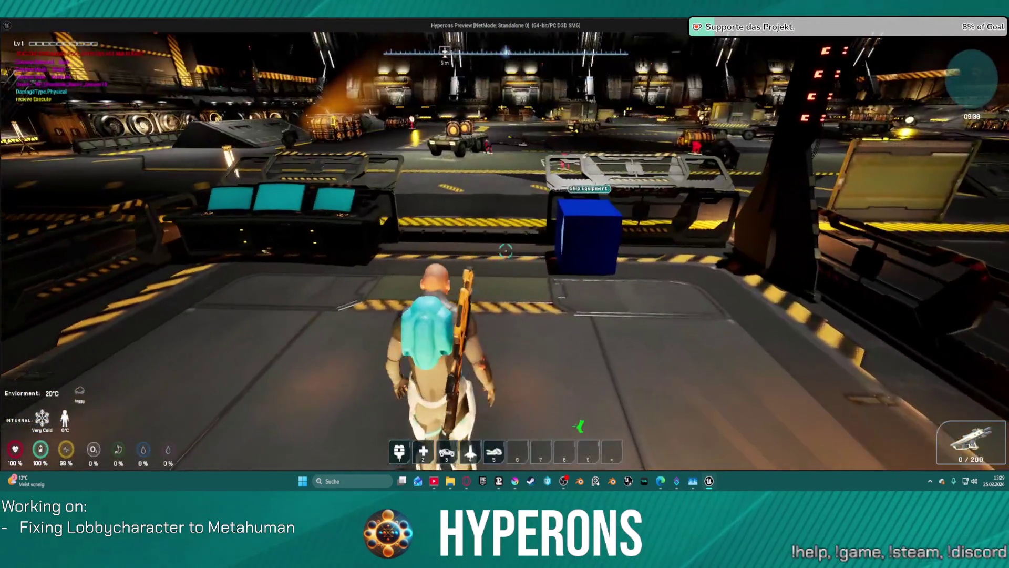
{"action": "key", "text": "space"}
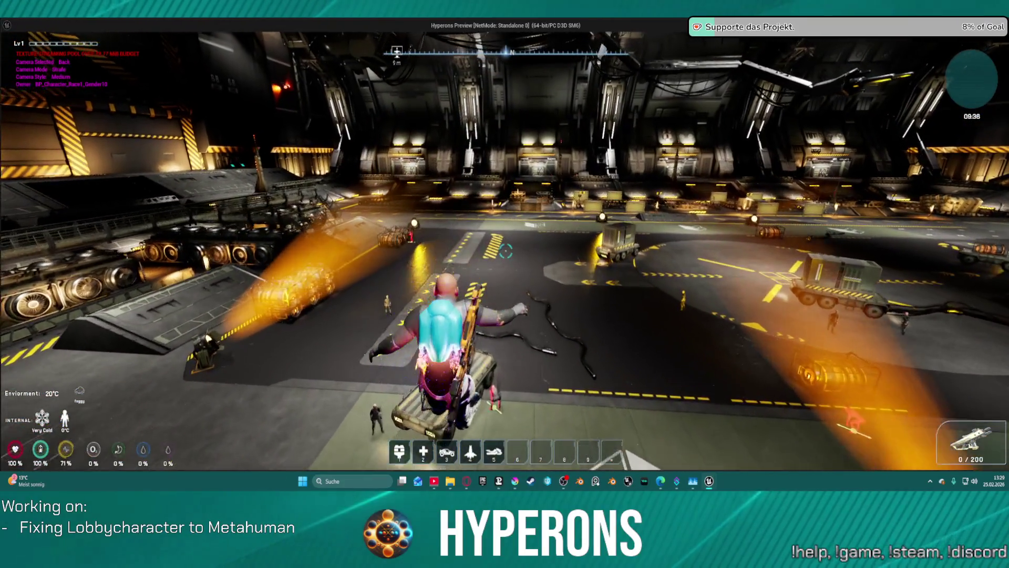
{"action": "key", "text": "alt+Tab"}
{"action": "key", "text": "Escape"}
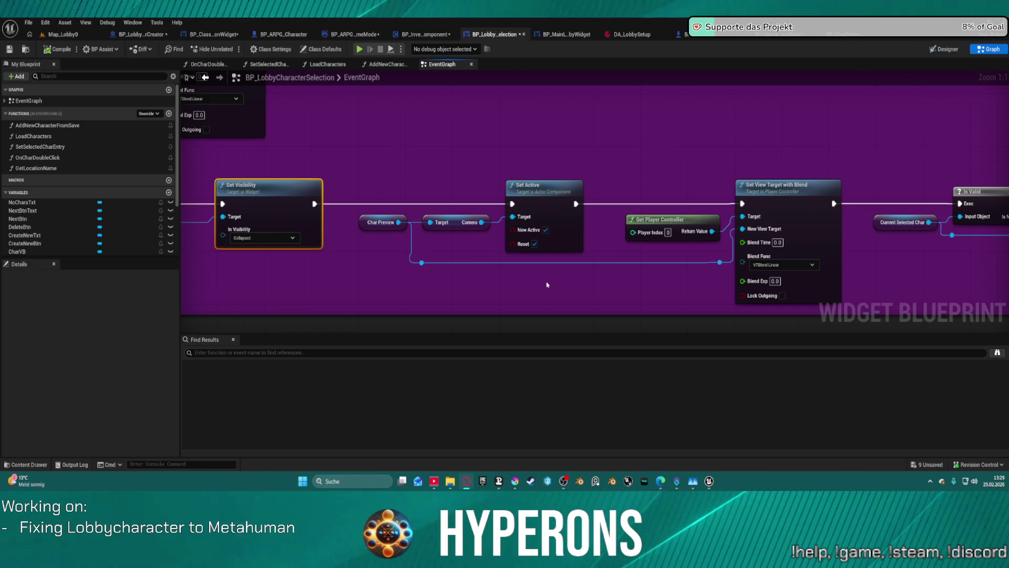
Step: Open the SetSelectedCharEntry function from the character entry's mouse-down graph
{"action": "scroll", "coordinate": [588, 181], "scroll_direction": "down", "scroll_amount": 3}
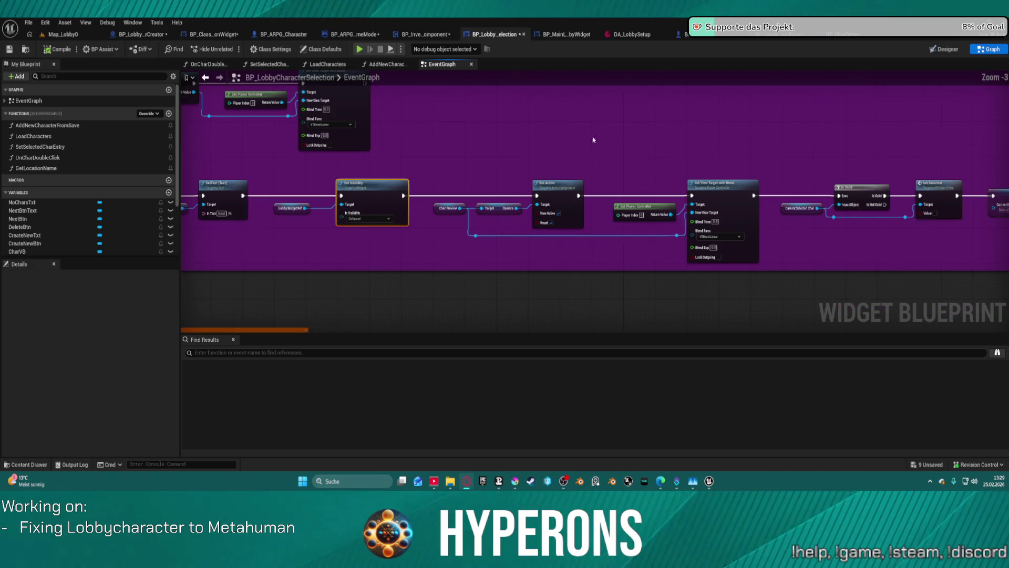
{"action": "mouse_move", "coordinate": [582, 152]}
{"action": "left_mouse_down"}
{"action": "mouse_move", "coordinate": [813, 237]}
{"action": "mouse_move", "coordinate": [669, 188]}
{"action": "left_mouse_up"}
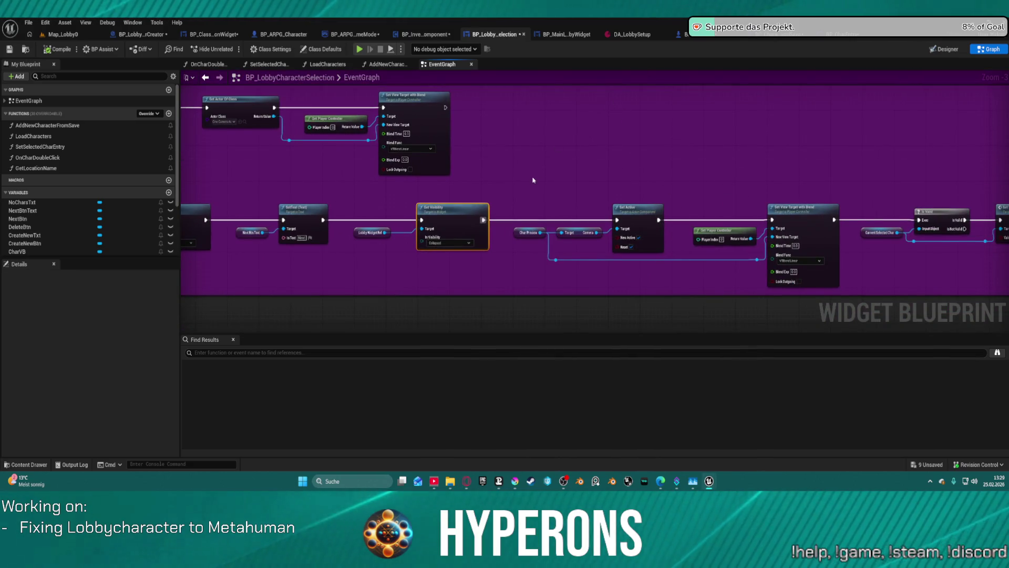
{"action": "scroll", "coordinate": [533, 180], "scroll_direction": "down", "scroll_amount": 3}
{"action": "mouse_move", "coordinate": [647, 185]}
{"action": "left_mouse_down"}
{"action": "mouse_move", "coordinate": [771, 228]}
{"action": "mouse_move", "coordinate": [760, 158]}
{"action": "mouse_move", "coordinate": [737, 126]}
{"action": "left_mouse_up"}
{"action": "left_click", "coordinate": [856, 36]}
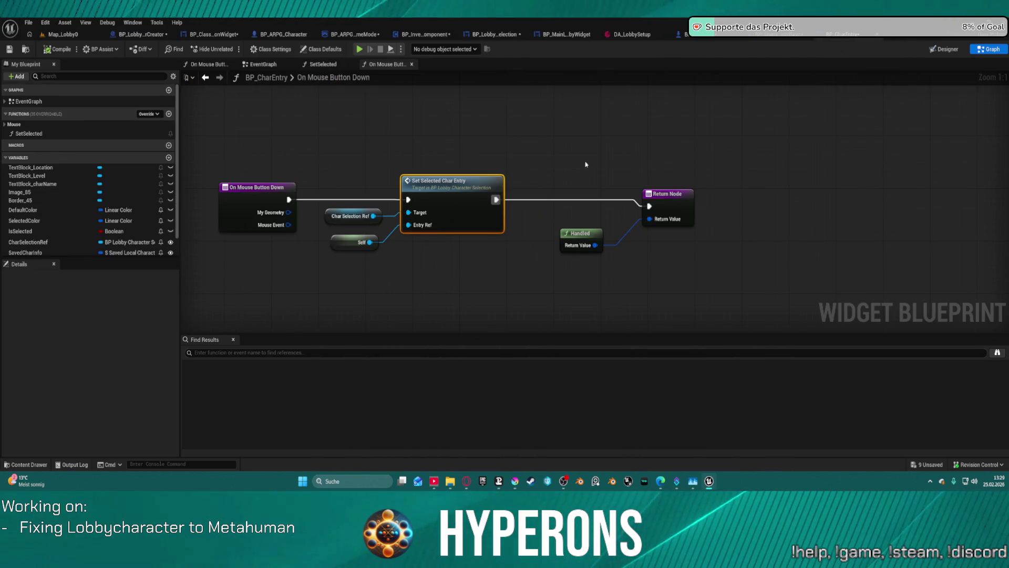
{"action": "double_click", "coordinate": [438, 190]}
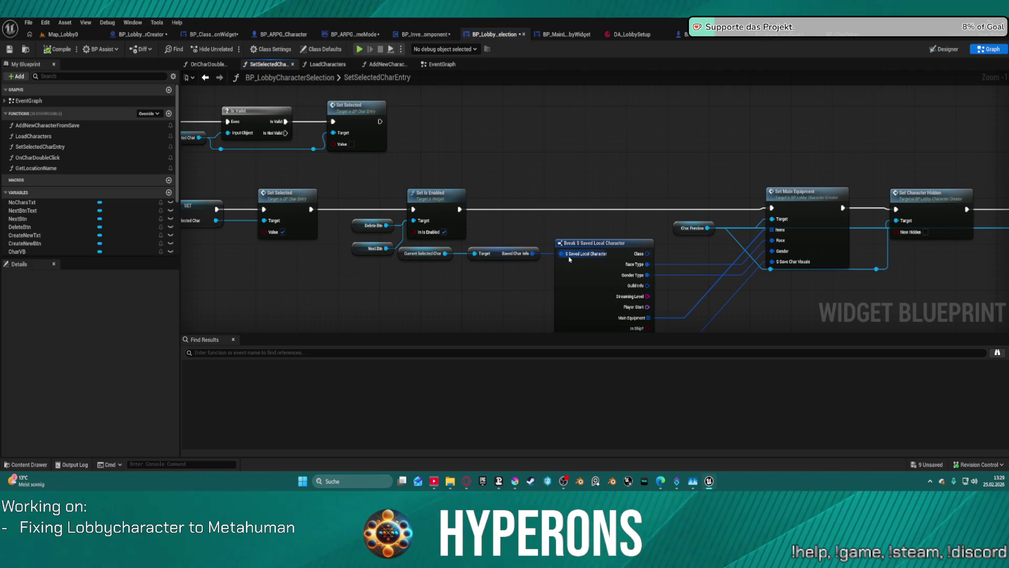
Step: Pan to Break S Saved Local Character and select the Set Main Equipment call
{"action": "mouse_move", "coordinate": [577, 142]}
{"action": "left_mouse_down"}
{"action": "mouse_move", "coordinate": [543, 110]}
{"action": "mouse_move", "coordinate": [266, 77]}
{"action": "left_mouse_up"}
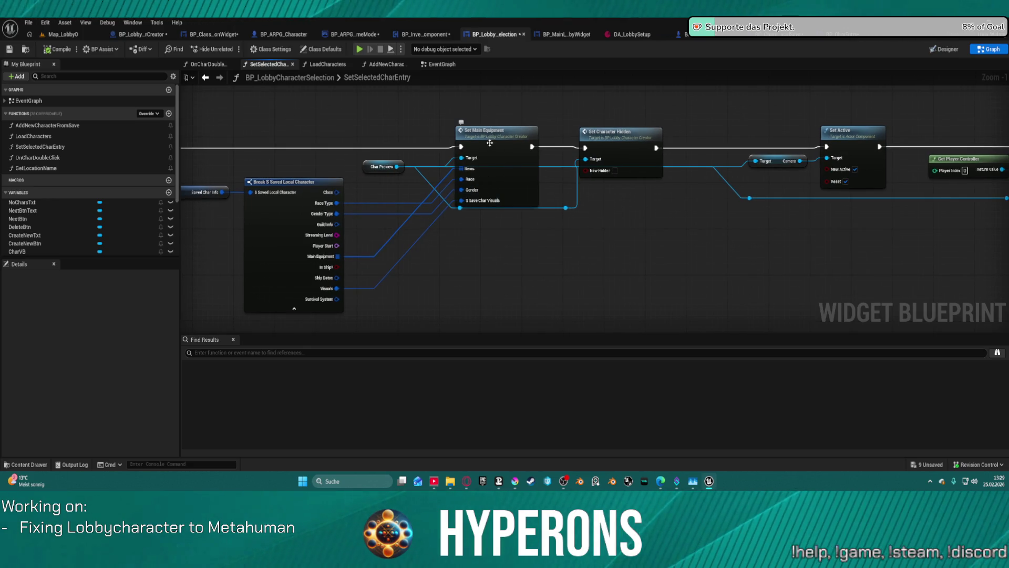
{"action": "mouse_move", "coordinate": [530, 252]}
{"action": "left_mouse_down"}
{"action": "mouse_move", "coordinate": [363, 228]}
{"action": "mouse_move", "coordinate": [506, 232]}
{"action": "left_mouse_up"}
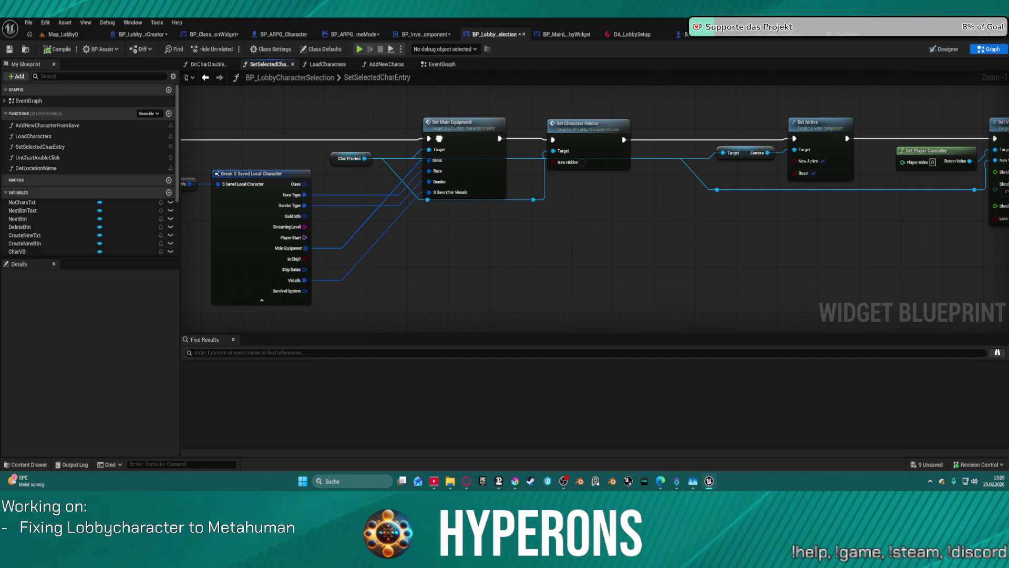
{"action": "left_click_drag", "start_coordinate": [438, 138], "coordinate": [152, 156]}
{"action": "left_click_drag", "start_coordinate": [292, 105], "coordinate": [820, 247]}
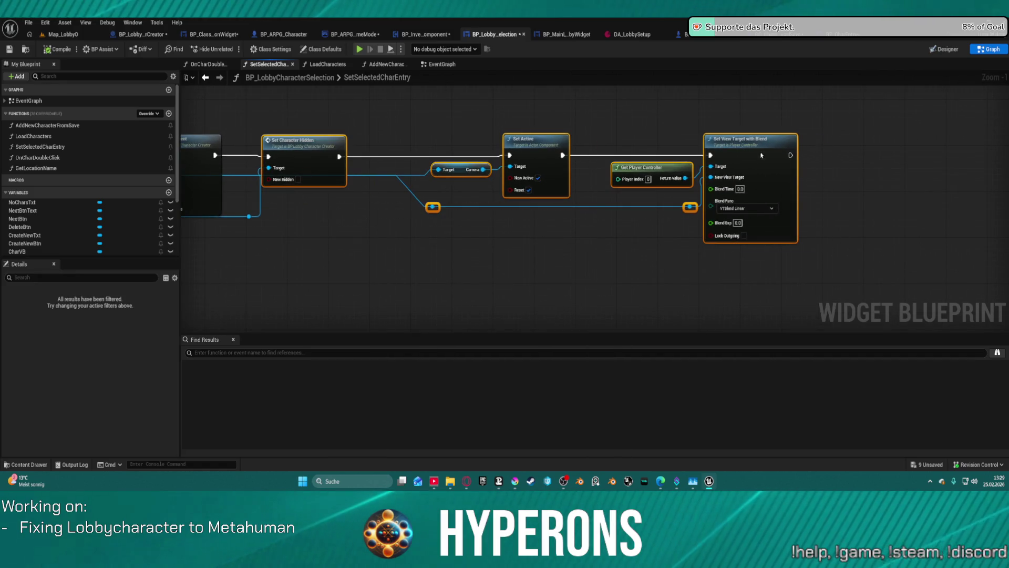
{"action": "left_click_drag", "start_coordinate": [761, 155], "coordinate": [815, 148]}
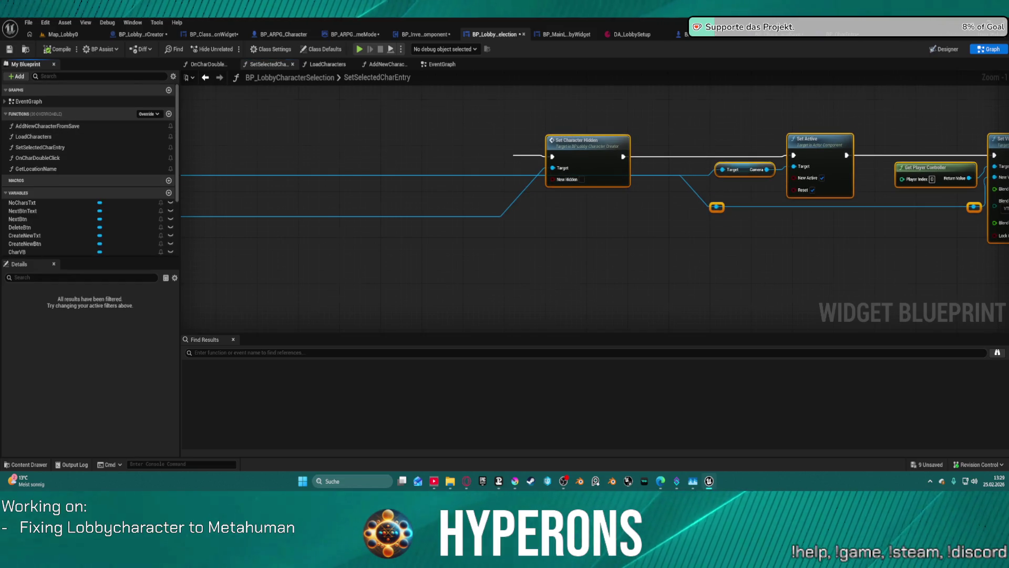
{"action": "mouse_move", "coordinate": [210, 131]}
{"action": "left_mouse_down"}
{"action": "mouse_move", "coordinate": [382, 165]}
{"action": "mouse_move", "coordinate": [444, 264]}
{"action": "left_mouse_up"}
{"action": "scroll", "coordinate": [444, 265], "scroll_direction": "up", "scroll_amount": 1}
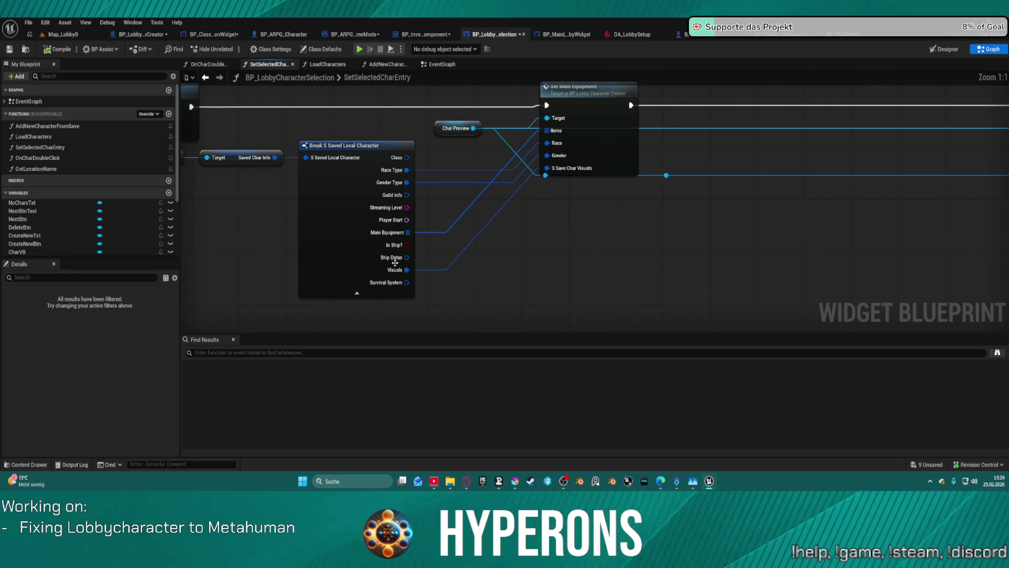
{"action": "left_click", "coordinate": [594, 150]}
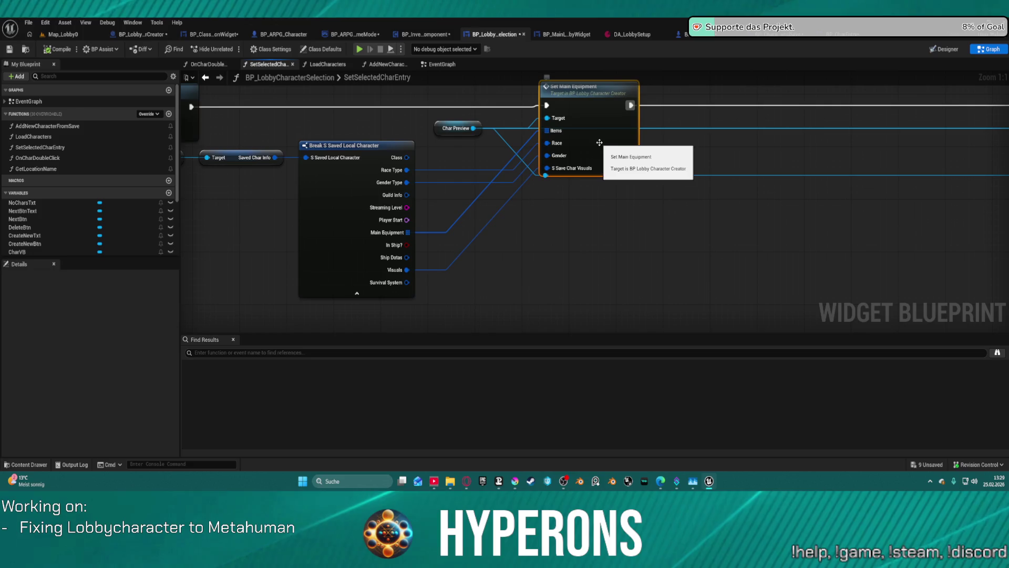
Step: Open SetMainEquipment, then SetRaceAndGender, and view its entry, Branch and Setup Character nodes
{"action": "double_click", "coordinate": [598, 141]}
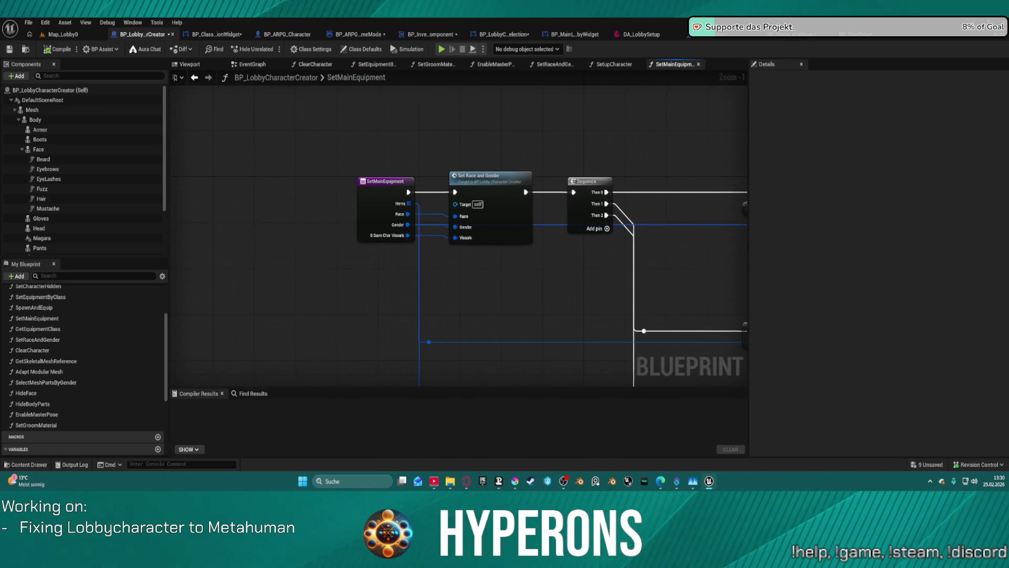
{"action": "double_click", "coordinate": [500, 207]}
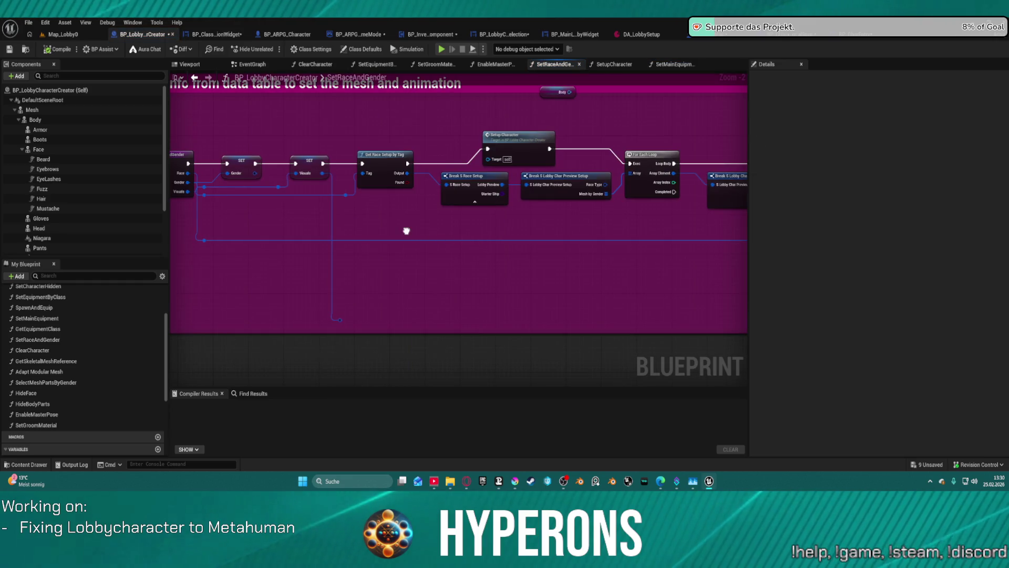
{"action": "mouse_move", "coordinate": [406, 230]}
{"action": "left_mouse_down"}
{"action": "mouse_move", "coordinate": [699, 225]}
{"action": "mouse_move", "coordinate": [173, 245]}
{"action": "left_mouse_up"}
{"action": "mouse_move", "coordinate": [526, 247]}
{"action": "left_mouse_down"}
{"action": "mouse_move", "coordinate": [342, 251]}
{"action": "mouse_move", "coordinate": [336, 272]}
{"action": "mouse_move", "coordinate": [394, 253]}
{"action": "mouse_move", "coordinate": [178, 269]}
{"action": "mouse_move", "coordinate": [197, 274]}
{"action": "mouse_move", "coordinate": [362, 232]}
{"action": "mouse_move", "coordinate": [390, 205]}
{"action": "mouse_move", "coordinate": [640, 187]}
{"action": "mouse_move", "coordinate": [519, 219]}
{"action": "mouse_move", "coordinate": [686, 218]}
{"action": "mouse_move", "coordinate": [235, 226]}
{"action": "mouse_move", "coordinate": [604, 237]}
{"action": "left_mouse_up"}
{"action": "mouse_move", "coordinate": [173, 225]}
{"action": "left_mouse_down"}
{"action": "mouse_move", "coordinate": [406, 225]}
{"action": "mouse_move", "coordinate": [559, 207]}
{"action": "left_mouse_up"}
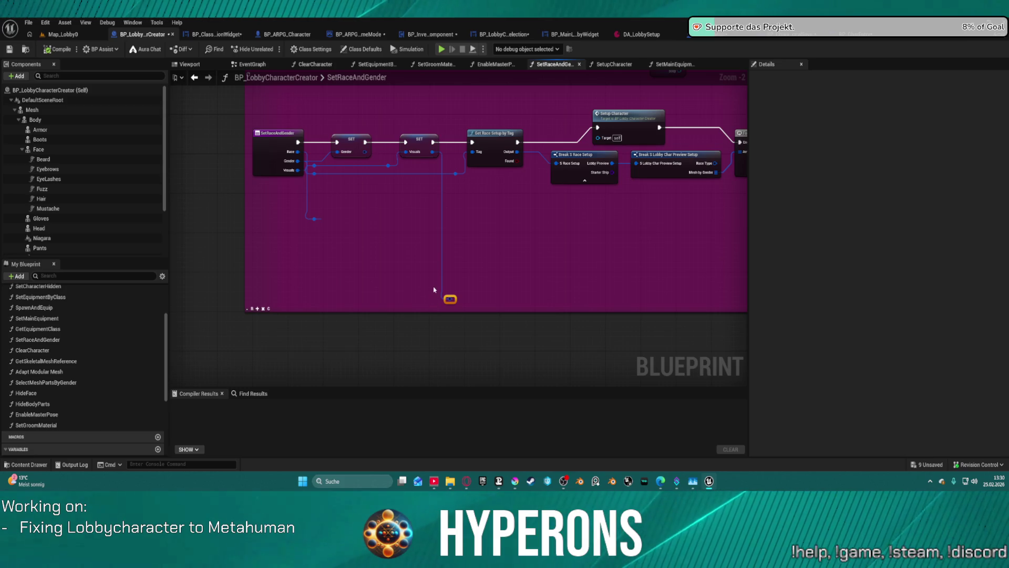
Step: Remove the unused orange reroute node and its wire from SetRaceAndGender
{"action": "key", "text": "ctrl+z"}
{"action": "scroll", "coordinate": [346, 217], "scroll_direction": "up", "scroll_amount": 2}
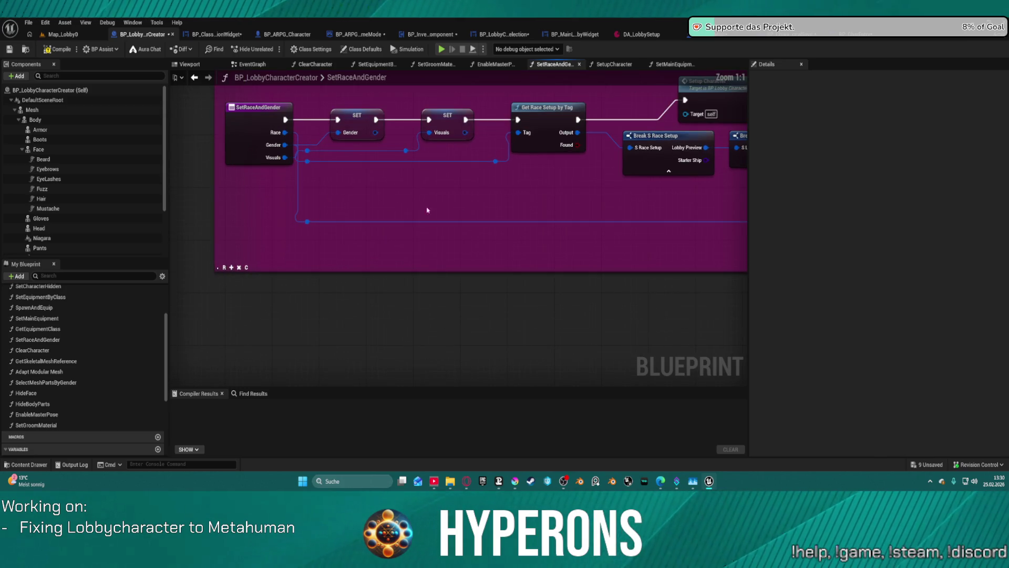
{"action": "scroll", "coordinate": [427, 210], "scroll_direction": "down", "scroll_amount": 2}
Step: Open SetupCharacter and view its Cast, Branch and Enable Master Pose chain
{"action": "double_click", "coordinate": [541, 171]}
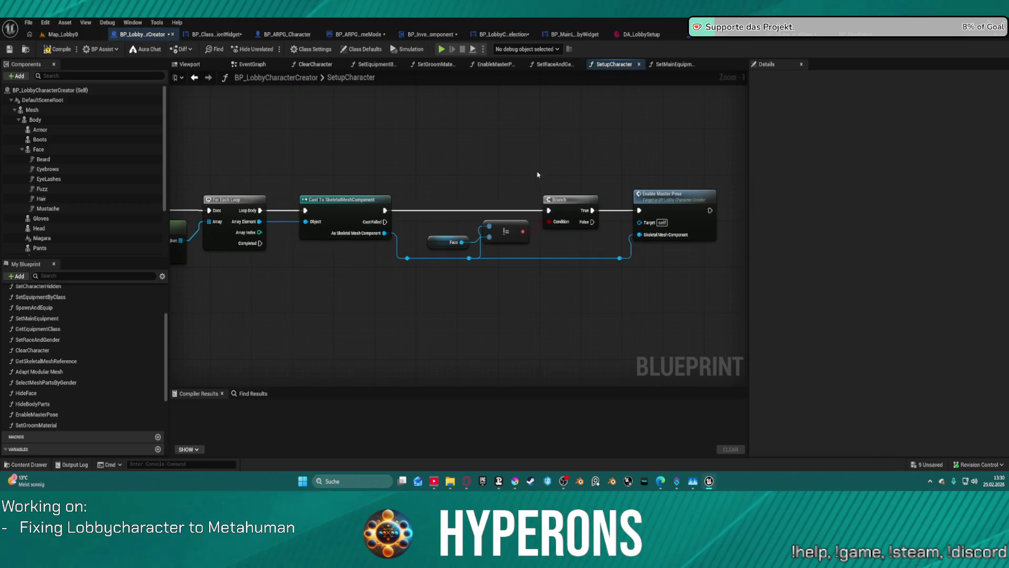
{"action": "mouse_move", "coordinate": [365, 169]}
{"action": "left_mouse_down"}
{"action": "mouse_move", "coordinate": [603, 144]}
{"action": "mouse_move", "coordinate": [604, 213]}
{"action": "mouse_move", "coordinate": [689, 241]}
{"action": "mouse_move", "coordinate": [567, 360]}
{"action": "mouse_move", "coordinate": [699, 284]}
{"action": "left_mouse_up"}
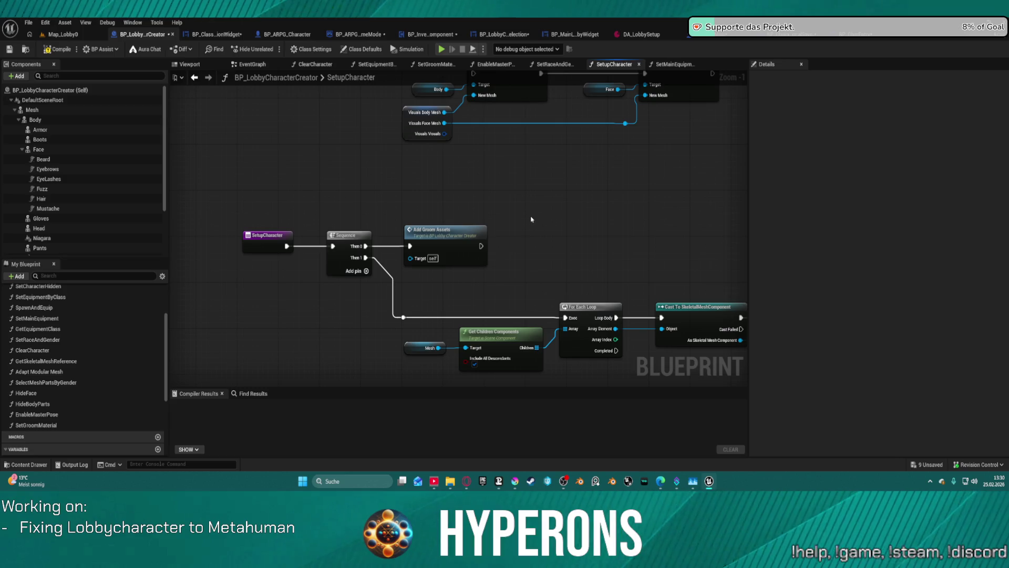
{"action": "mouse_move", "coordinate": [517, 215]}
{"action": "left_mouse_down"}
{"action": "mouse_move", "coordinate": [468, 200]}
{"action": "mouse_move", "coordinate": [396, 148]}
{"action": "mouse_move", "coordinate": [261, 113]}
{"action": "mouse_move", "coordinate": [184, 107]}
{"action": "mouse_move", "coordinate": [321, 147]}
{"action": "mouse_move", "coordinate": [457, 160]}
{"action": "left_mouse_up"}
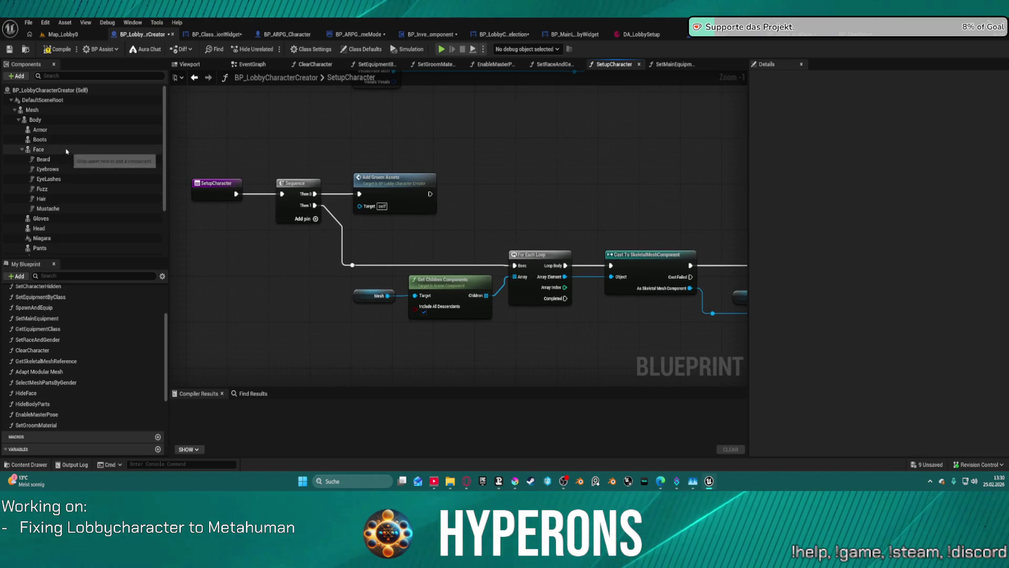
Step: Inspect the Body component's mesh settings, then return to SetRaceAndGender's For Each Loop
{"action": "left_click", "coordinate": [35, 120]}
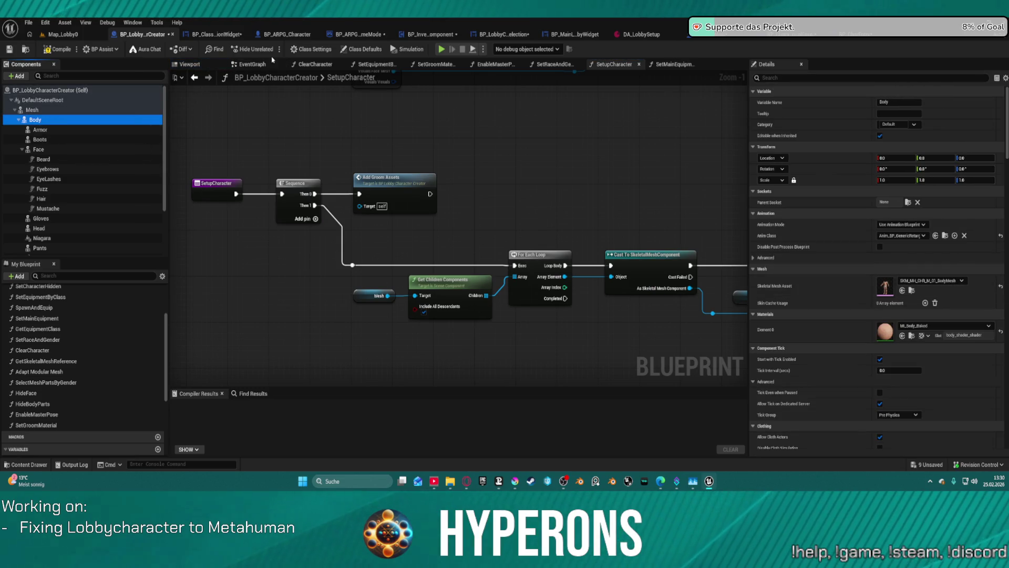
{"action": "left_click", "coordinate": [194, 77]}
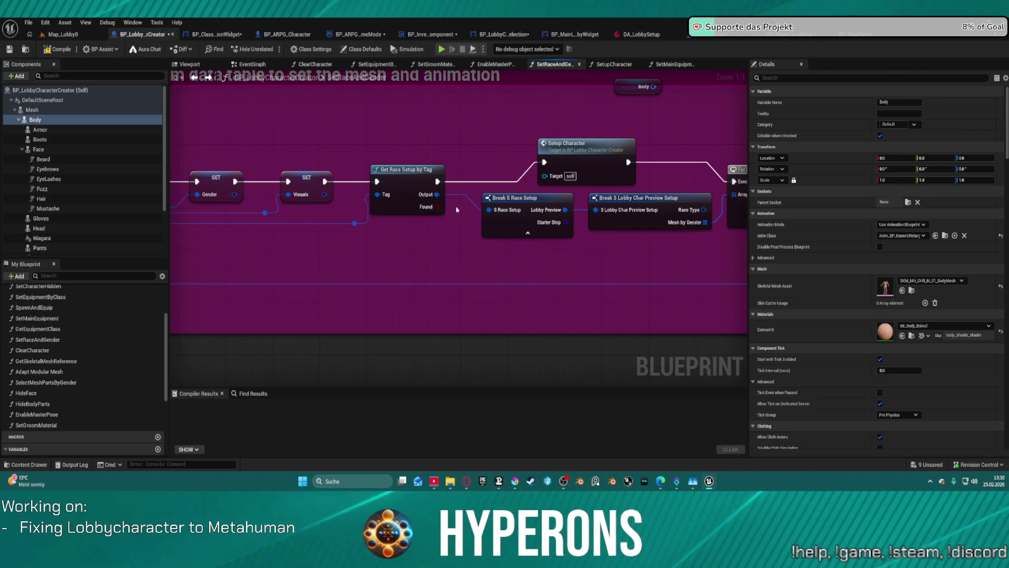
{"action": "mouse_move", "coordinate": [660, 253]}
{"action": "left_mouse_down"}
{"action": "mouse_move", "coordinate": [158, 242]}
{"action": "mouse_move", "coordinate": [215, 206]}
{"action": "mouse_move", "coordinate": [185, 222]}
{"action": "left_mouse_up"}
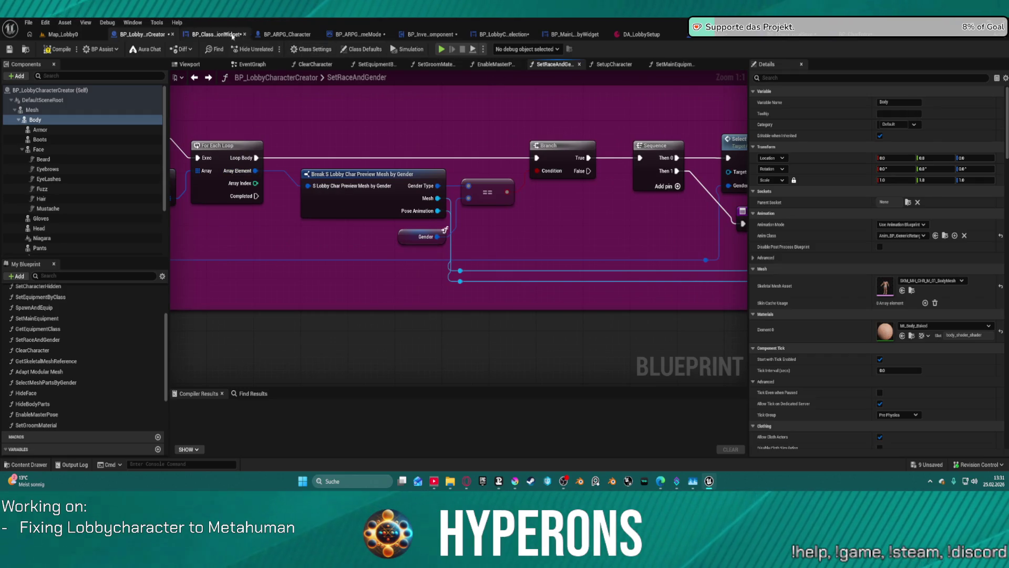
Step: In BP_ClassSelectionWidget's RefreshVisuals, set Body and Face Mesh to SKM_MH_CHR_M_01 and compile
{"action": "left_click", "coordinate": [232, 35]}
{"action": "mouse_move", "coordinate": [389, 196]}
{"action": "left_mouse_down"}
{"action": "mouse_move", "coordinate": [413, 194]}
{"action": "mouse_move", "coordinate": [464, 95]}
{"action": "mouse_move", "coordinate": [520, 180]}
{"action": "mouse_move", "coordinate": [529, 164]}
{"action": "left_mouse_up"}
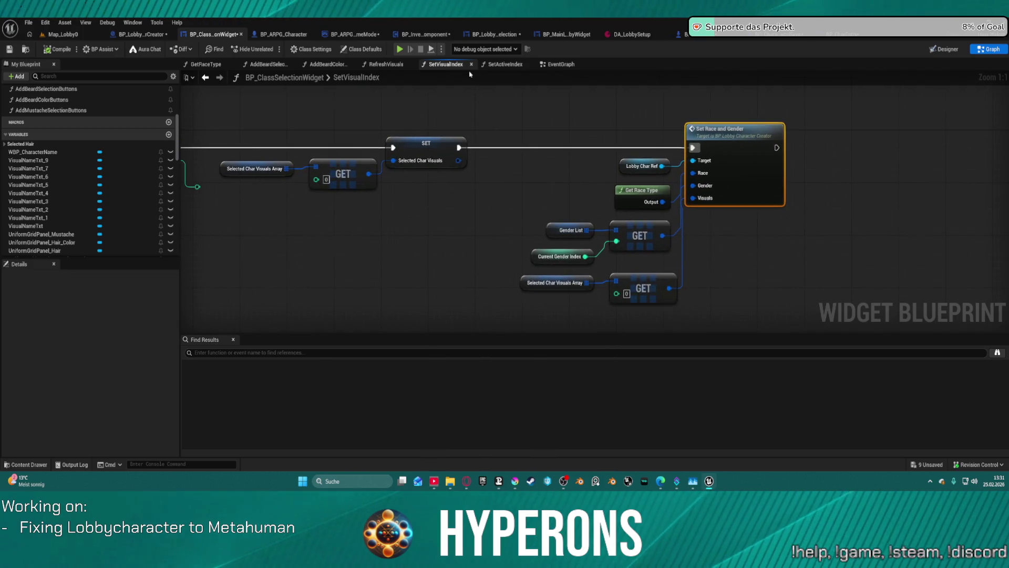
{"action": "left_click", "coordinate": [390, 64]}
{"action": "scroll", "coordinate": [646, 163], "scroll_direction": "up", "scroll_amount": 5}
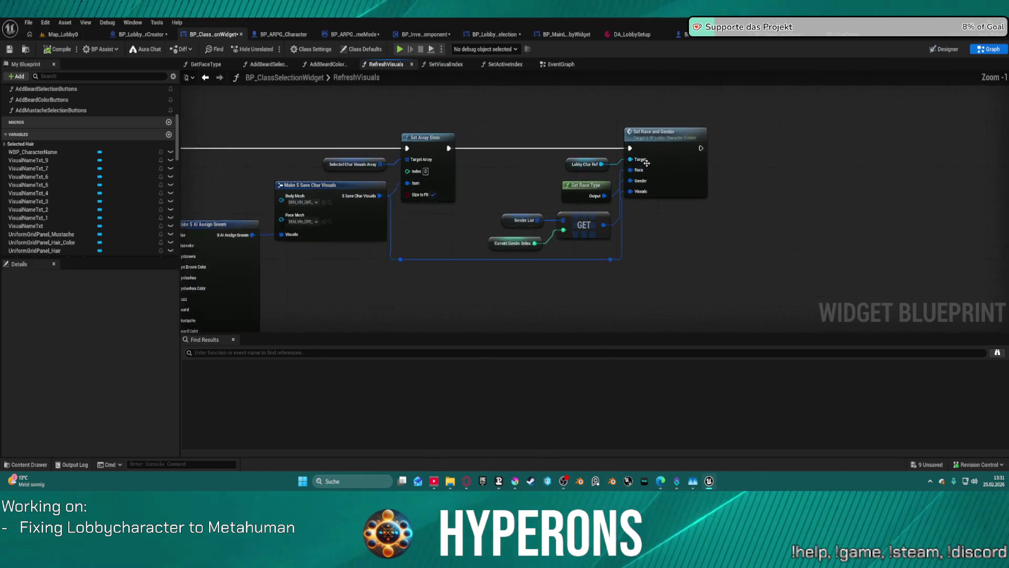
{"action": "scroll", "coordinate": [646, 163], "scroll_direction": "up", "scroll_amount": 1}
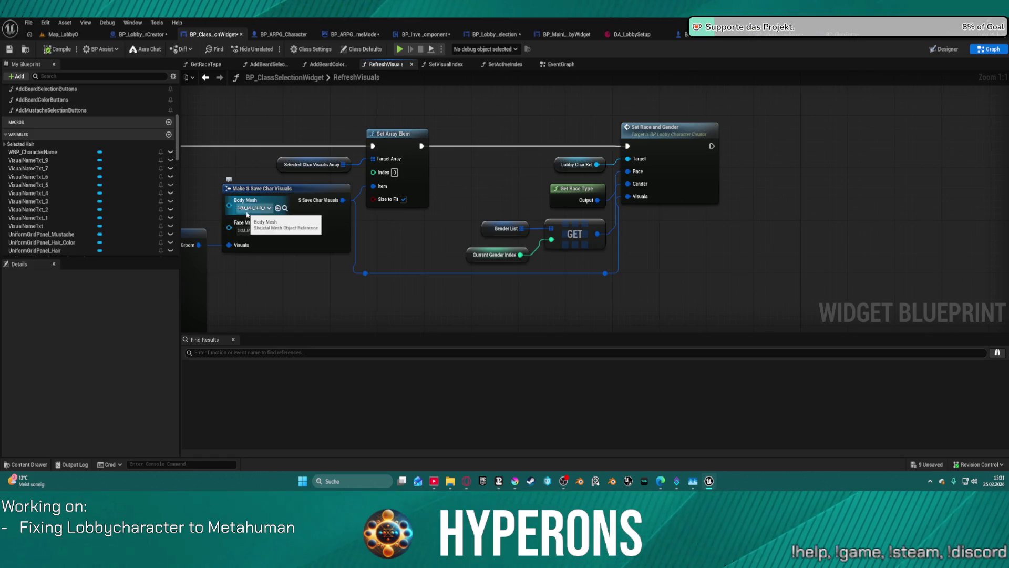
{"action": "left_click", "coordinate": [266, 209]}
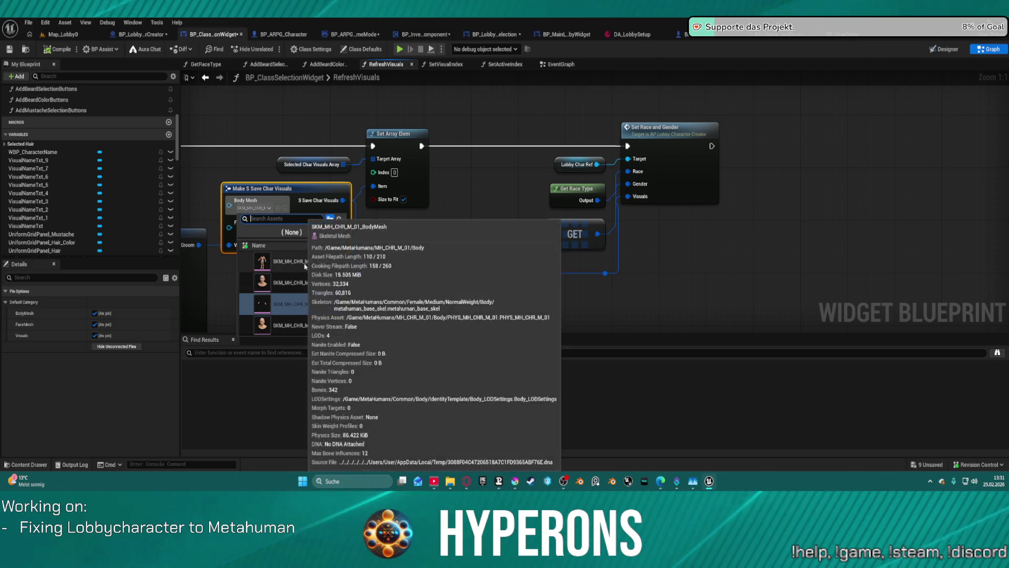
{"action": "left_click", "coordinate": [305, 283]}
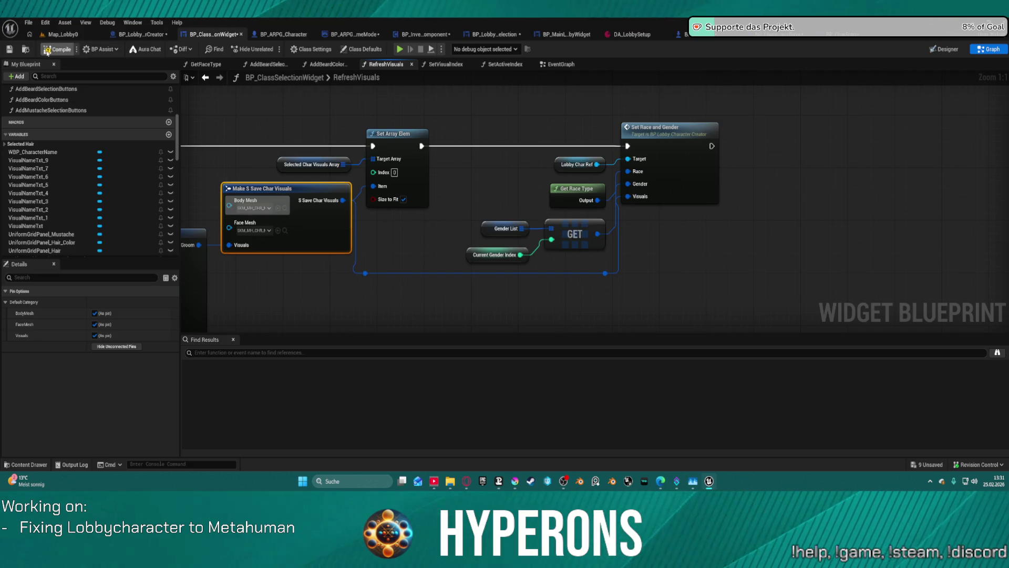
{"action": "left_click", "coordinate": [47, 50]}
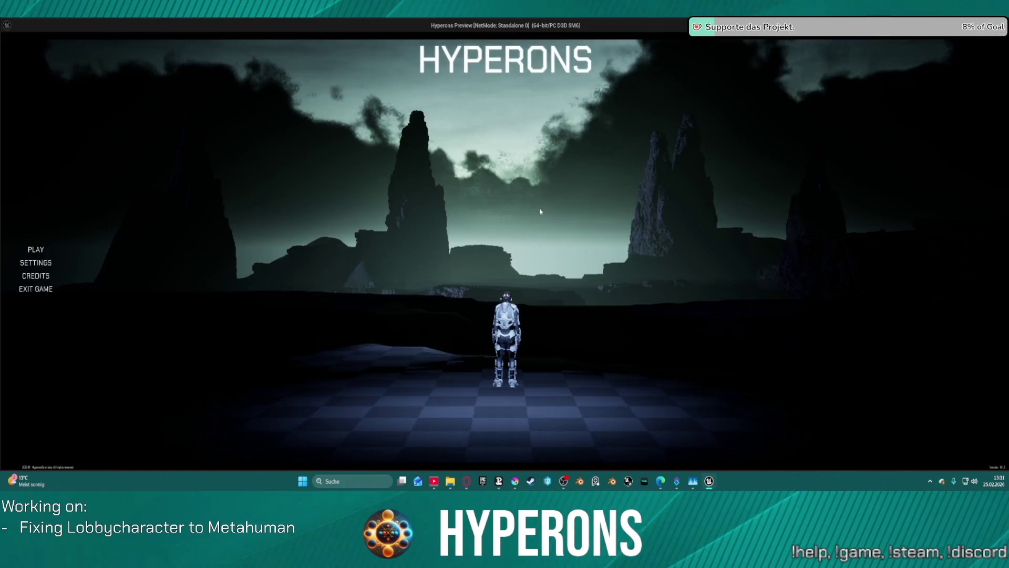
Step: Open character selection and preview TEST and the other saved character as MetaHumans
{"action": "left_click", "coordinate": [89, 245]}
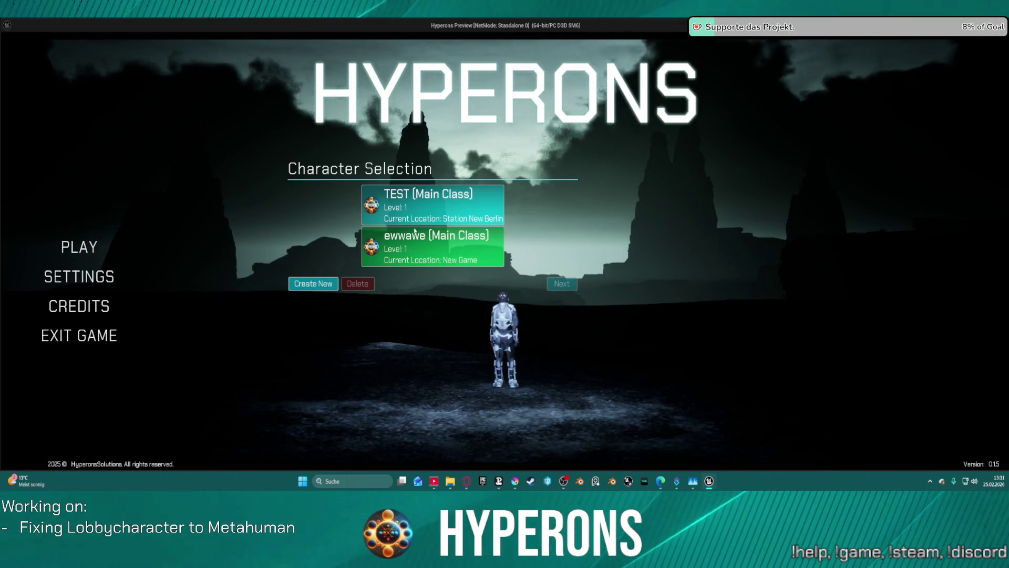
{"action": "left_click", "coordinate": [451, 206]}
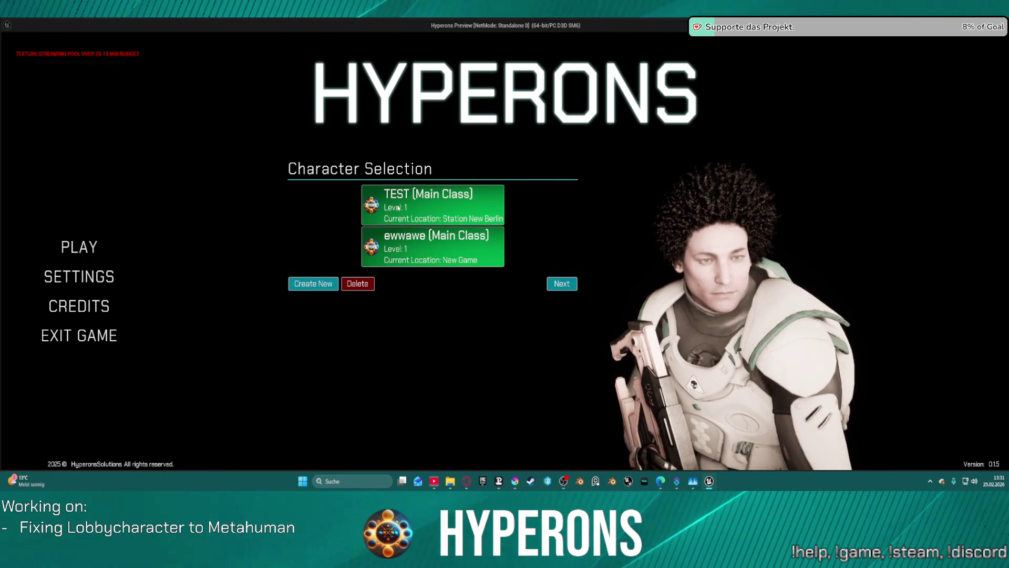
{"action": "left_click", "coordinate": [398, 207]}
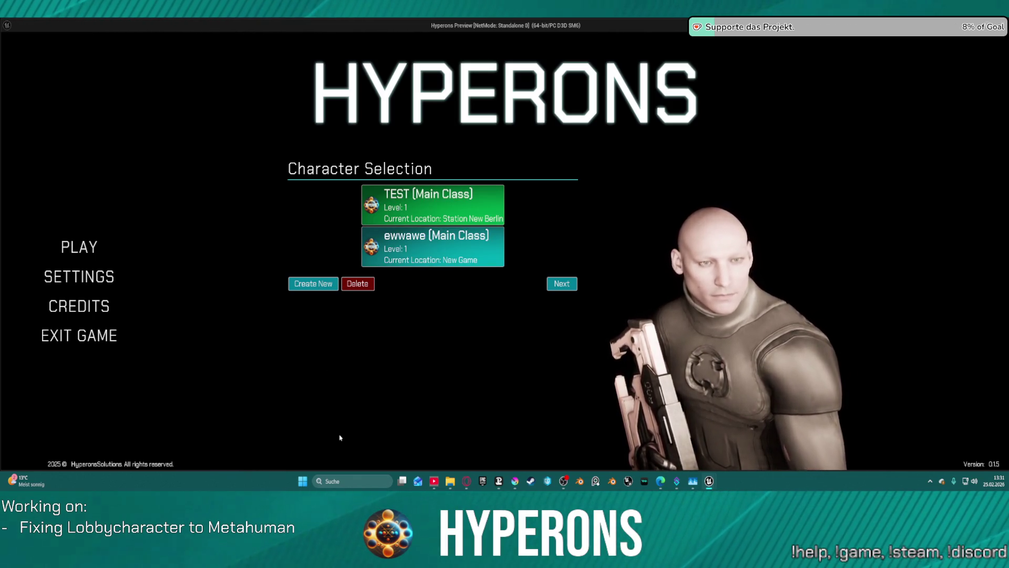
Step: Delete the TEST character, removing the Delete Character by Name breakpoint and resuming
{"action": "left_click", "coordinate": [358, 284]}
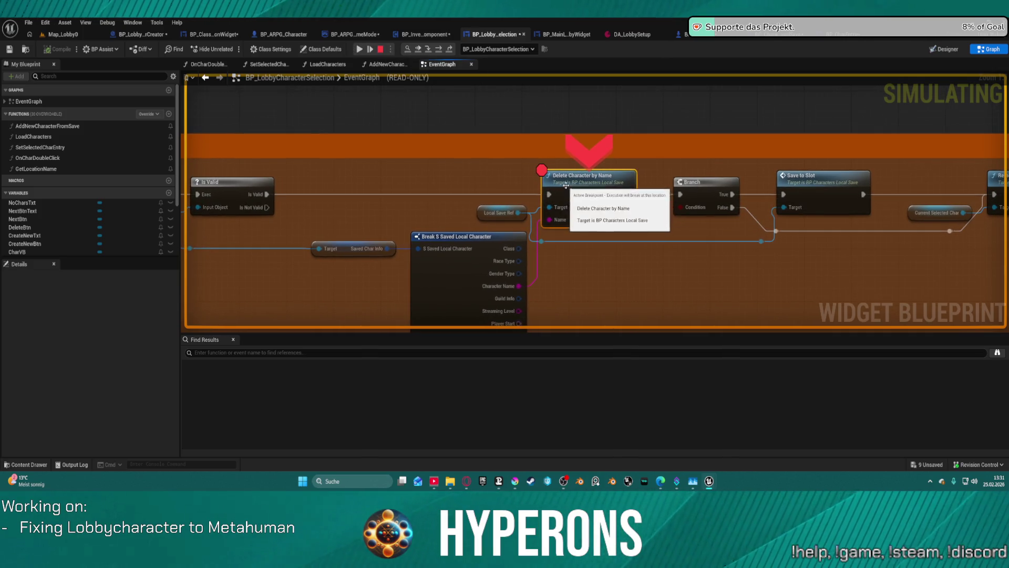
{"action": "right_click", "coordinate": [566, 185]}
{"action": "left_click", "coordinate": [584, 287]}
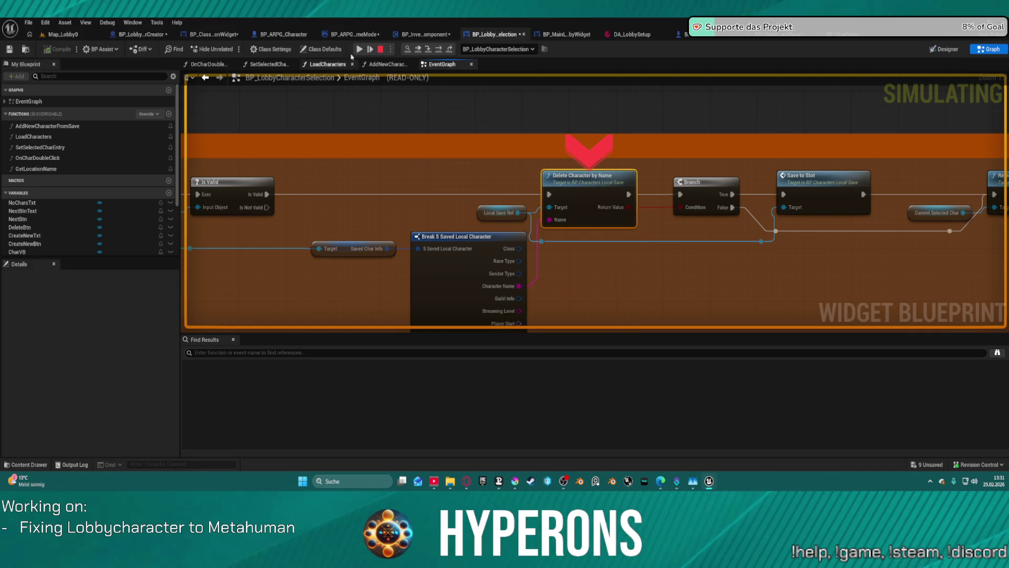
{"action": "left_click", "coordinate": [359, 49]}
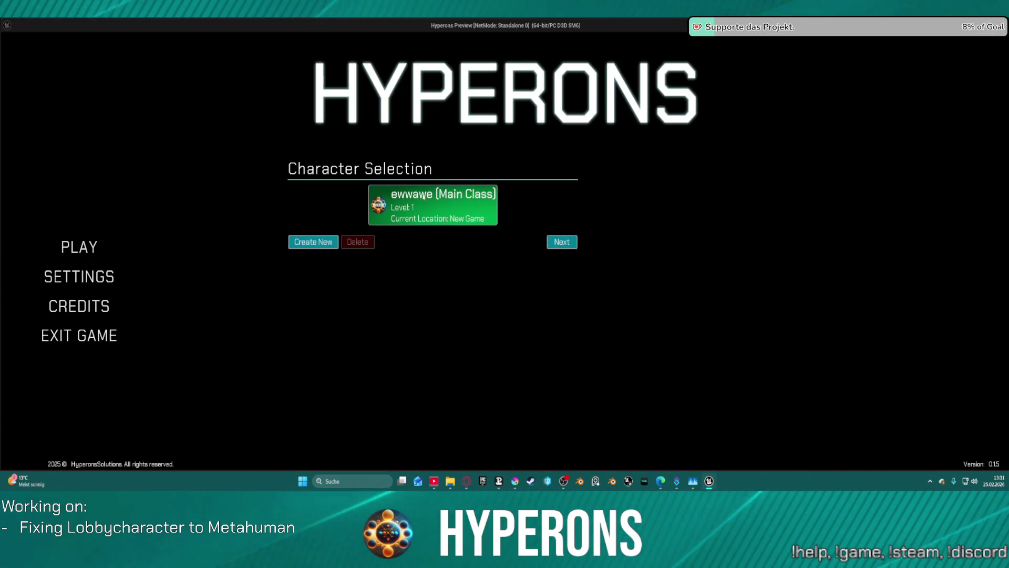
Step: Create a new character named Hund with long bun hair and a mustache
{"action": "left_click", "coordinate": [415, 208]}
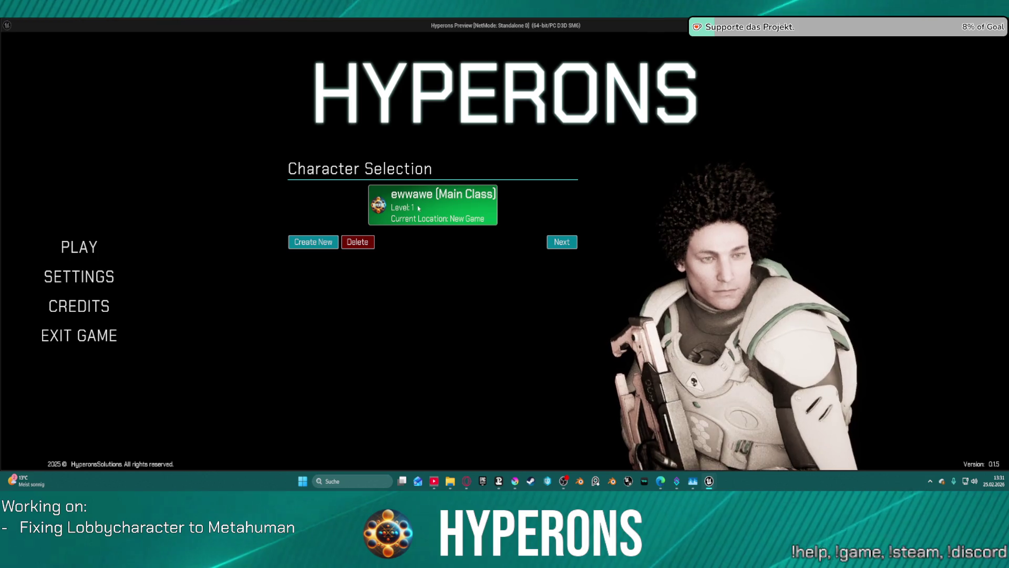
{"action": "left_click", "coordinate": [313, 243]}
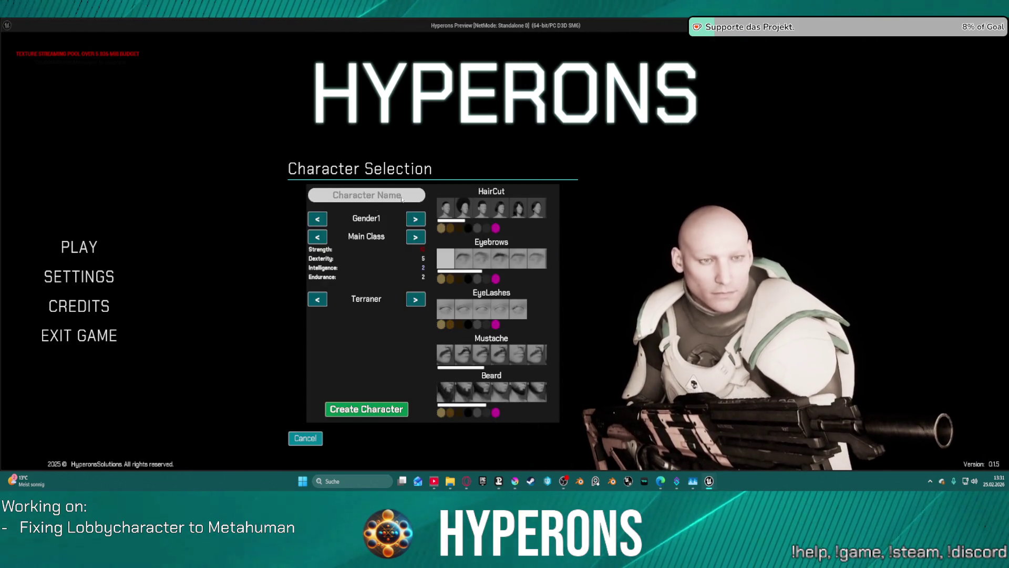
{"action": "type", "text": "Hund"}
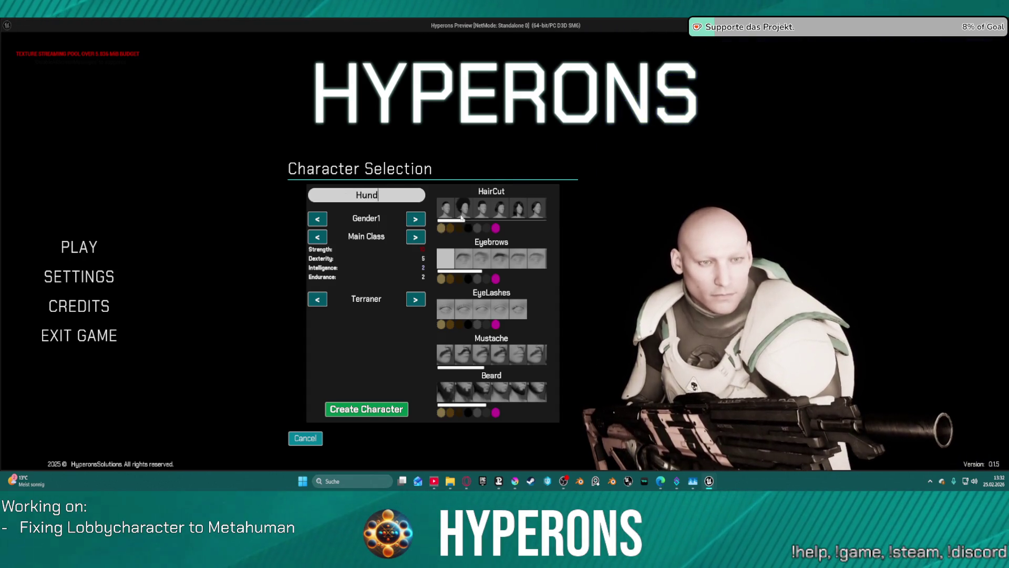
{"action": "left_click", "coordinate": [462, 216]}
{"action": "scroll", "coordinate": [515, 211], "scroll_direction": "down", "scroll_amount": 3}
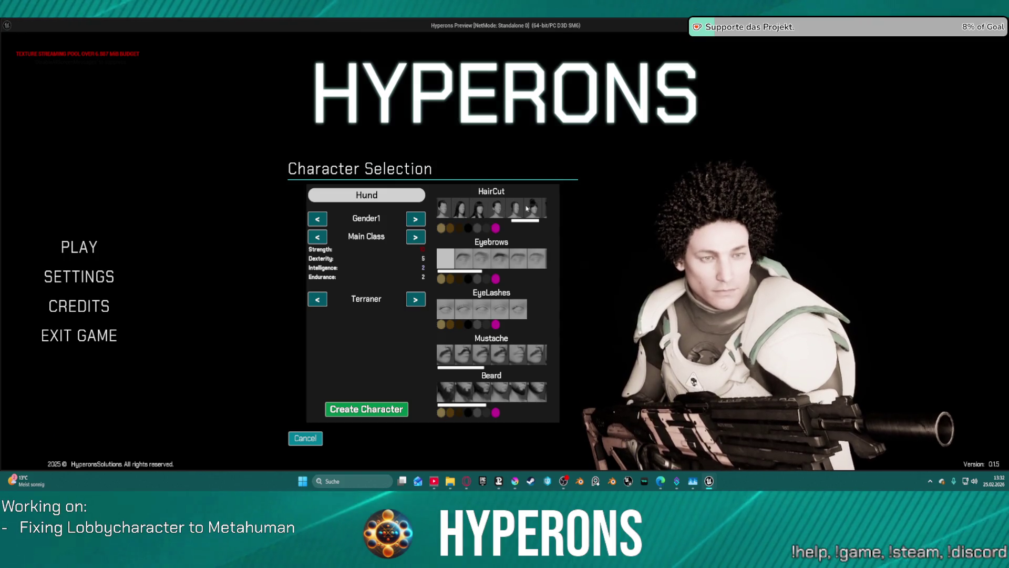
{"action": "left_click", "coordinate": [515, 209]}
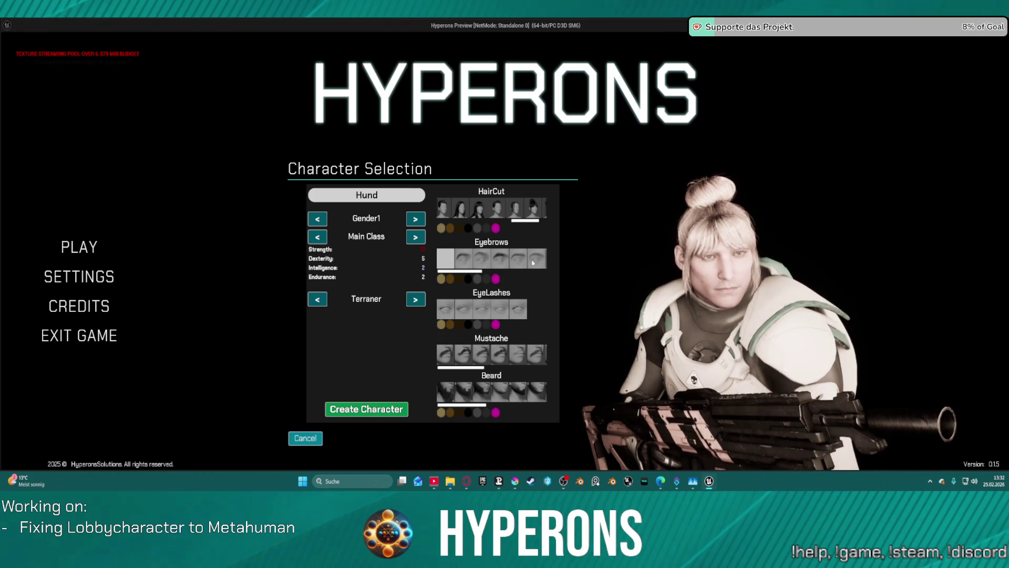
{"action": "left_click", "coordinate": [510, 353]}
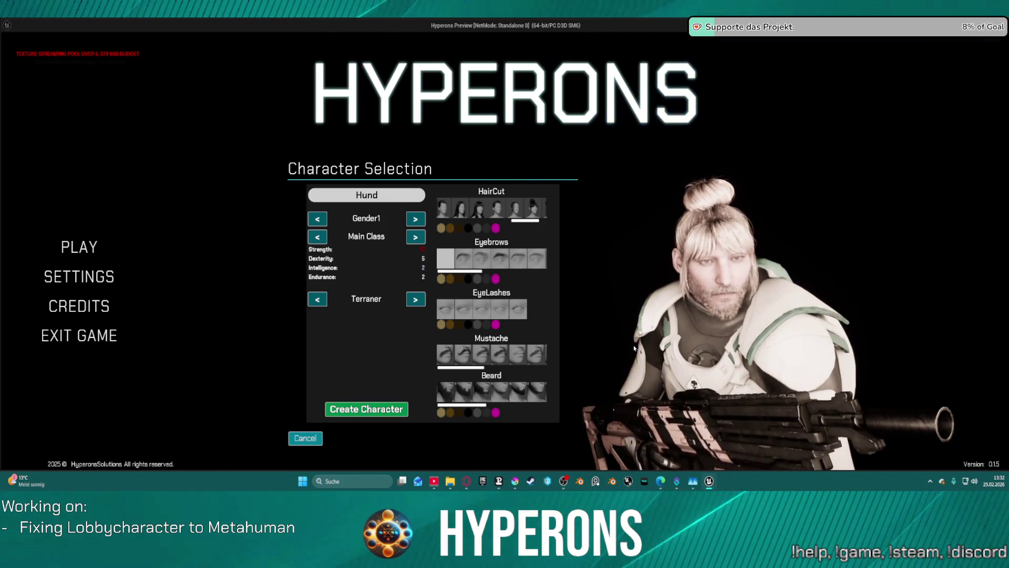
{"action": "left_click", "coordinate": [362, 406]}
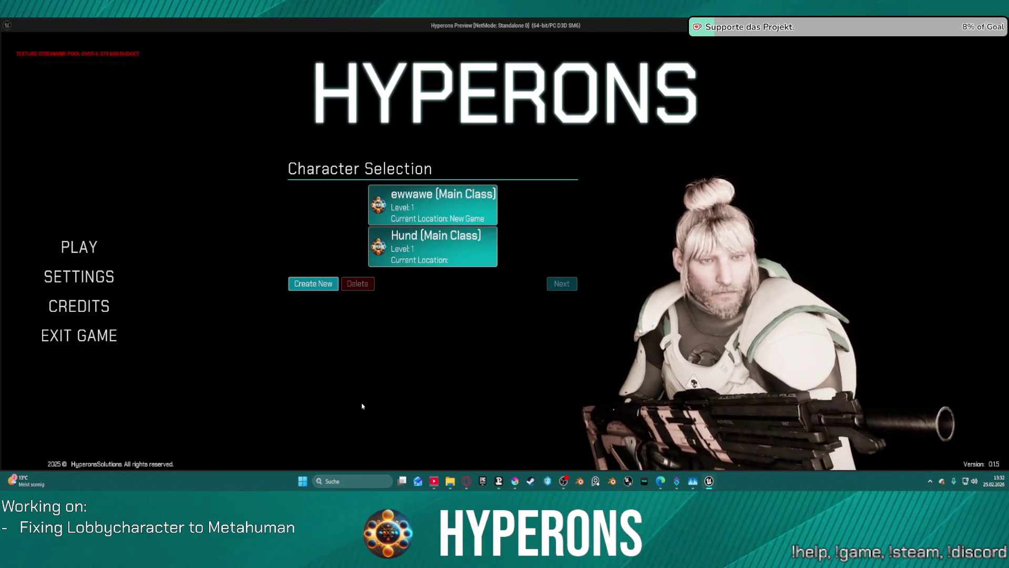
Step: Select Hund in the character list to show its MetaHuman preview
{"action": "left_click", "coordinate": [433, 221]}
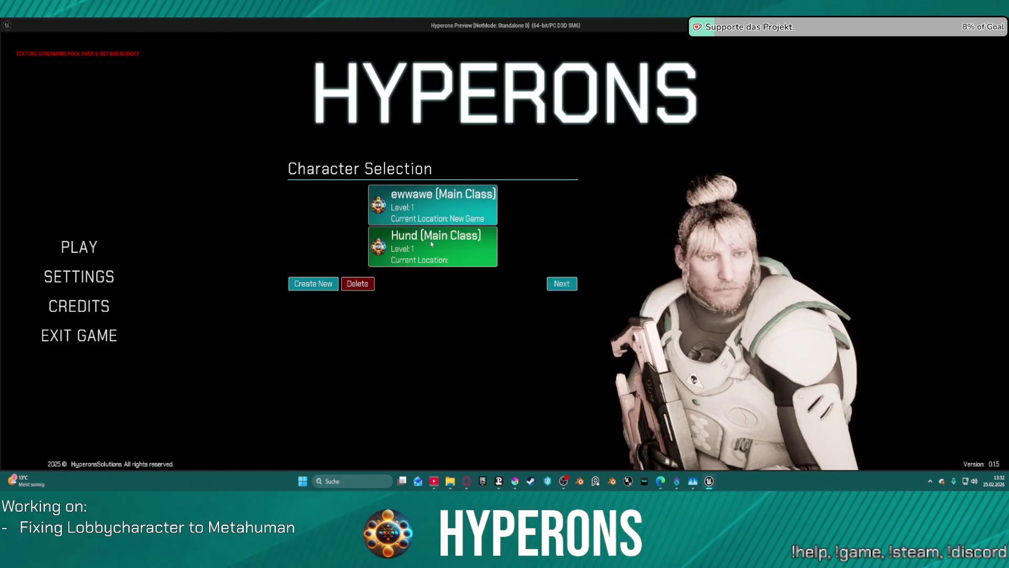
{"action": "left_click", "coordinate": [435, 242]}
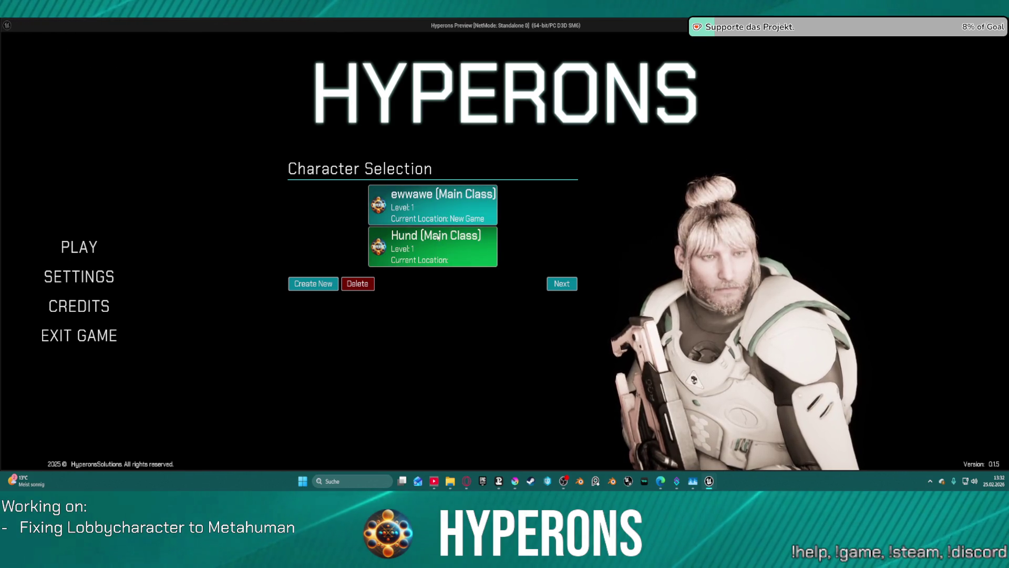
{"action": "left_click", "coordinate": [436, 243]}
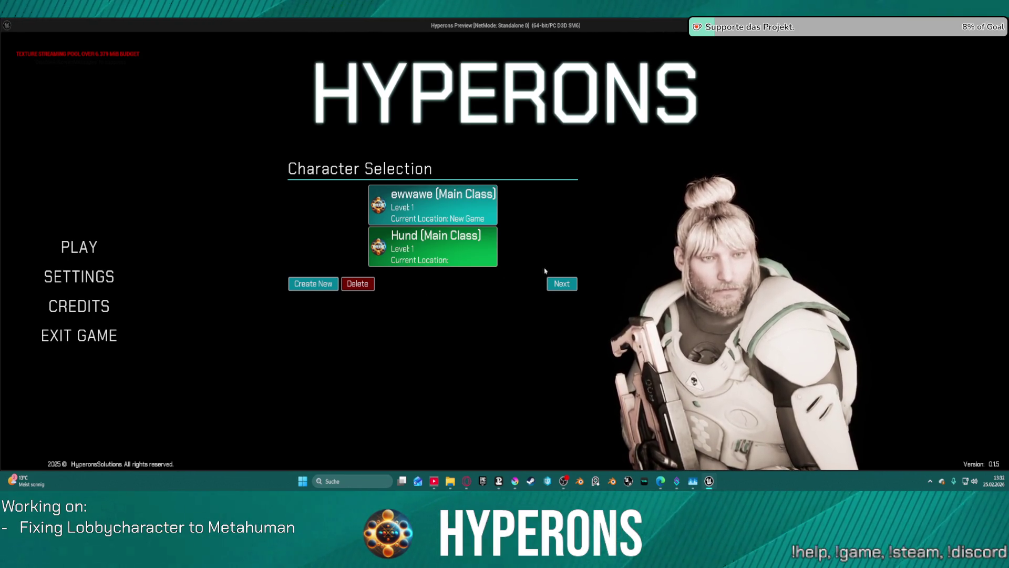
Step: Start playing as Hund and move the equipped helmet into the inventory
{"action": "left_click", "coordinate": [559, 287]}
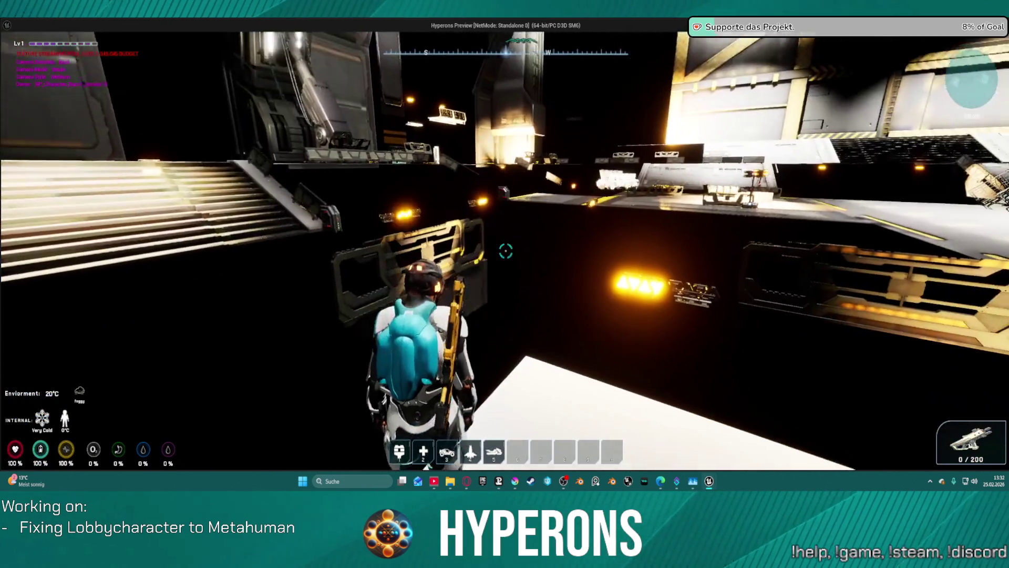
{"action": "key", "text": "i"}
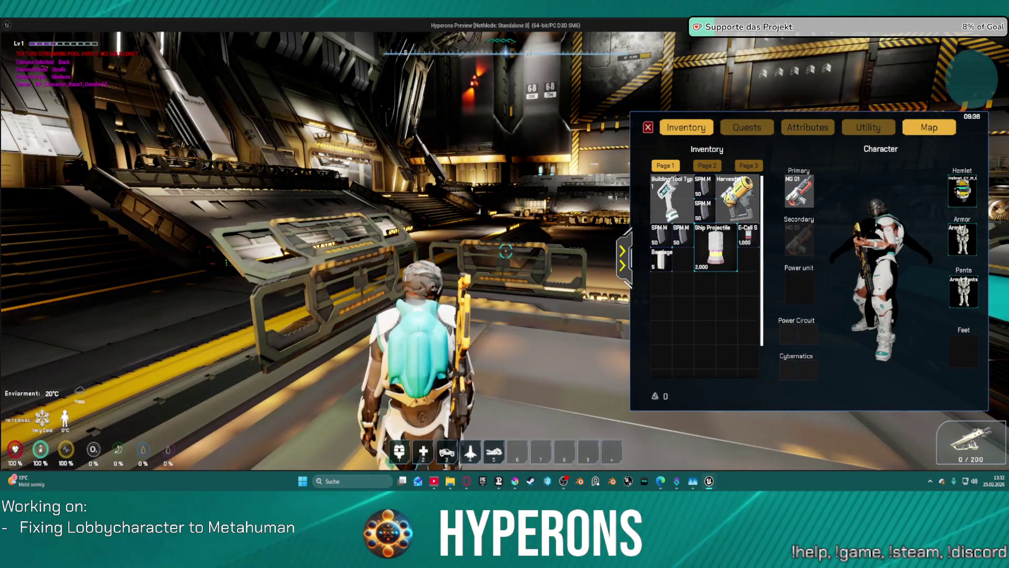
{"action": "left_click_drag", "start_coordinate": [963, 192], "coordinate": [703, 197]}
Step: Run, jump and fly Hund around the hangar from a top-down camera
{"action": "key", "text": "v"}
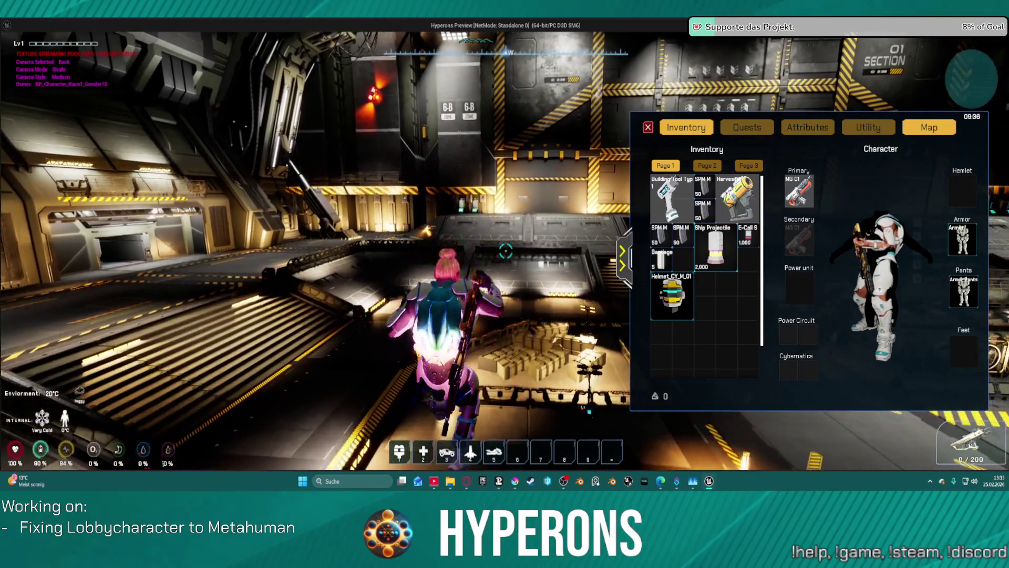
{"action": "key", "text": "space"}
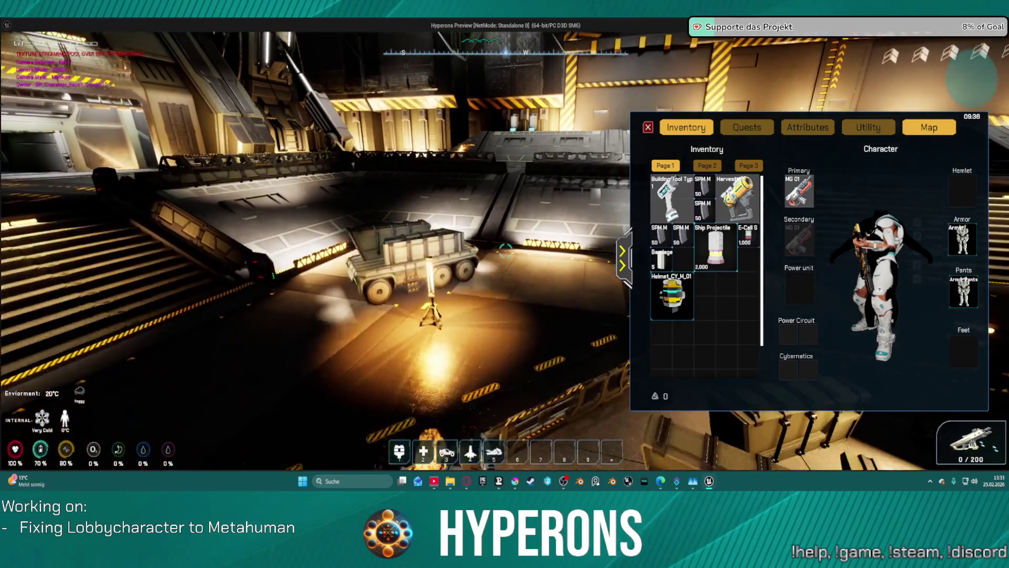
{"action": "key", "text": "space"}
{"action": "key", "text": "w"}
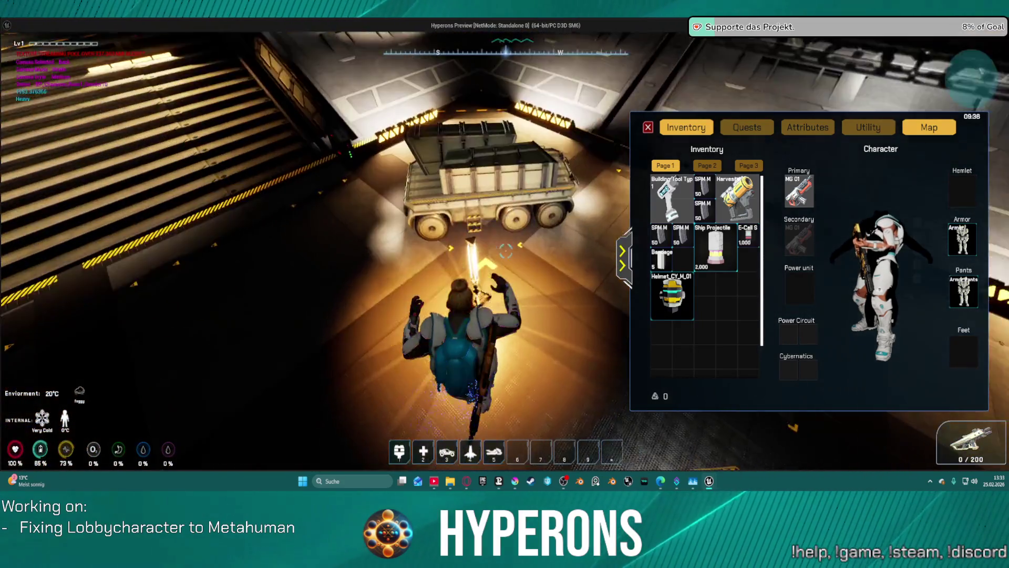
{"action": "key", "text": "w"}
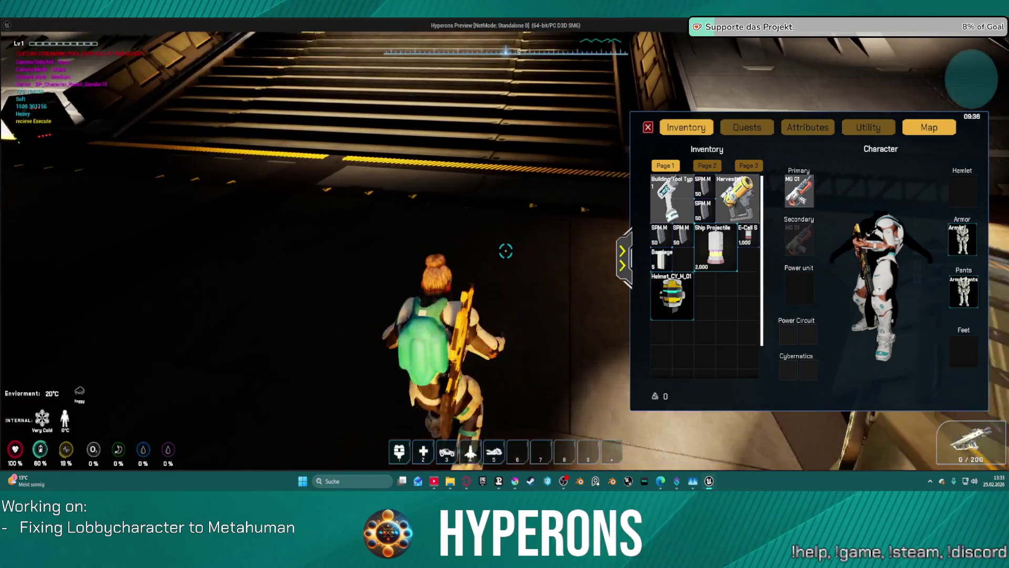
{"action": "key", "text": "w"}
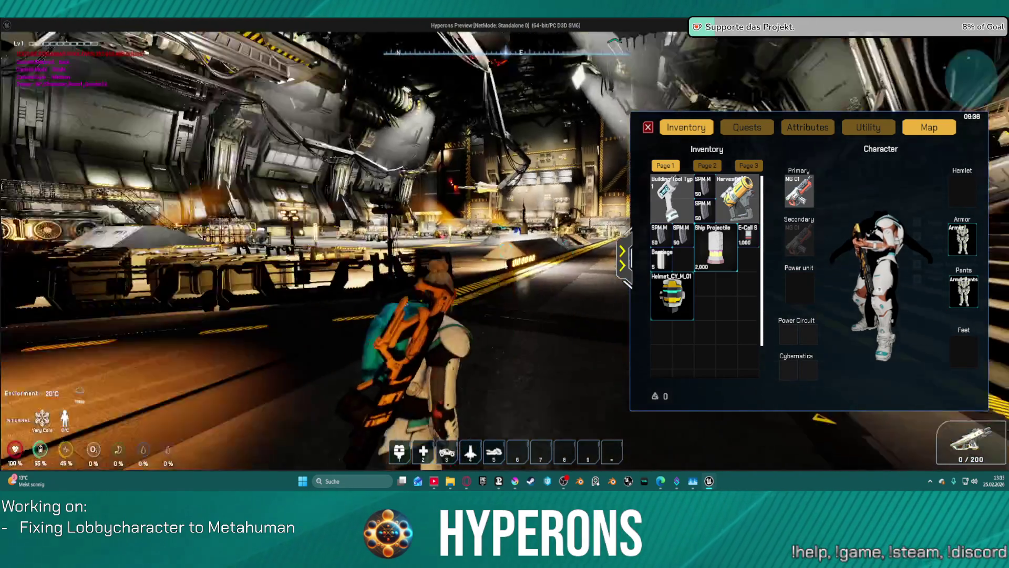
{"action": "key", "text": "w"}
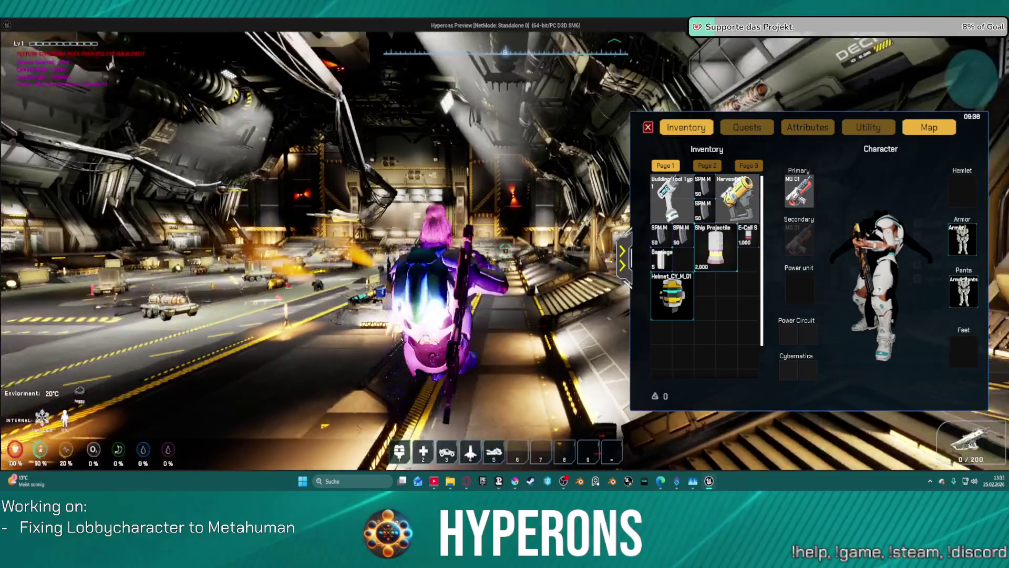
{"action": "key", "text": "w"}
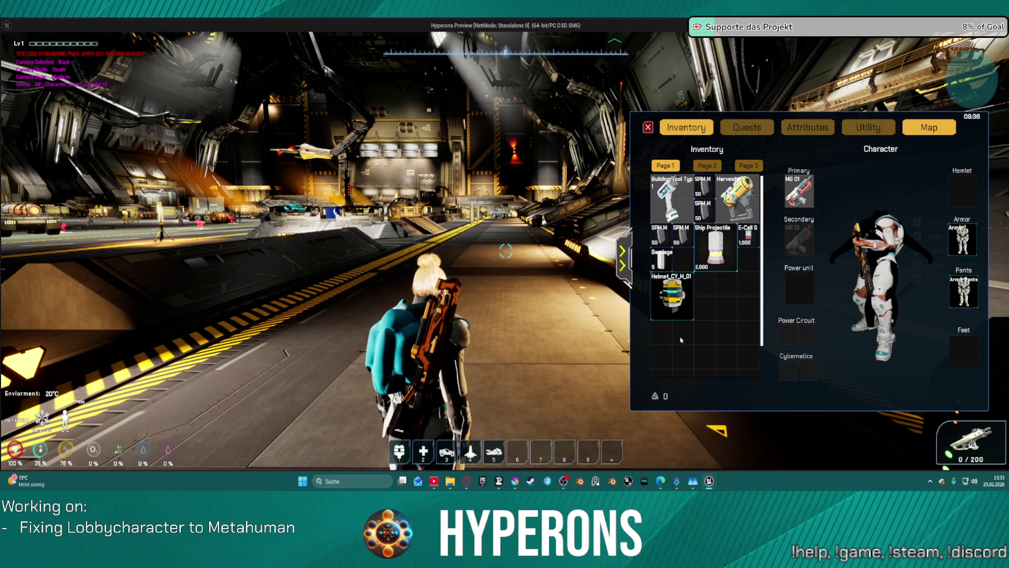
Step: Close the inventory, save the game from the pause menu, and reopen the pause menu
{"action": "key", "text": "i"}
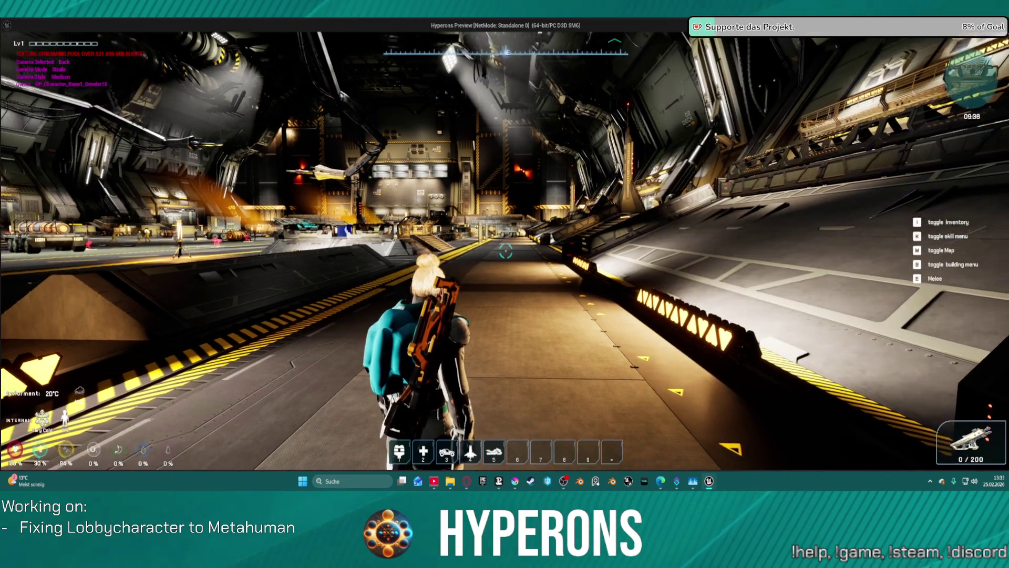
{"action": "key", "text": "Escape"}
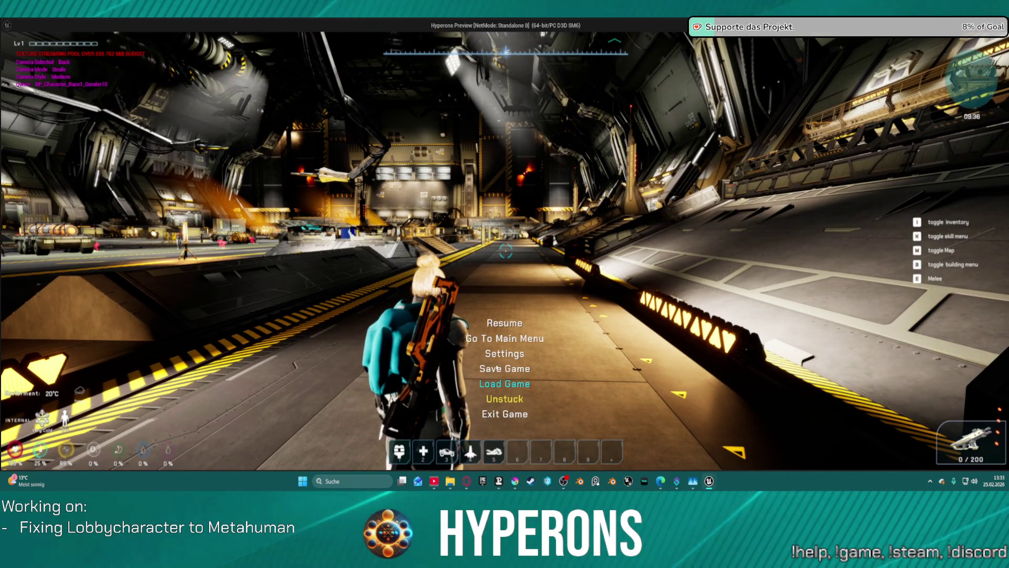
{"action": "left_click", "coordinate": [440, 368]}
{"action": "key", "text": "Escape"}
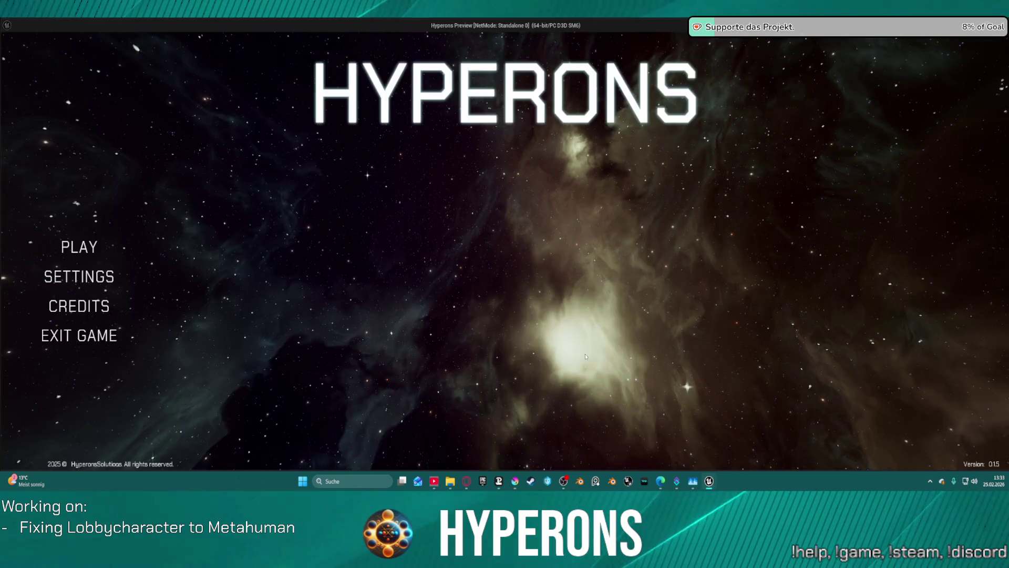
Step: Reload Hund at Station New Berlin via Play Offline, then stop the standalone preview
{"action": "left_click", "coordinate": [84, 248]}
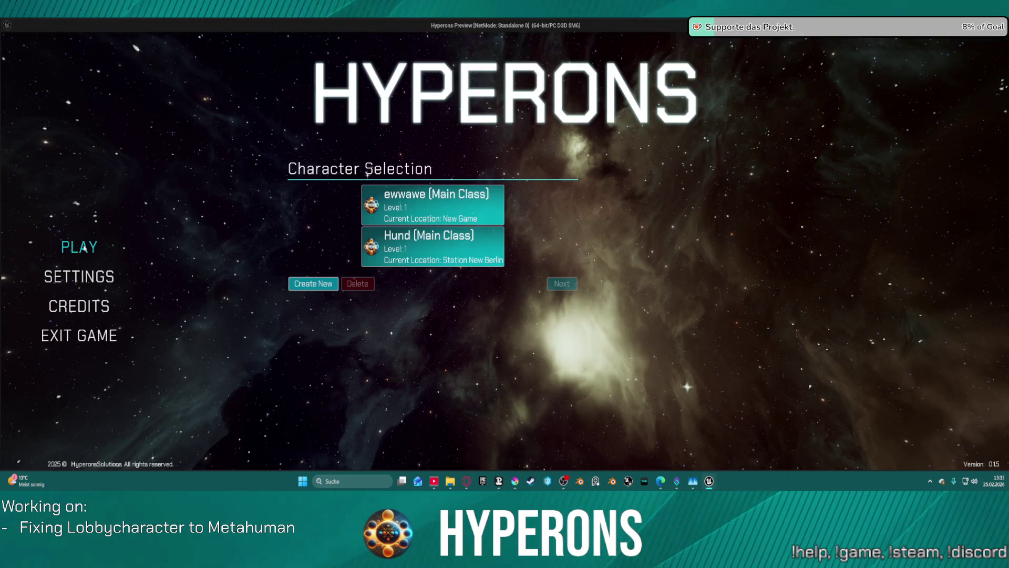
{"action": "left_click", "coordinate": [420, 251]}
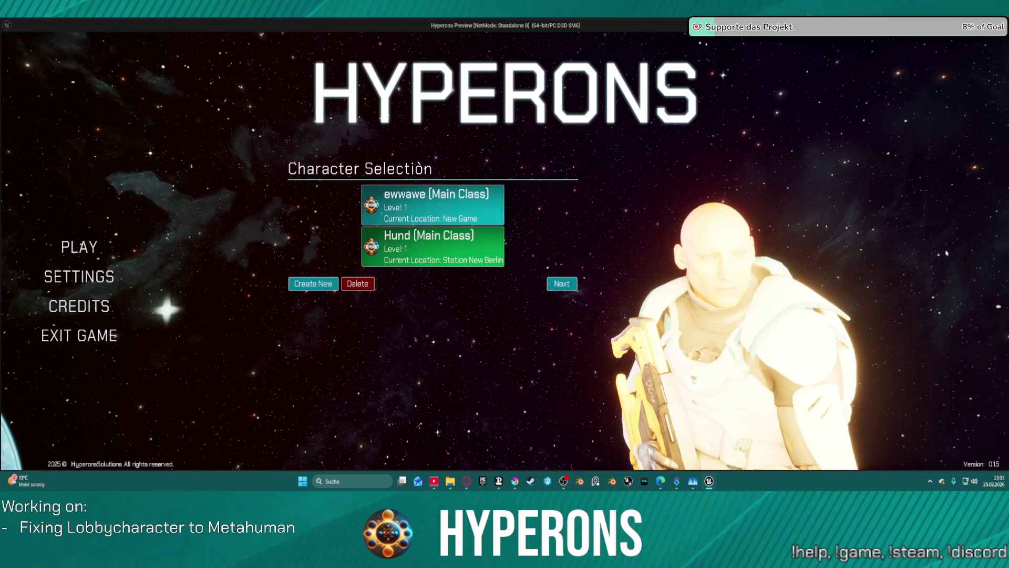
{"action": "left_click", "coordinate": [573, 288]}
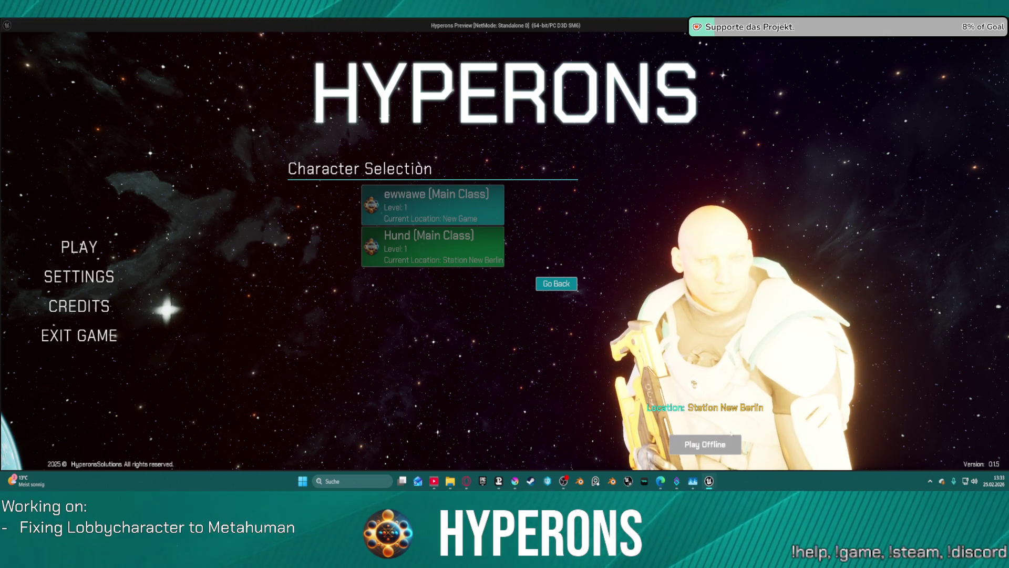
{"action": "left_click", "coordinate": [705, 445]}
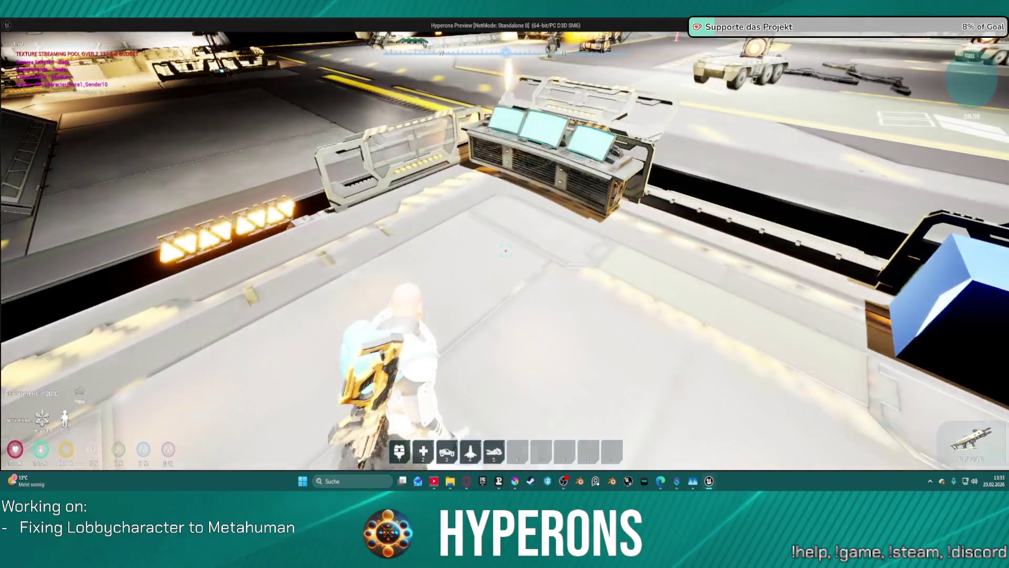
{"action": "key", "text": "Escape"}
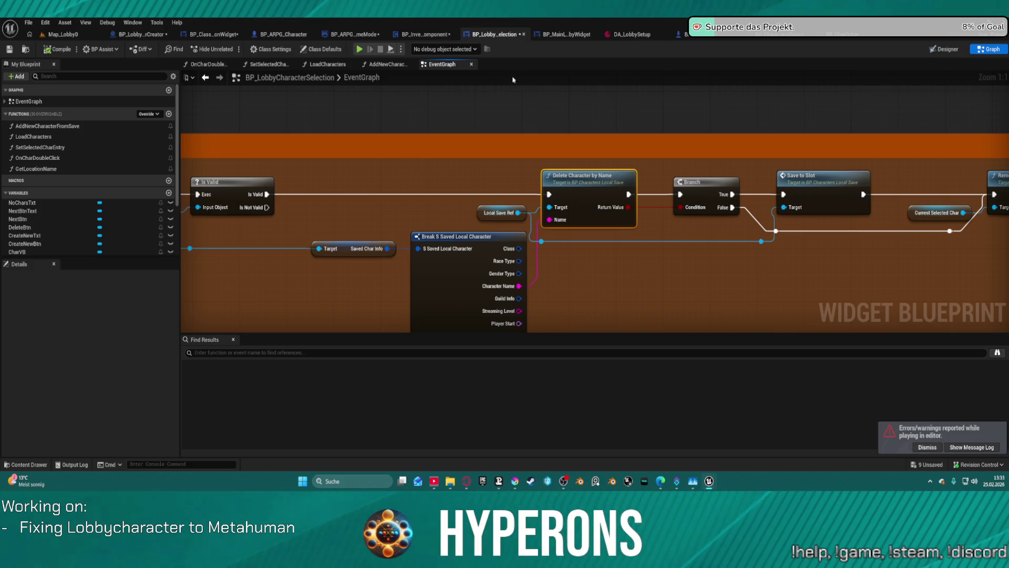
Step: In BP_InventoryComponent, open SaveContent and review its nodes
{"action": "left_click", "coordinate": [422, 35]}
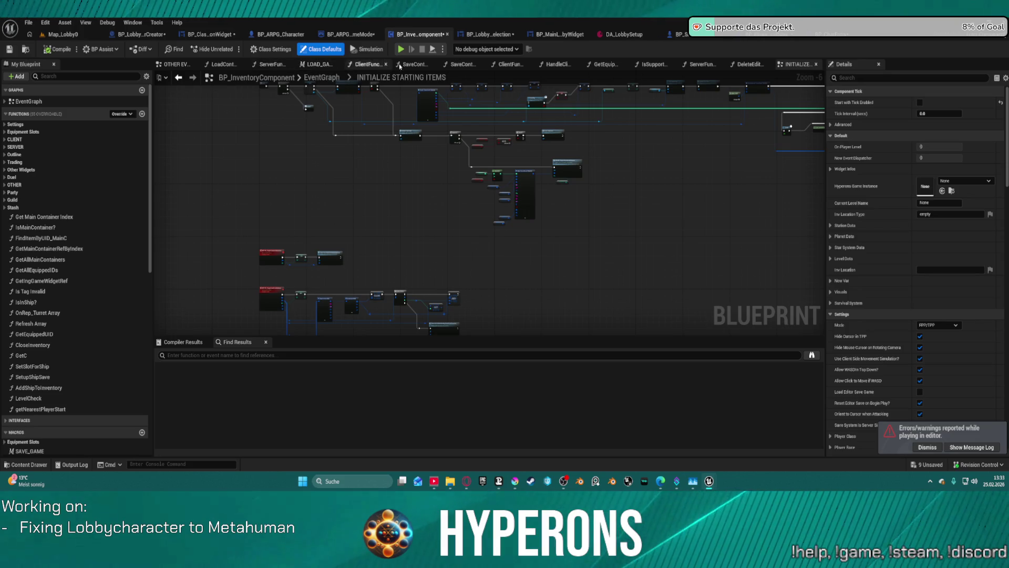
{"action": "left_click", "coordinate": [415, 64]}
{"action": "scroll", "coordinate": [536, 168], "scroll_direction": "up", "scroll_amount": 5}
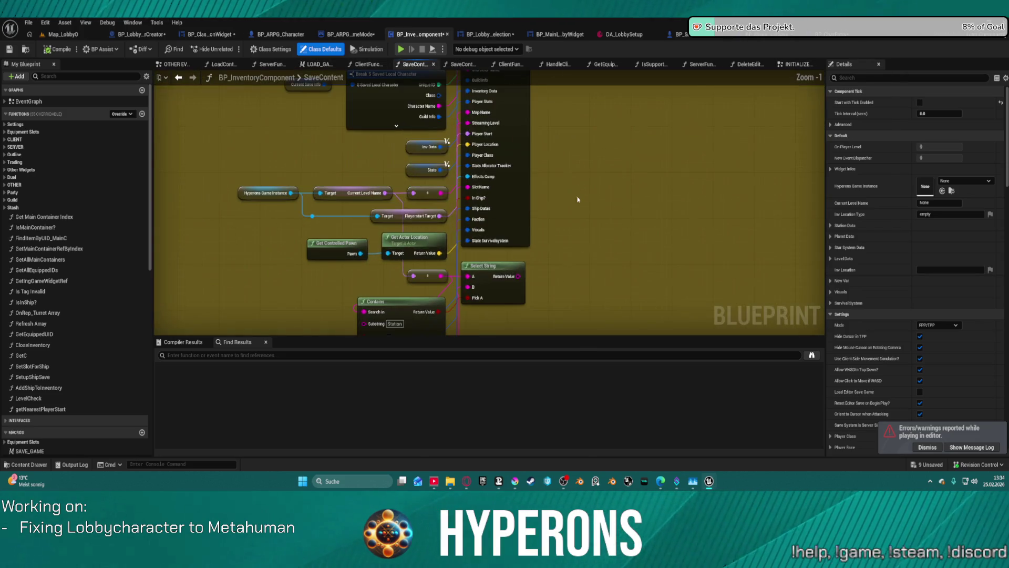
{"action": "mouse_move", "coordinate": [543, 225]}
{"action": "left_mouse_down"}
{"action": "mouse_move", "coordinate": [557, 192]}
{"action": "mouse_move", "coordinate": [604, 210]}
{"action": "mouse_move", "coordinate": [809, 236]}
{"action": "left_mouse_up"}
{"action": "scroll", "coordinate": [885, 242], "scroll_direction": "down", "scroll_amount": 1}
{"action": "scroll", "coordinate": [543, 254], "scroll_direction": "down", "scroll_amount": 1}
{"action": "mouse_move", "coordinate": [543, 254]}
{"action": "left_mouse_down"}
{"action": "mouse_move", "coordinate": [560, 182]}
{"action": "mouse_move", "coordinate": [641, 243]}
{"action": "mouse_move", "coordinate": [683, 231]}
{"action": "mouse_move", "coordinate": [721, 244]}
{"action": "mouse_move", "coordinate": [679, 221]}
{"action": "mouse_move", "coordinate": [452, 225]}
{"action": "left_mouse_up"}
{"action": "mouse_move", "coordinate": [221, 210]}
{"action": "left_mouse_down"}
{"action": "mouse_move", "coordinate": [683, 241]}
{"action": "mouse_move", "coordinate": [710, 331]}
{"action": "mouse_move", "coordinate": [312, 107]}
{"action": "left_mouse_up"}
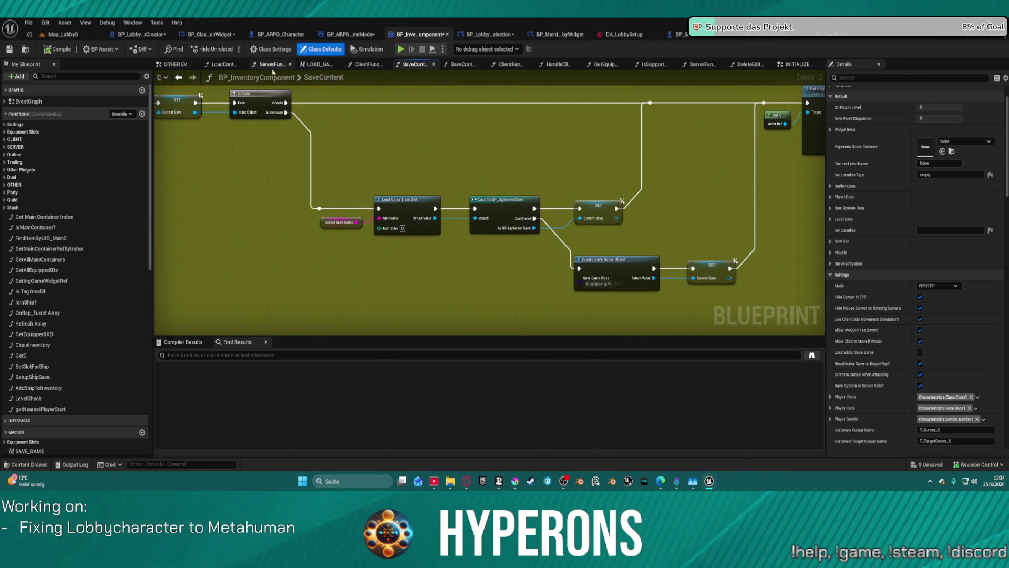
Step: Trace LOAD_GAME through SERVER_RequestLoadGame and open the LoadContent function
{"action": "left_click", "coordinate": [317, 68]}
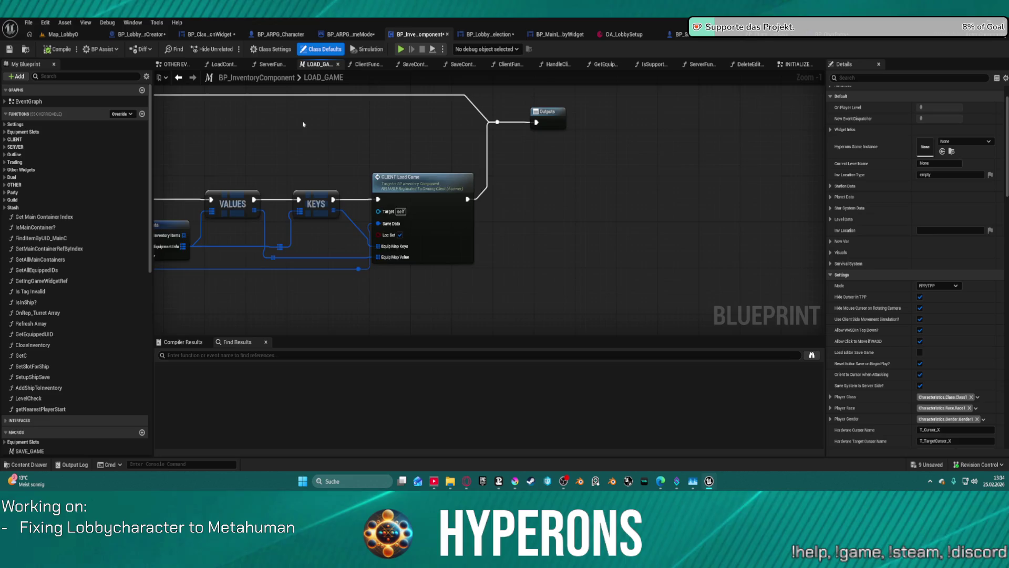
{"action": "scroll", "coordinate": [646, 153], "scroll_direction": "up", "scroll_amount": 3}
{"action": "mouse_move", "coordinate": [646, 153]}
{"action": "left_mouse_down"}
{"action": "mouse_move", "coordinate": [800, 144]}
{"action": "mouse_move", "coordinate": [843, 78]}
{"action": "mouse_move", "coordinate": [418, 106]}
{"action": "mouse_move", "coordinate": [415, 115]}
{"action": "mouse_move", "coordinate": [436, 136]}
{"action": "mouse_move", "coordinate": [668, 171]}
{"action": "left_mouse_up"}
{"action": "left_click_drag", "start_coordinate": [332, 142], "coordinate": [324, 142]}
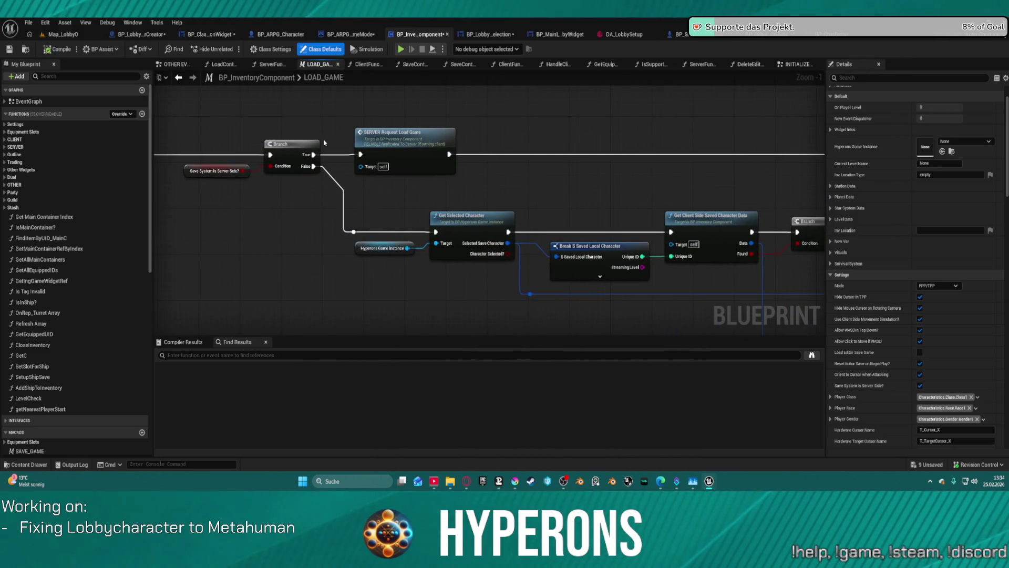
{"action": "double_click", "coordinate": [393, 134]}
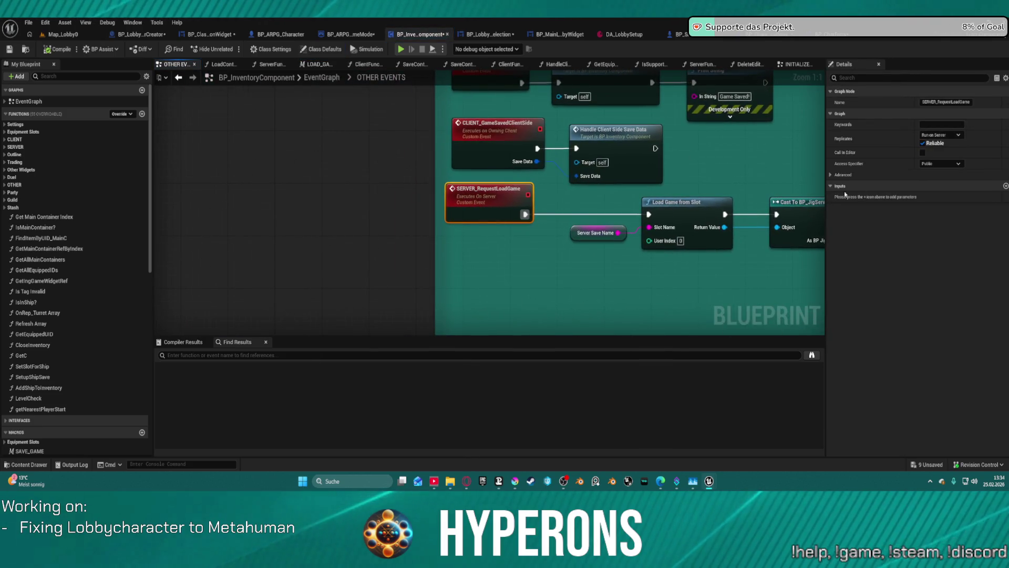
{"action": "mouse_move", "coordinate": [720, 170]}
{"action": "left_mouse_down"}
{"action": "mouse_move", "coordinate": [220, 157]}
{"action": "mouse_move", "coordinate": [149, 146]}
{"action": "left_mouse_up"}
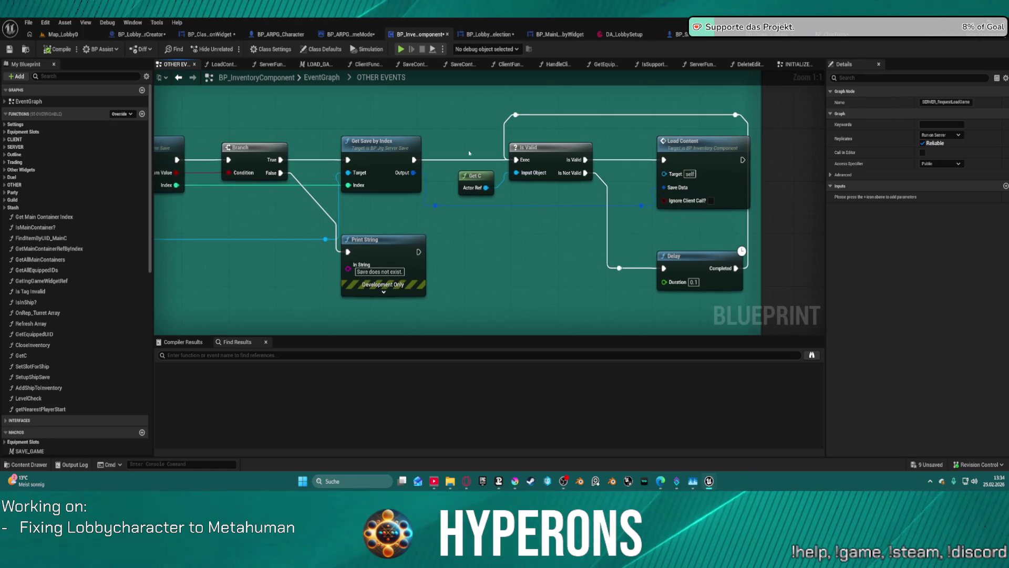
{"action": "double_click", "coordinate": [730, 159]}
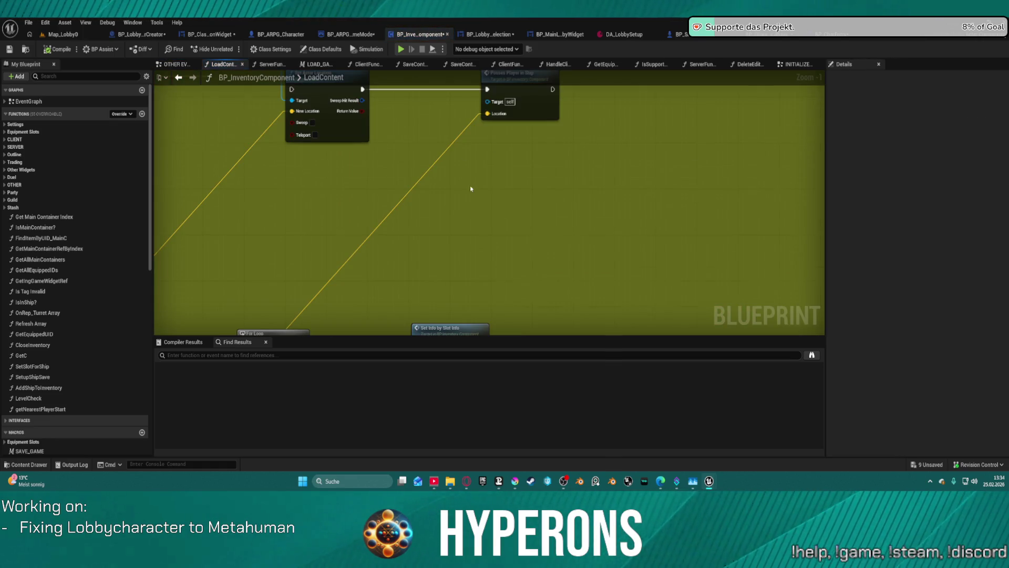
{"action": "scroll", "coordinate": [724, 189], "scroll_direction": "down", "scroll_amount": 6}
{"action": "scroll", "coordinate": [629, 216], "scroll_direction": "up", "scroll_amount": 7}
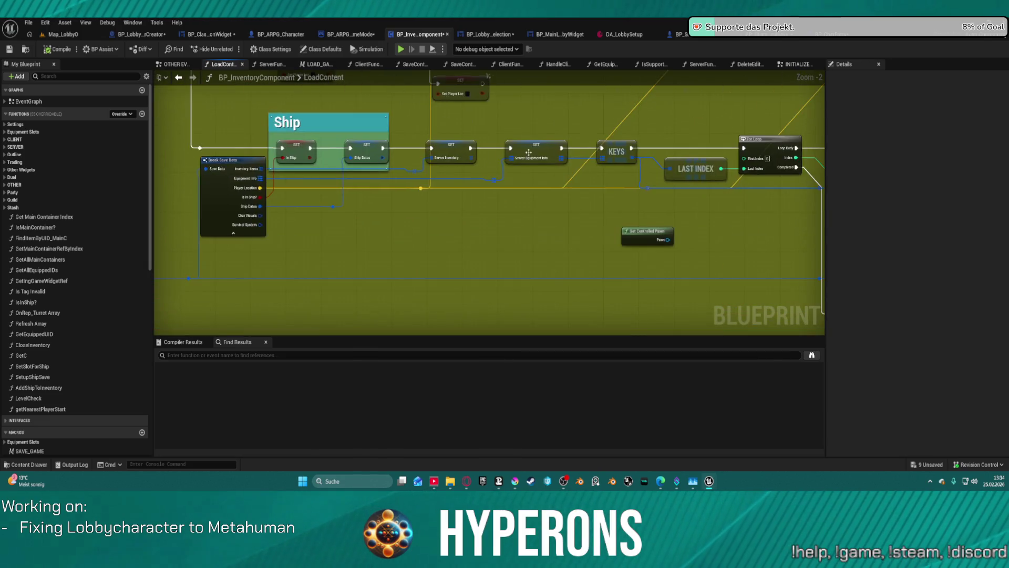
{"action": "left_click_drag", "start_coordinate": [359, 182], "coordinate": [687, 165]}
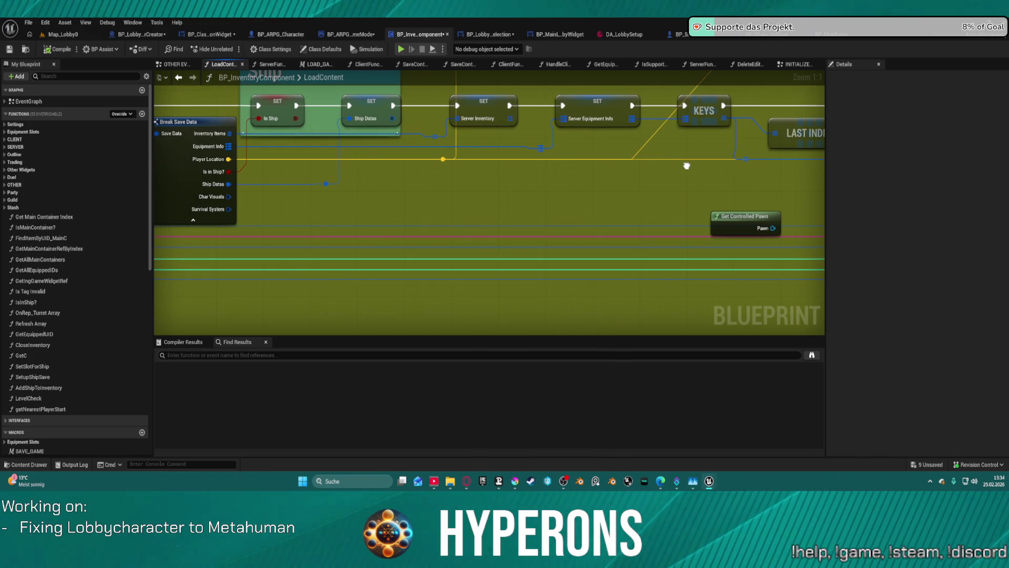
{"action": "scroll", "coordinate": [686, 165], "scroll_direction": "down", "scroll_amount": 4}
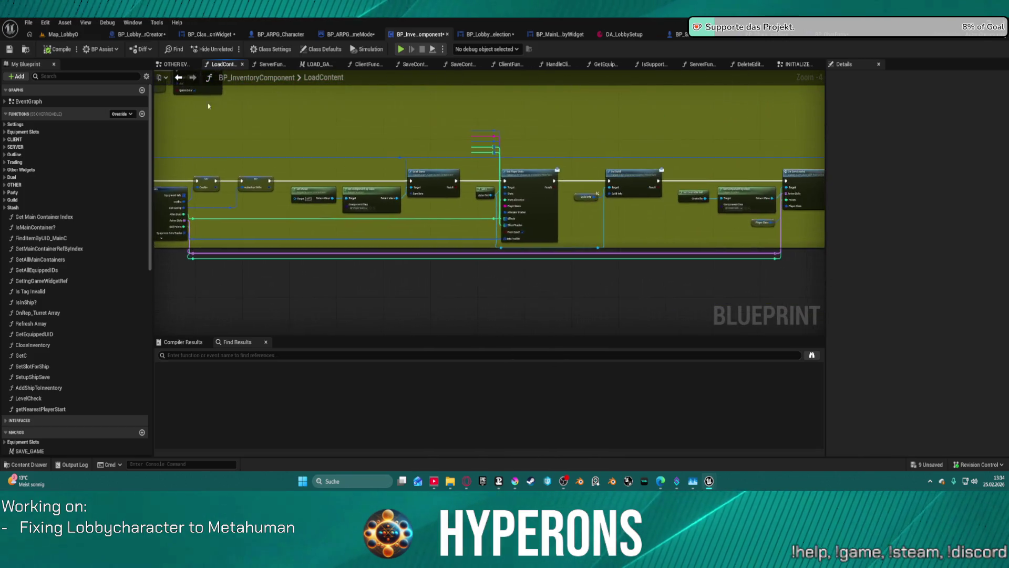
{"action": "scroll", "coordinate": [629, 143], "scroll_direction": "up", "scroll_amount": 4}
{"action": "left_click_drag", "start_coordinate": [629, 143], "coordinate": [157, 153]}
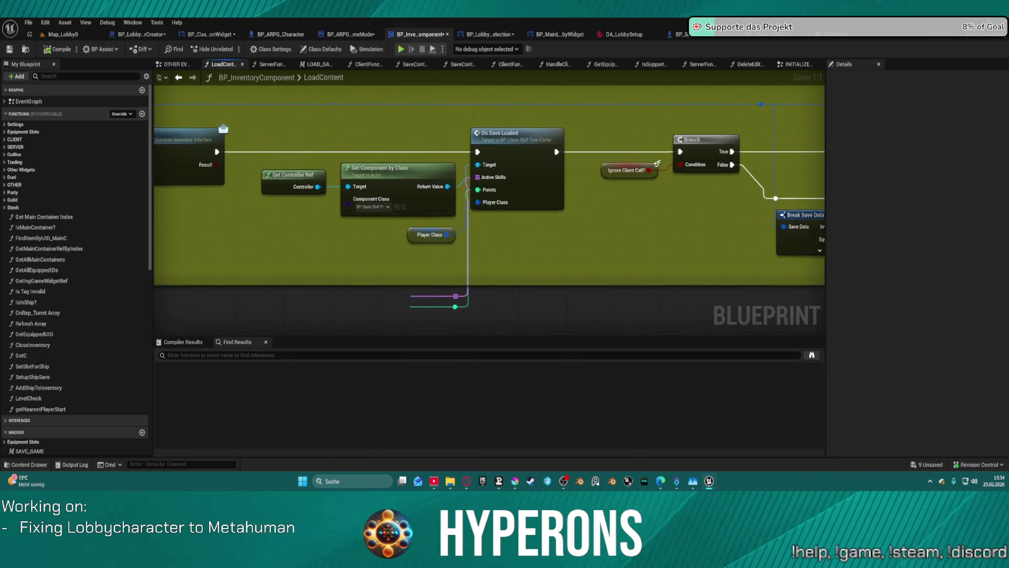
{"action": "mouse_move", "coordinate": [788, 173]}
{"action": "left_mouse_down"}
{"action": "mouse_move", "coordinate": [502, 179]}
{"action": "mouse_move", "coordinate": [179, 165]}
{"action": "mouse_move", "coordinate": [609, 194]}
{"action": "mouse_move", "coordinate": [315, 158]}
{"action": "mouse_move", "coordinate": [576, 104]}
{"action": "mouse_move", "coordinate": [399, 221]}
{"action": "mouse_move", "coordinate": [683, 158]}
{"action": "mouse_move", "coordinate": [621, 220]}
{"action": "left_mouse_up"}
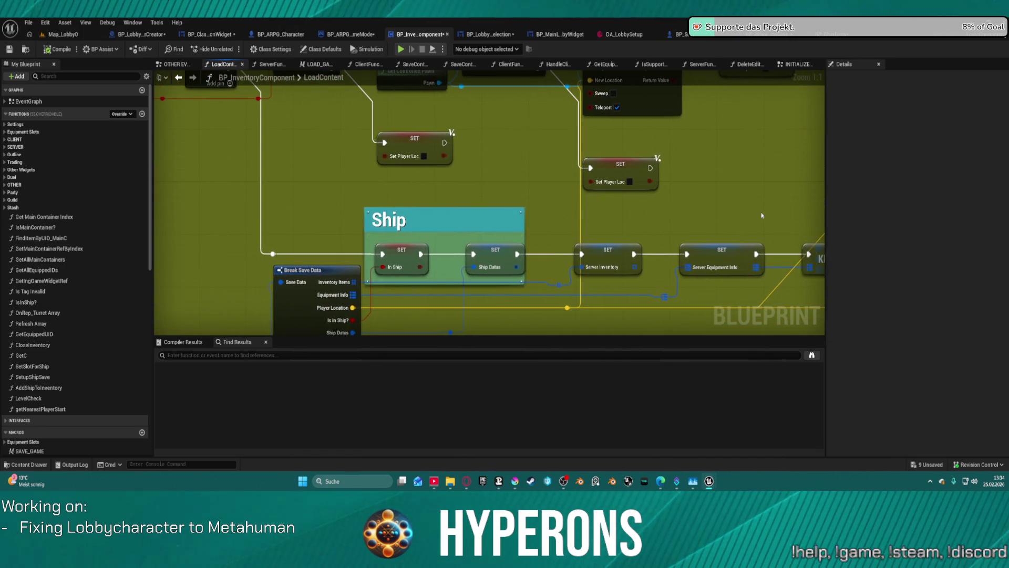
{"action": "mouse_move", "coordinate": [762, 215]}
{"action": "left_mouse_down"}
{"action": "mouse_move", "coordinate": [529, 169]}
{"action": "mouse_move", "coordinate": [108, 152]}
{"action": "mouse_move", "coordinate": [500, 203]}
{"action": "mouse_move", "coordinate": [610, 260]}
{"action": "mouse_move", "coordinate": [226, 250]}
{"action": "mouse_move", "coordinate": [212, 286]}
{"action": "left_mouse_up"}
{"action": "scroll", "coordinate": [500, 203], "scroll_direction": "down", "scroll_amount": 2}
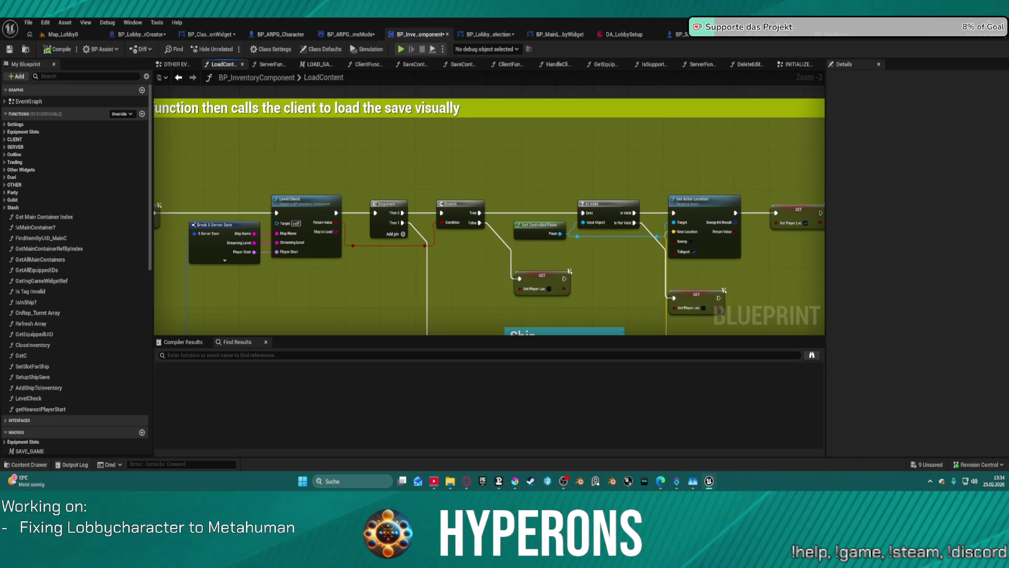
{"action": "mouse_move", "coordinate": [762, 334]}
{"action": "left_mouse_down"}
{"action": "mouse_move", "coordinate": [723, 306]}
{"action": "mouse_move", "coordinate": [788, 189]}
{"action": "mouse_move", "coordinate": [802, 254]}
{"action": "left_mouse_up"}
{"action": "left_click_drag", "start_coordinate": [678, 253], "coordinate": [796, 253]}
{"action": "mouse_move", "coordinate": [604, 253]}
{"action": "left_mouse_down"}
{"action": "mouse_move", "coordinate": [799, 252]}
{"action": "mouse_move", "coordinate": [761, 243]}
{"action": "left_mouse_up"}
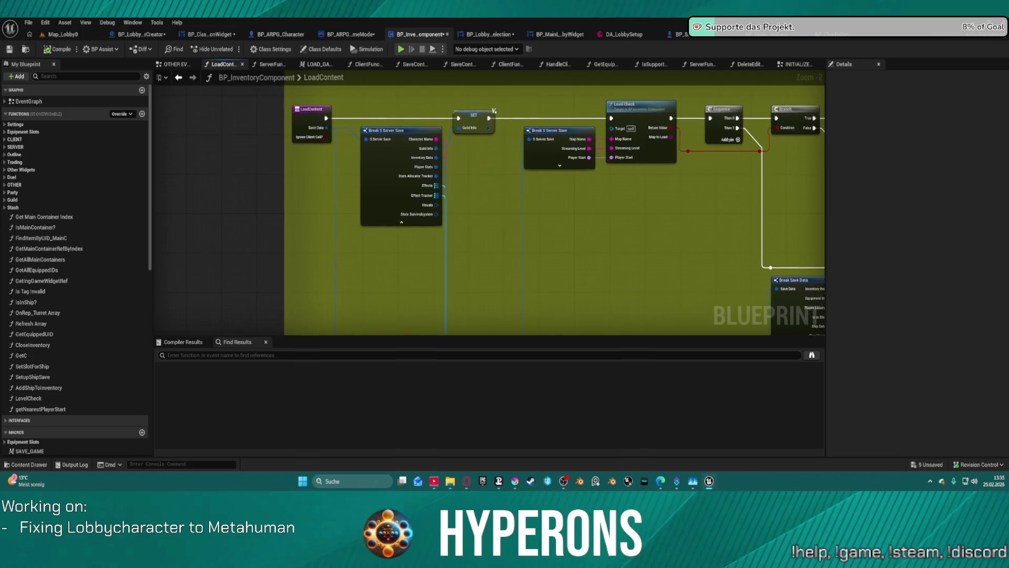
{"action": "mouse_move", "coordinate": [494, 110]}
{"action": "left_mouse_down"}
{"action": "mouse_move", "coordinate": [382, 79]}
{"action": "mouse_move", "coordinate": [556, 90]}
{"action": "mouse_move", "coordinate": [522, 106]}
{"action": "mouse_move", "coordinate": [657, 152]}
{"action": "left_mouse_up"}
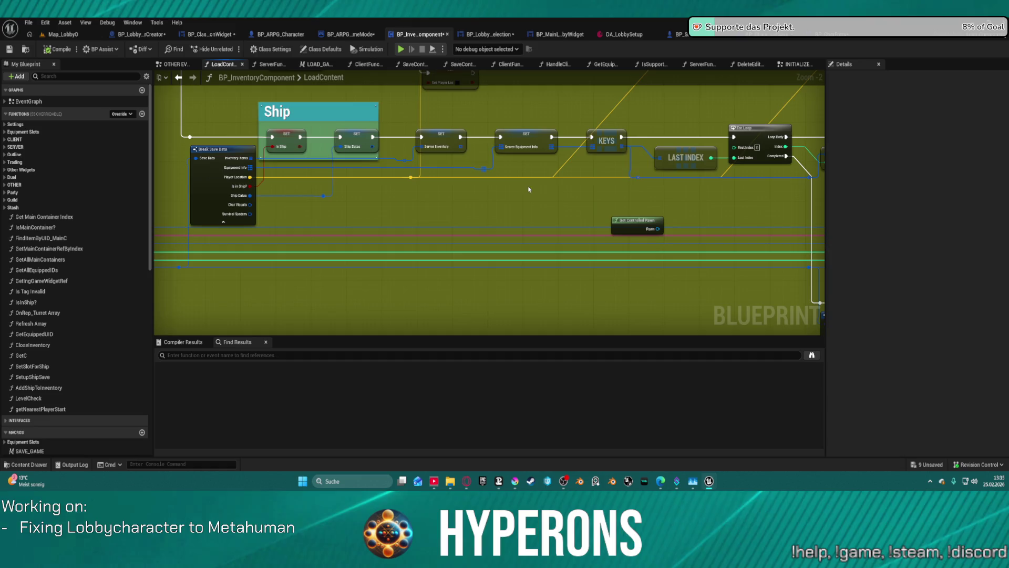
{"action": "mouse_move", "coordinate": [528, 189]}
{"action": "left_mouse_down"}
{"action": "mouse_move", "coordinate": [522, 209]}
{"action": "mouse_move", "coordinate": [690, 236]}
{"action": "left_mouse_up"}
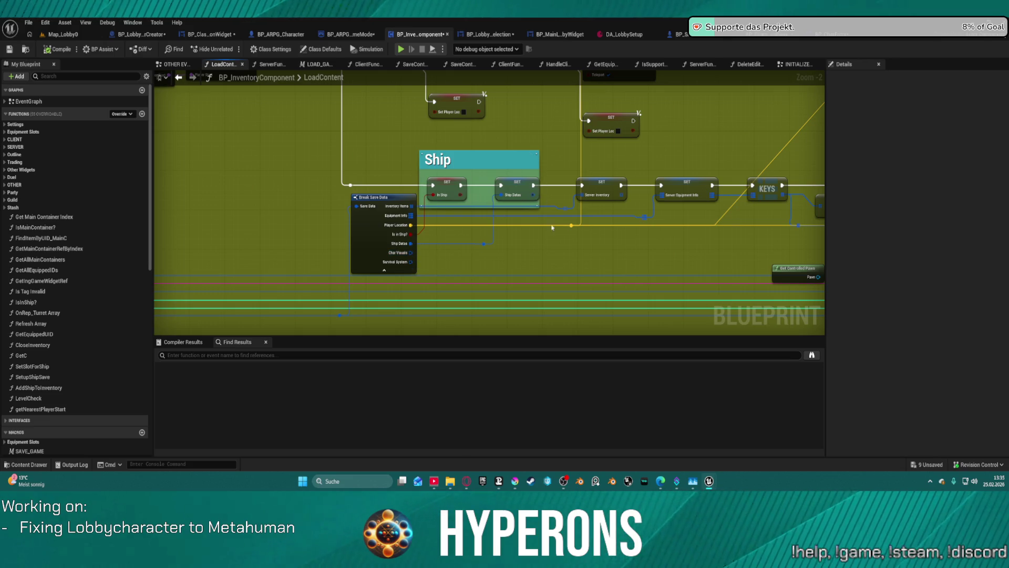
Step: Add a Visuals setter after Ship Datas, fed by saved Char Visuals and linked to Server Inventory
{"action": "right_click", "coordinate": [542, 250]}
{"action": "type", "text": "set visuals"}
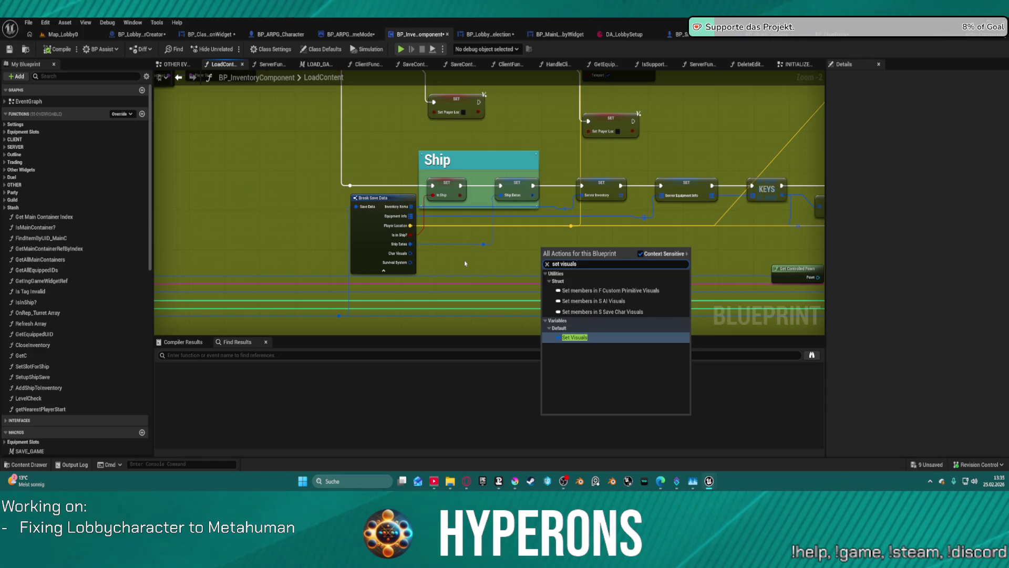
{"action": "key", "text": "Escape"}
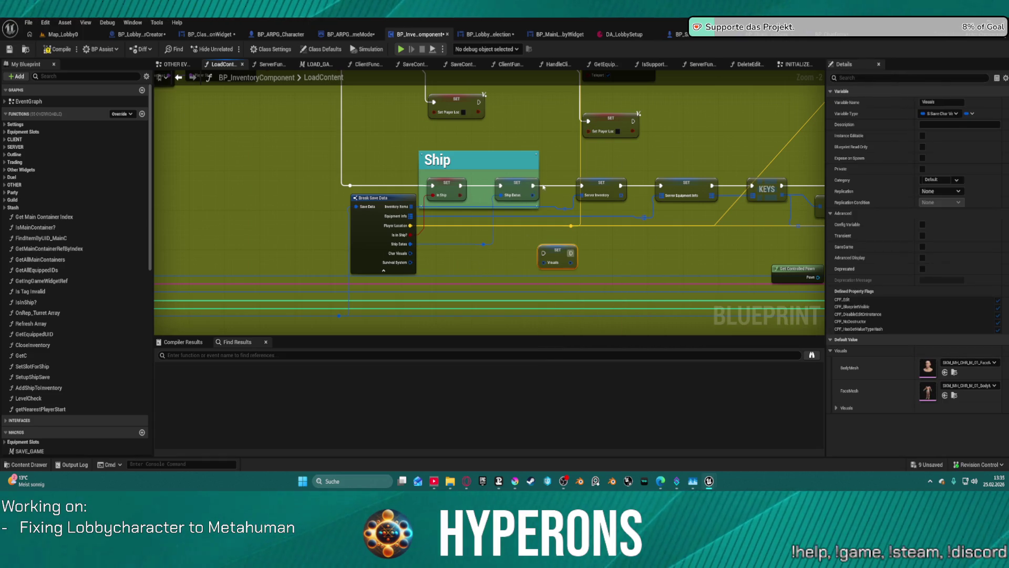
{"action": "mouse_move", "coordinate": [534, 188]}
{"action": "left_mouse_down"}
{"action": "mouse_move", "coordinate": [577, 243]}
{"action": "mouse_move", "coordinate": [545, 252]}
{"action": "mouse_move", "coordinate": [580, 186]}
{"action": "left_mouse_up"}
{"action": "left_click", "coordinate": [558, 250]}
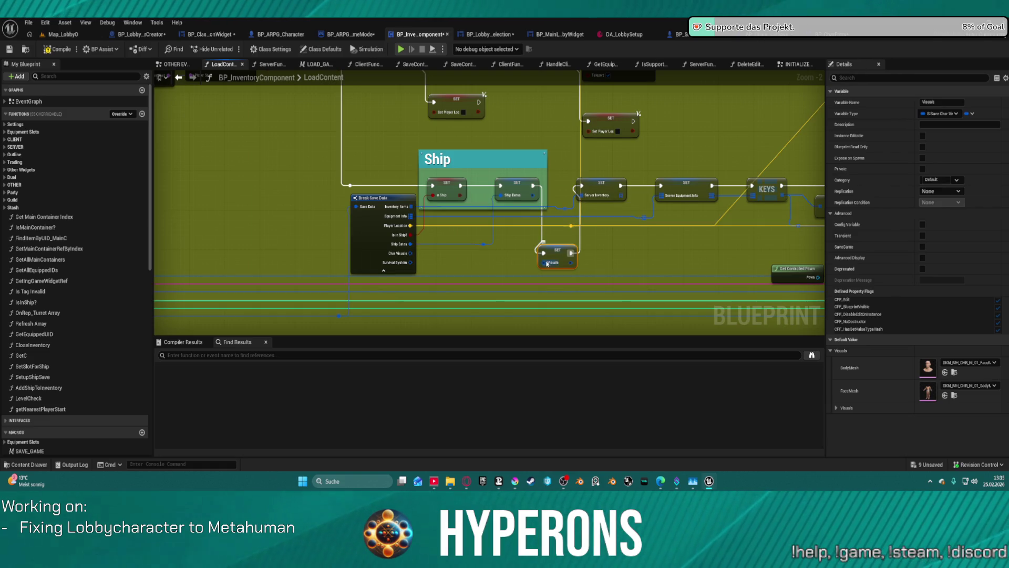
{"action": "left_click_drag", "start_coordinate": [546, 263], "coordinate": [412, 253]}
{"action": "left_click_drag", "start_coordinate": [638, 244], "coordinate": [625, 255]}
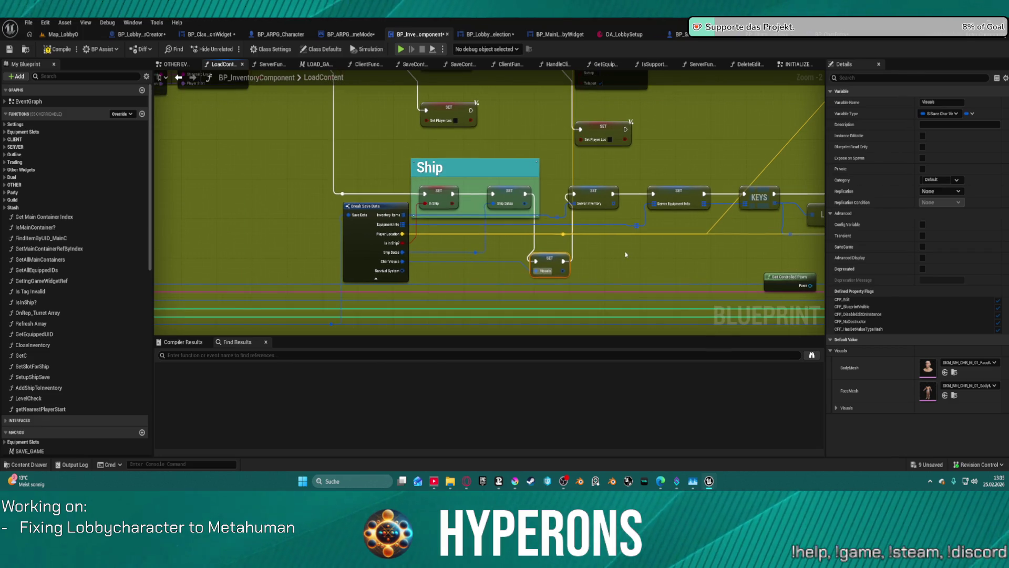
Step: Add a Survival System setter fed from the saved data, chained after the Visuals setter
{"action": "right_click", "coordinate": [625, 263]}
{"action": "type", "text": "survi"}
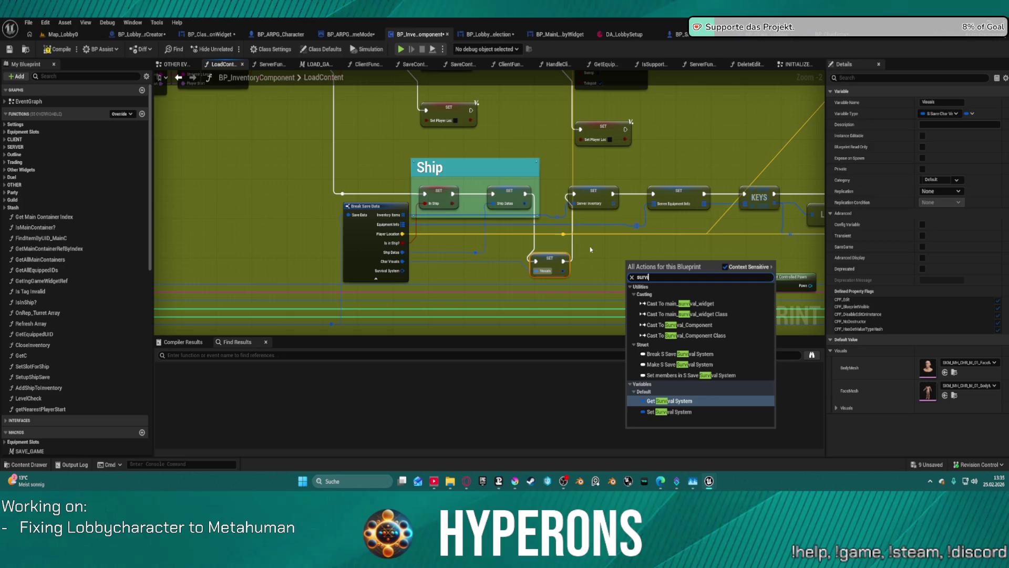
{"action": "key", "text": "Down"}
{"action": "key", "text": "Return"}
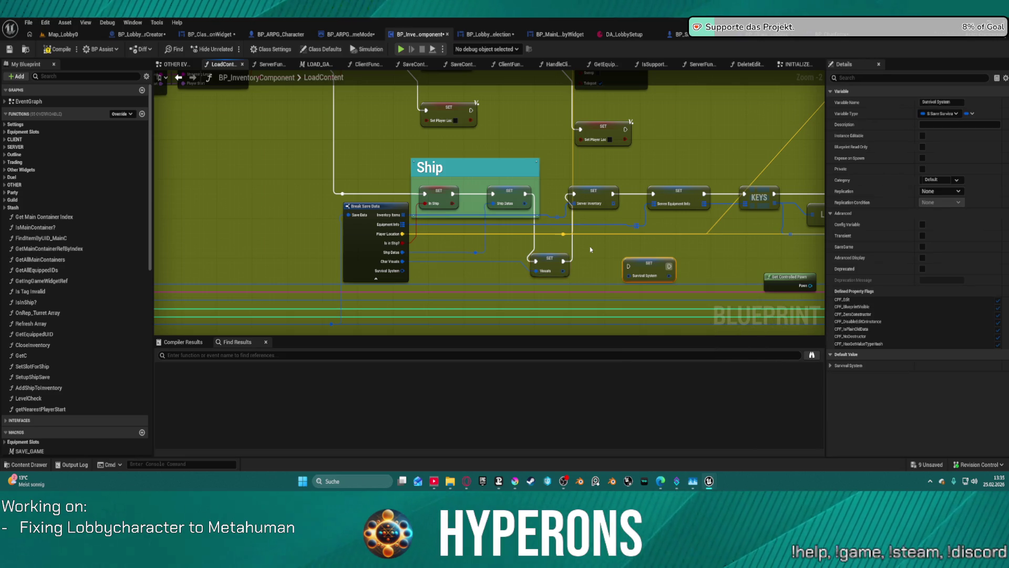
{"action": "left_click_drag", "start_coordinate": [563, 270], "coordinate": [598, 271]}
{"action": "left_click", "coordinate": [398, 271]}
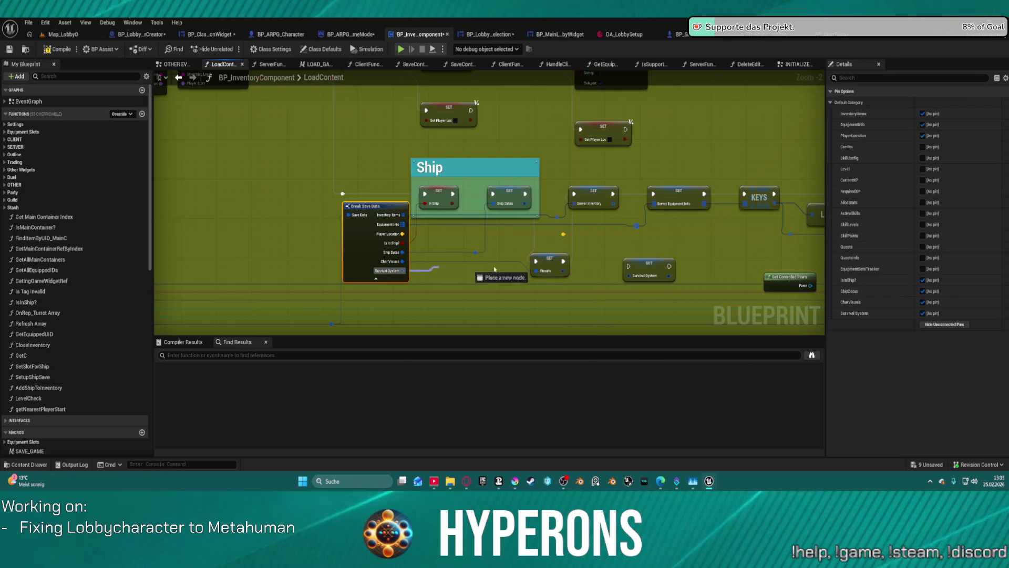
{"action": "mouse_move", "coordinate": [402, 271]}
{"action": "left_mouse_down"}
{"action": "mouse_move", "coordinate": [630, 277]}
{"action": "mouse_move", "coordinate": [582, 257]}
{"action": "left_mouse_up"}
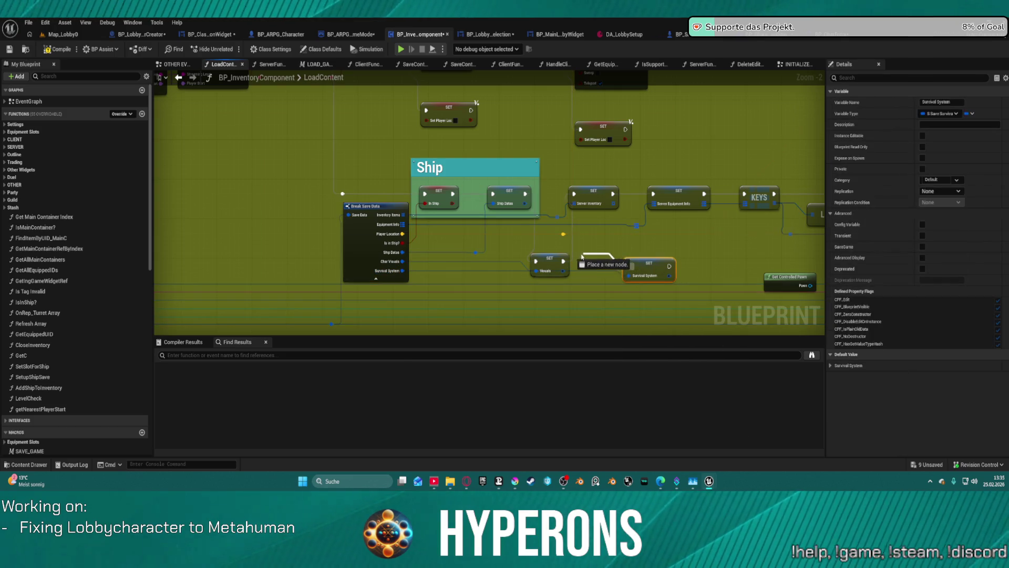
{"action": "left_click_drag", "start_coordinate": [642, 247], "coordinate": [628, 266]}
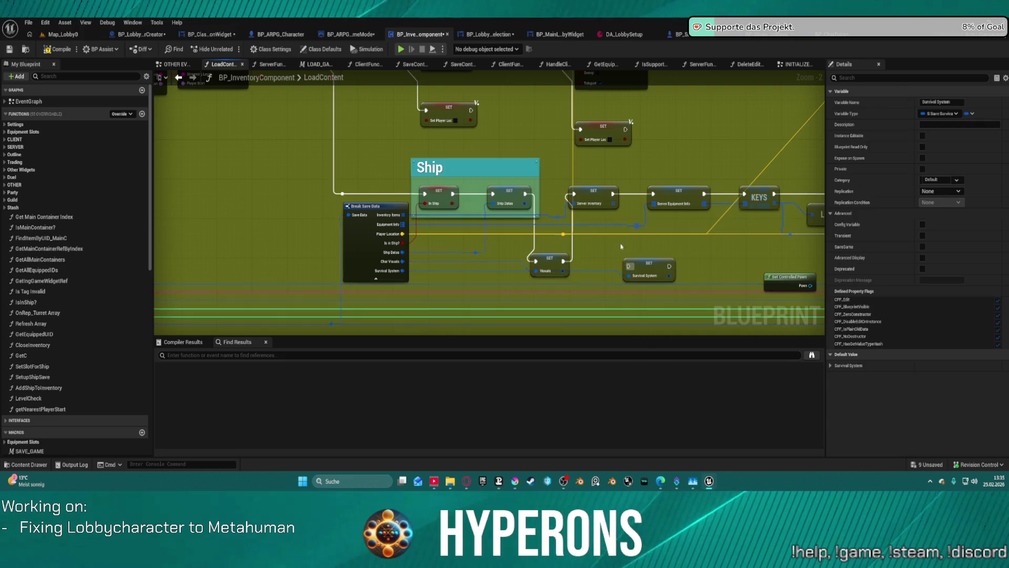
{"action": "left_click", "coordinate": [550, 265]}
{"action": "mouse_move", "coordinate": [563, 262]}
{"action": "left_mouse_down"}
{"action": "mouse_move", "coordinate": [631, 267]}
{"action": "mouse_move", "coordinate": [574, 194]}
{"action": "left_mouse_up"}
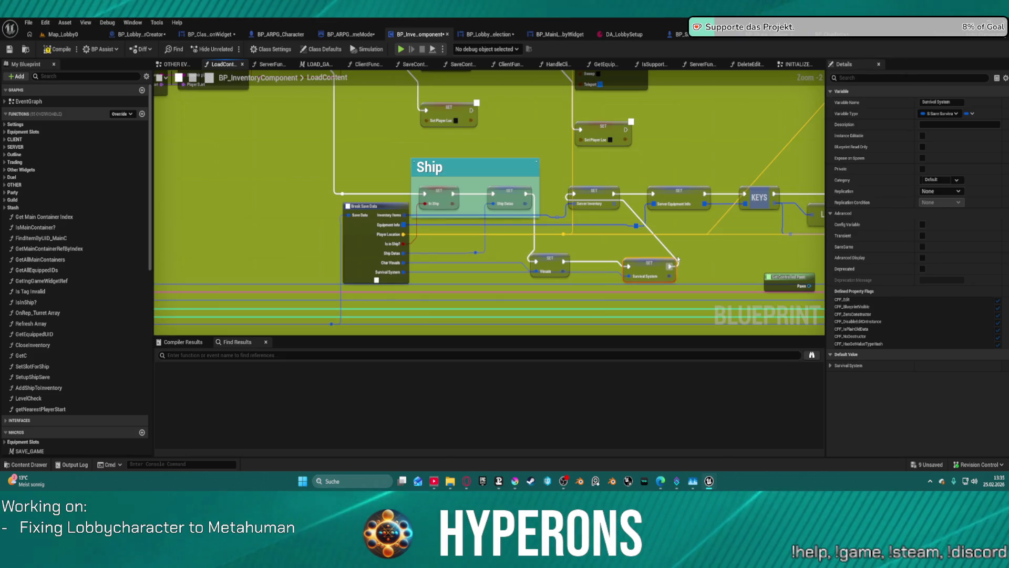
Step: Straighten the setter chain into one line and compile the blueprint
{"action": "key", "text": "f"}
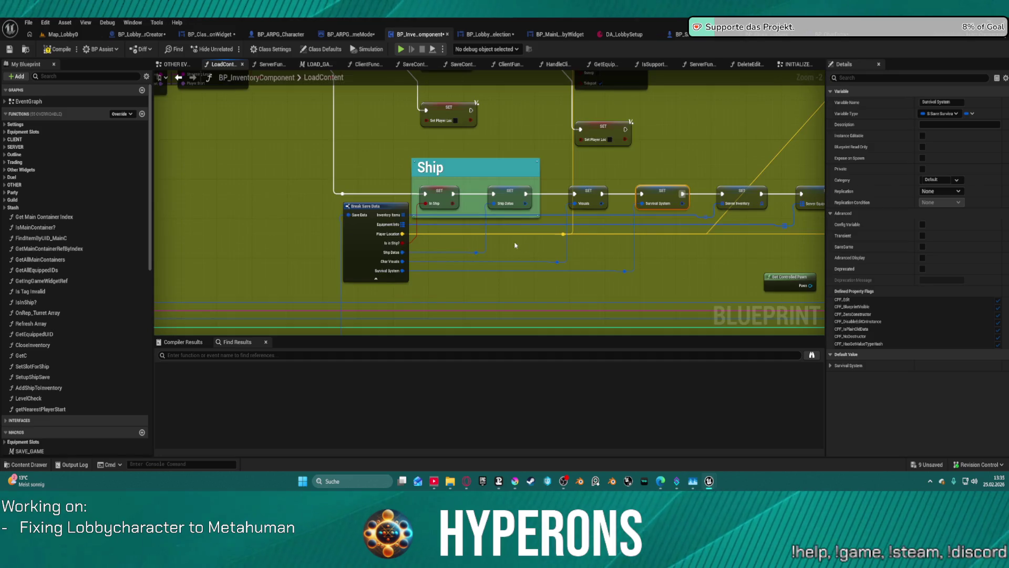
{"action": "scroll", "coordinate": [600, 239], "scroll_direction": "down", "scroll_amount": 3}
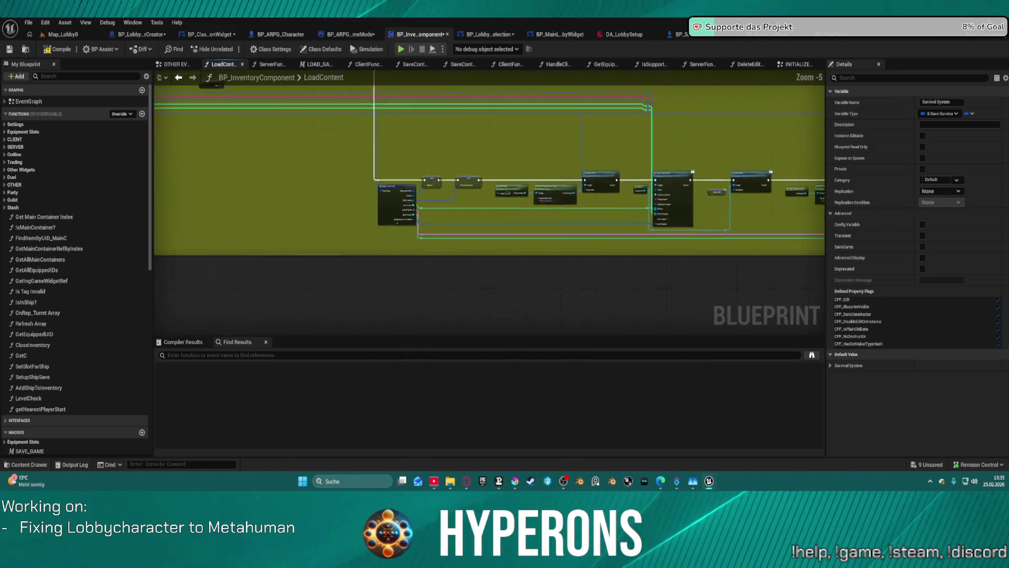
{"action": "scroll", "coordinate": [676, 147], "scroll_direction": "up", "scroll_amount": 5}
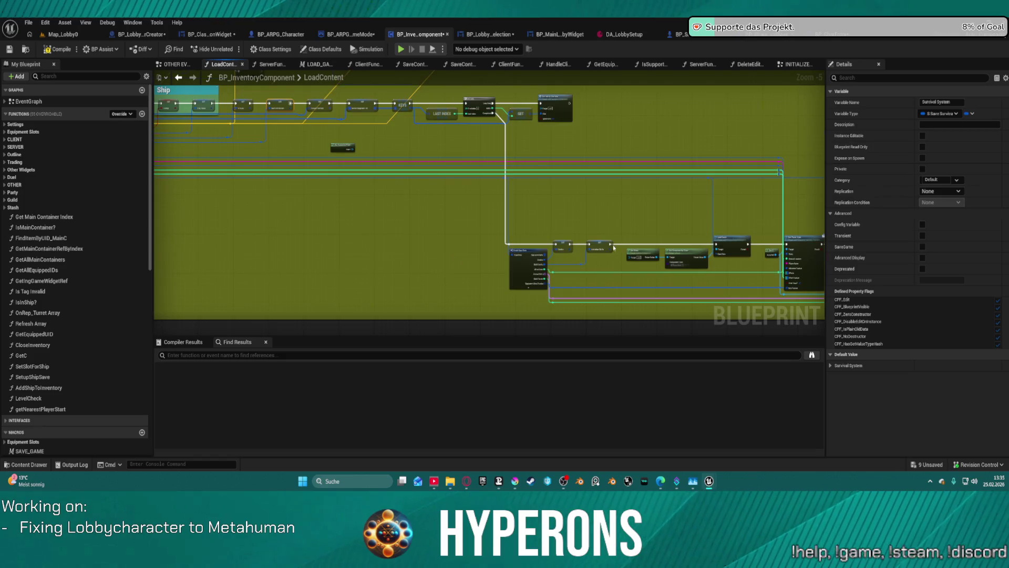
{"action": "scroll", "coordinate": [315, 205], "scroll_direction": "down", "scroll_amount": 5}
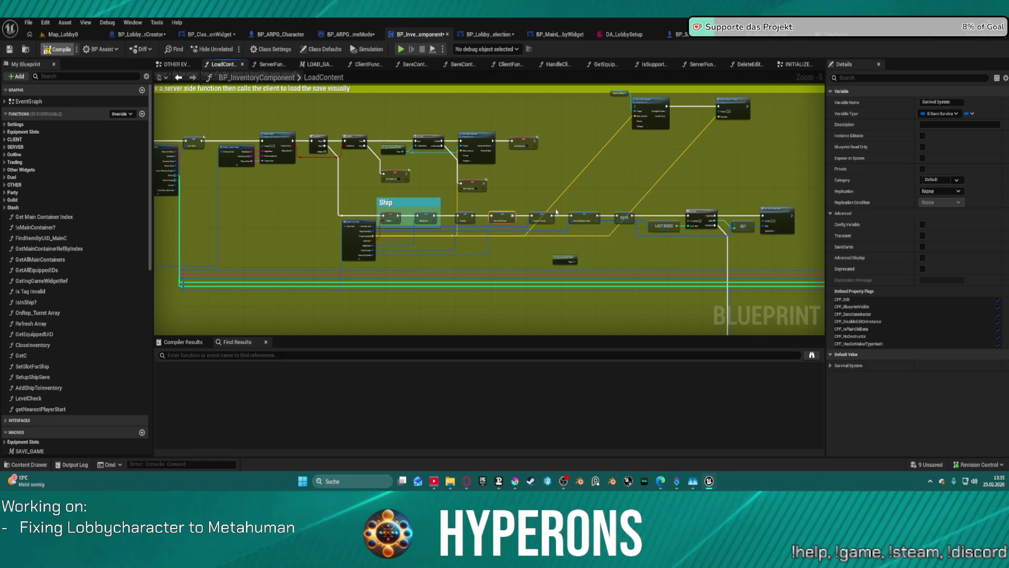
{"action": "key", "text": "F7"}
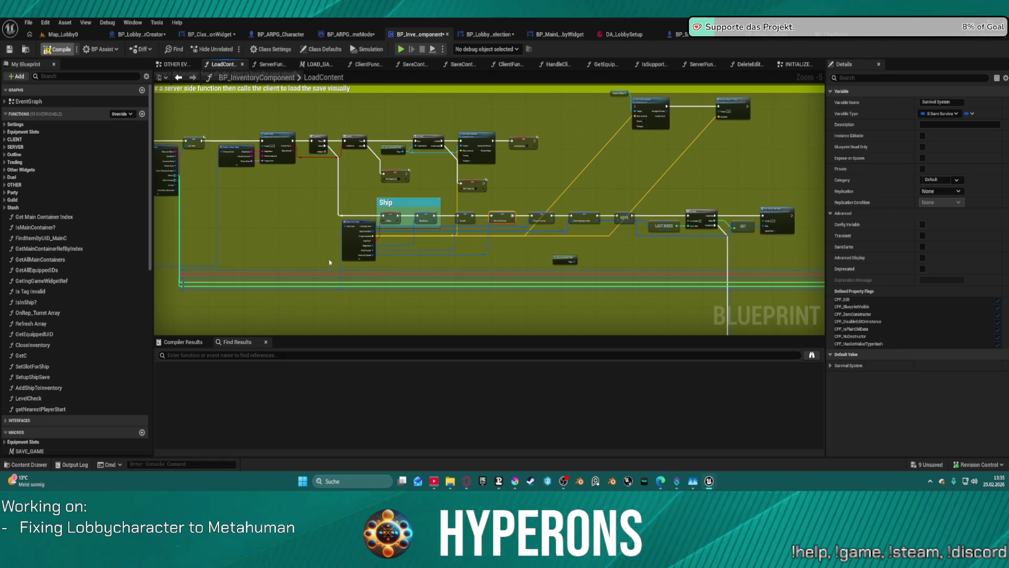
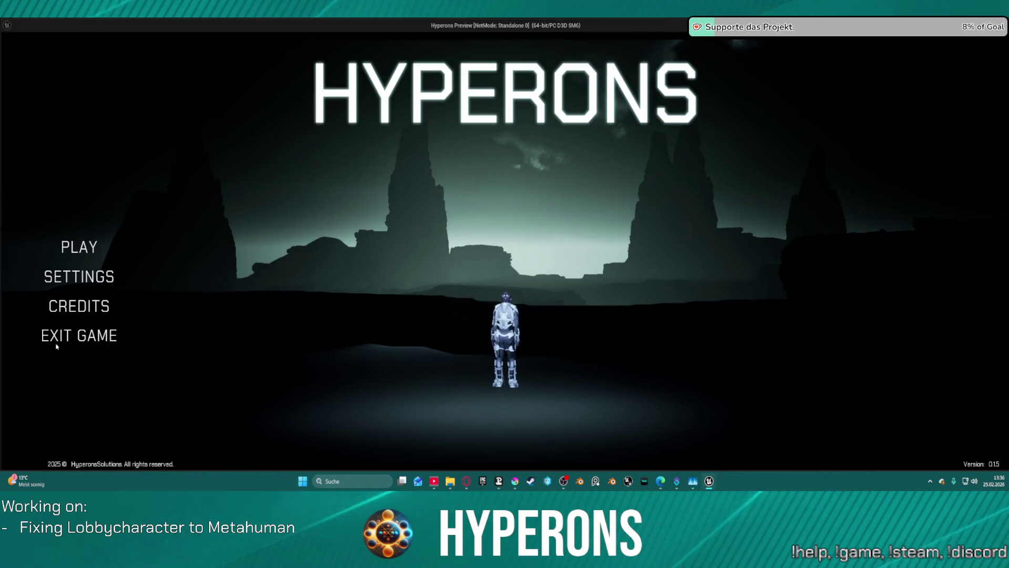
Step: Delete the Hund character save and start playing as ewwawe
{"action": "left_click", "coordinate": [79, 247]}
{"action": "left_click", "coordinate": [411, 266]}
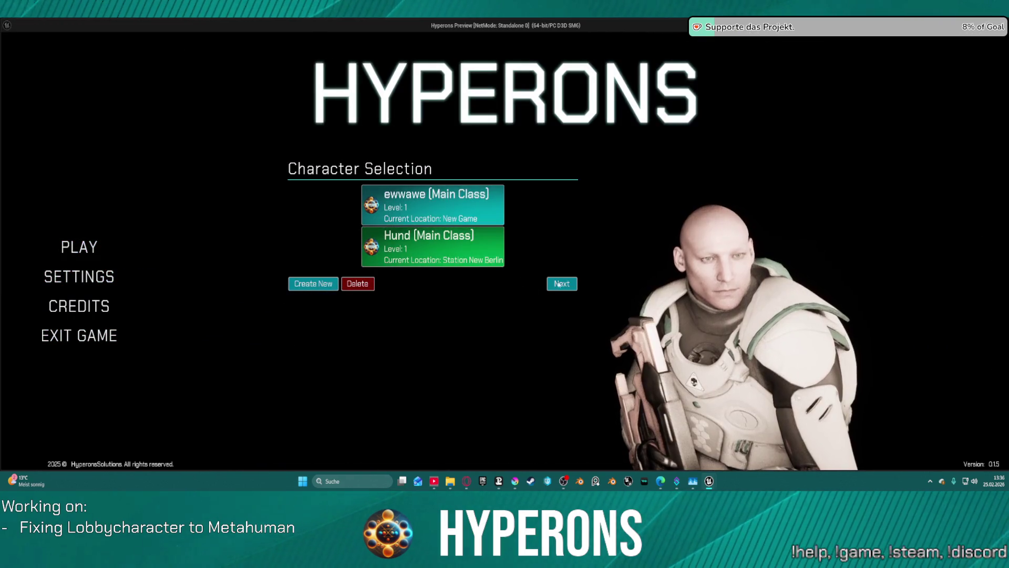
{"action": "left_click", "coordinate": [357, 284]}
{"action": "left_click", "coordinate": [401, 213]}
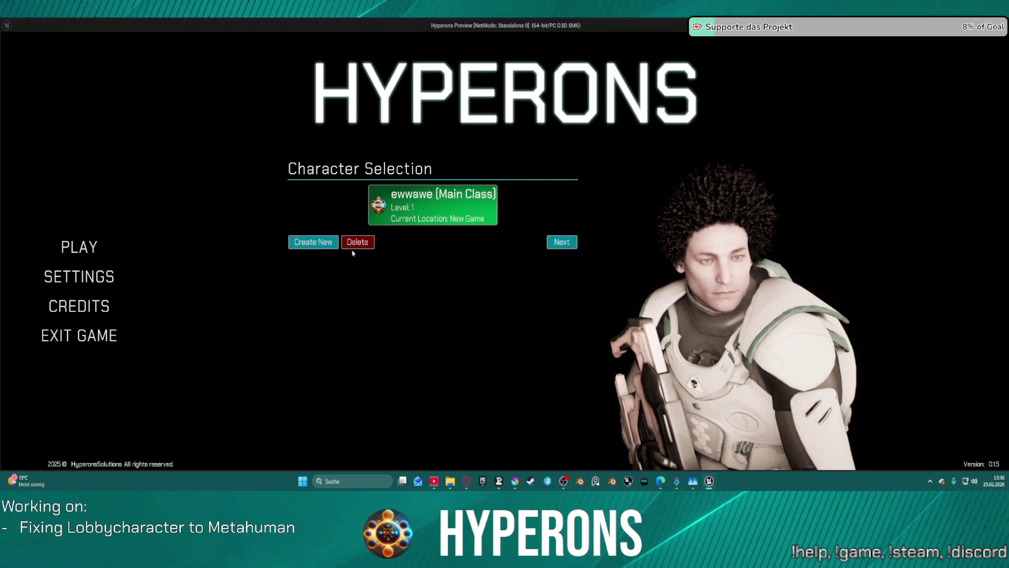
{"action": "left_click", "coordinate": [562, 242]}
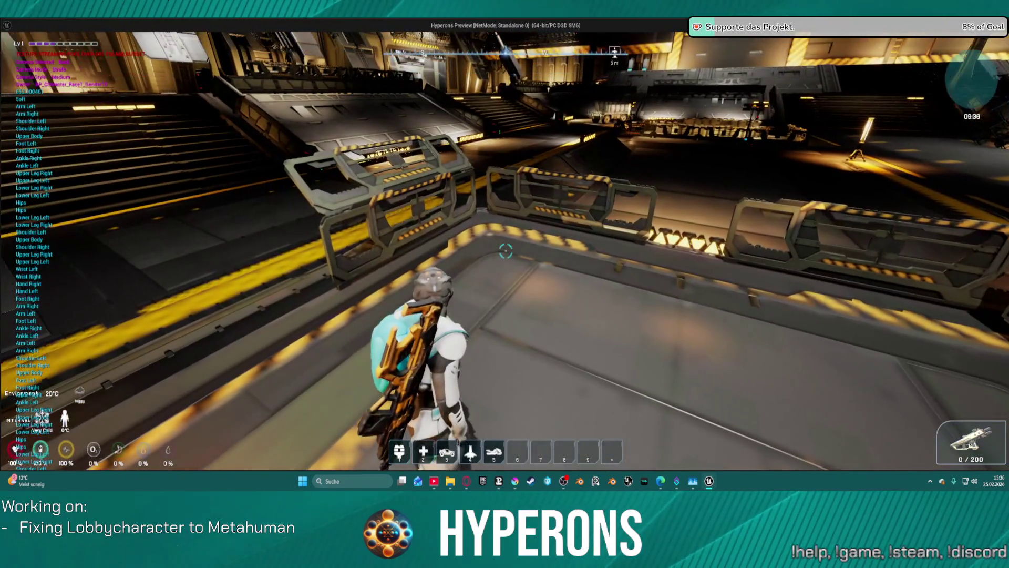
Step: Unequip the character's helmet into the inventory
{"action": "key", "text": "i"}
{"action": "left_click", "coordinate": [858, 252]}
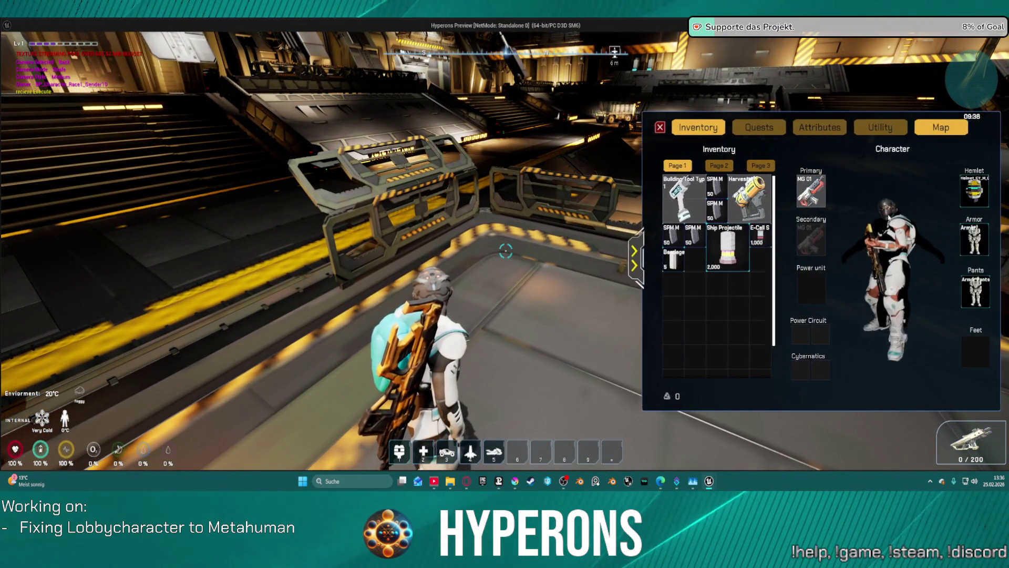
{"action": "left_click", "coordinate": [957, 193]}
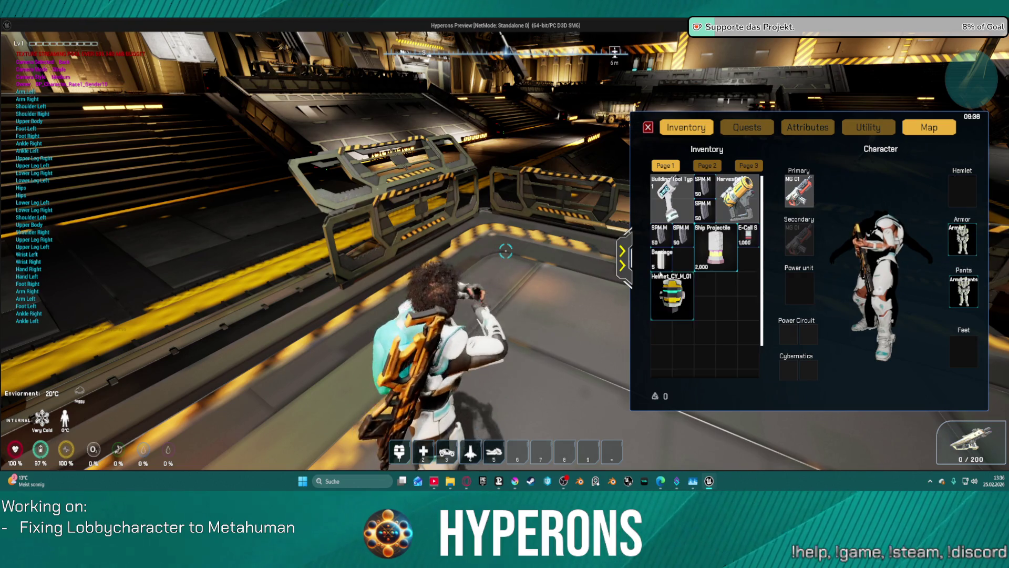
{"action": "left_click", "coordinate": [623, 264]}
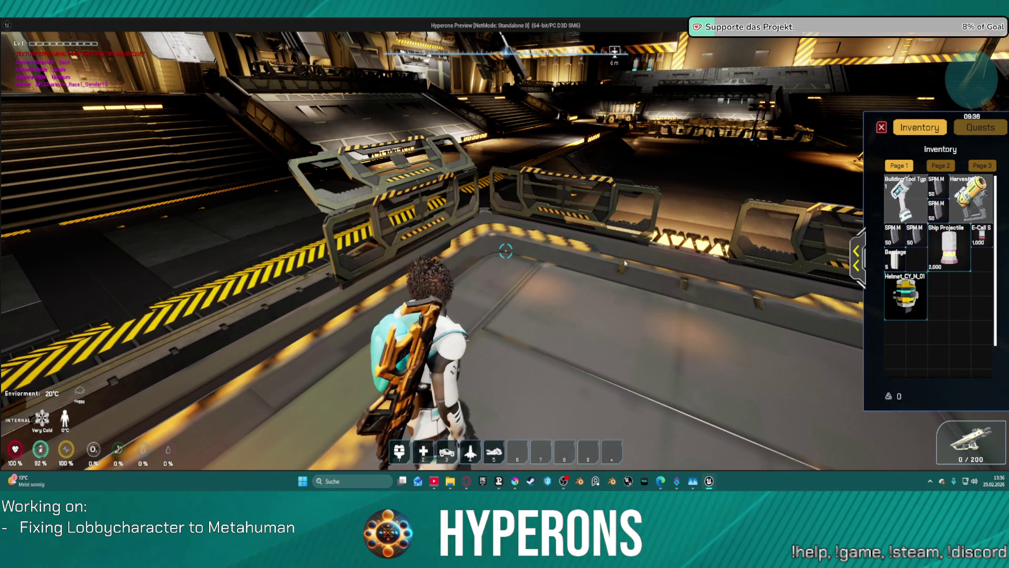
Step: Save the game, return to the main menu and check the ewwawe save in character selection
{"action": "key", "text": "Escape"}
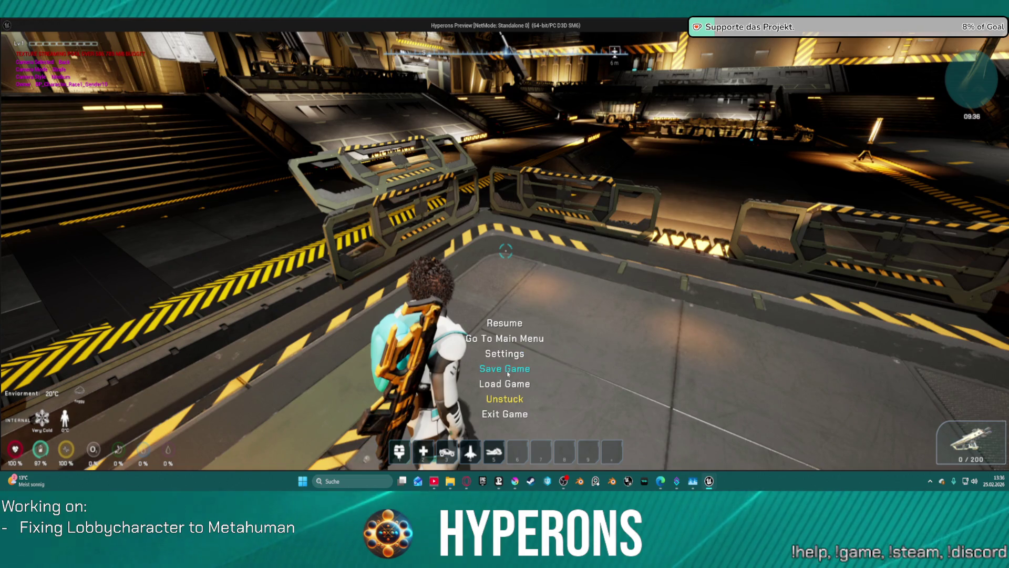
{"action": "left_click", "coordinate": [507, 373]}
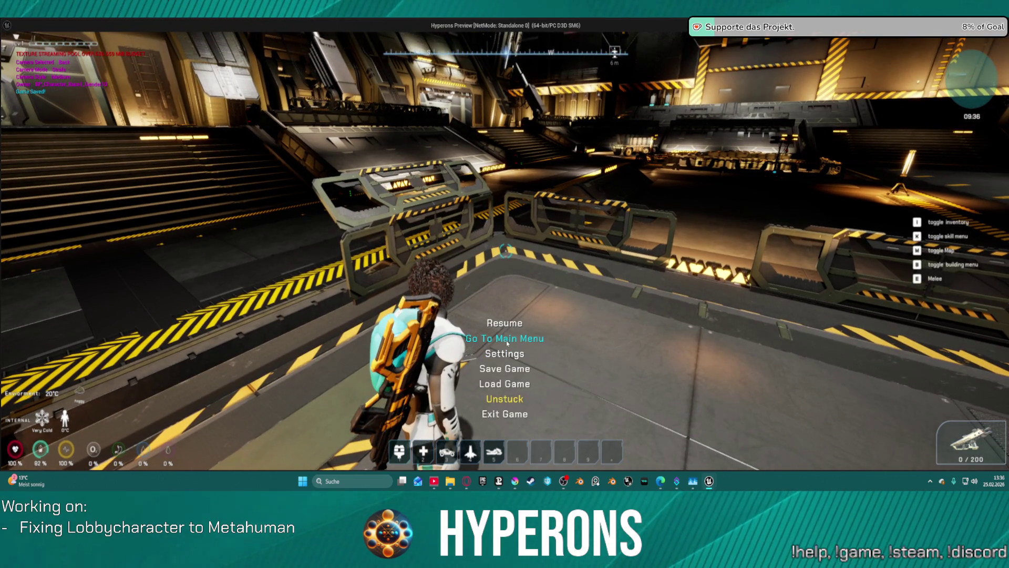
{"action": "key", "text": "Return"}
{"action": "left_click", "coordinate": [80, 255]}
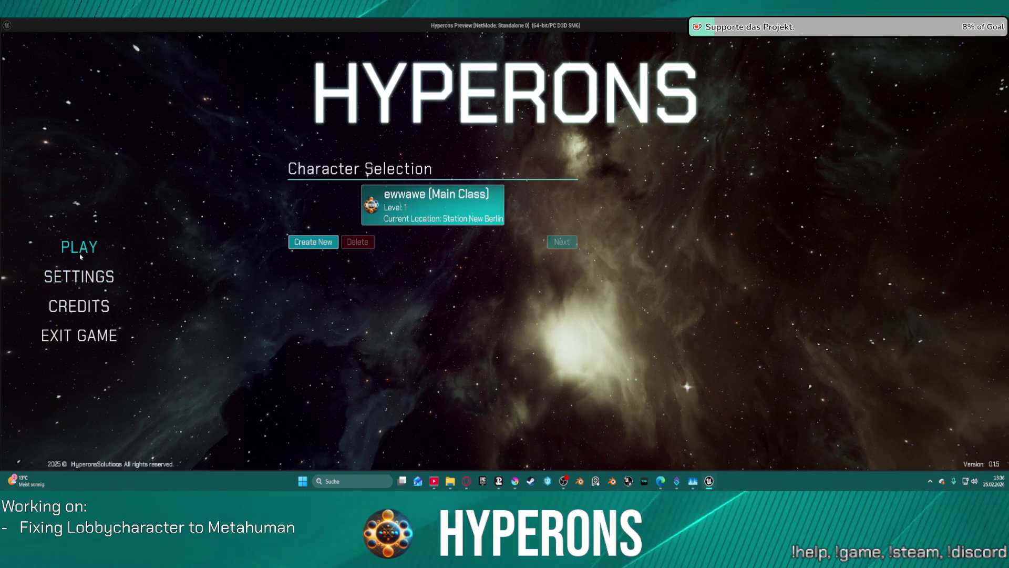
{"action": "left_click", "coordinate": [487, 190]}
Step: Stop the preview and bring up the ClientFunc_HandleSaveData graph
{"action": "key", "text": "Escape"}
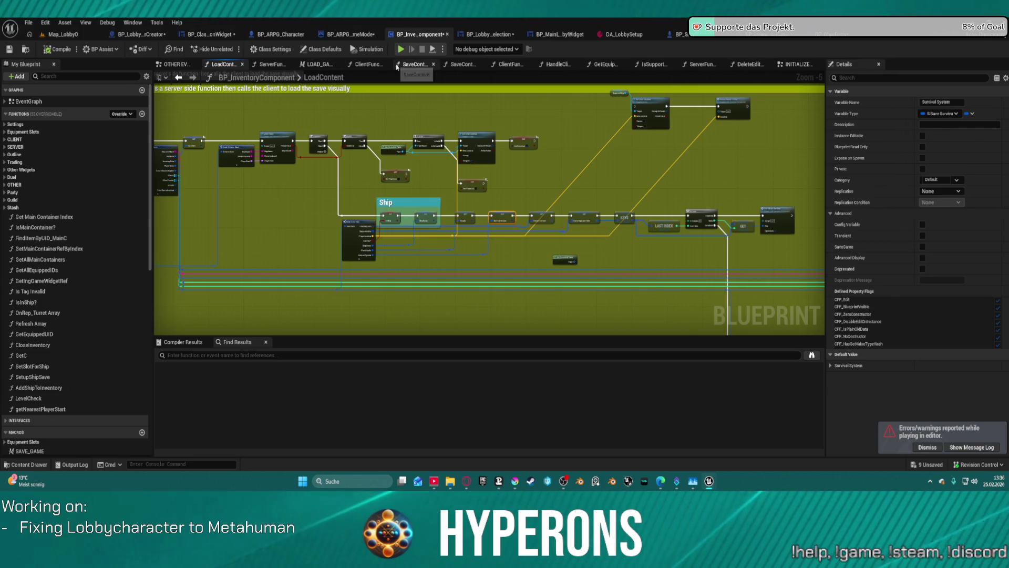
{"action": "left_click", "coordinate": [376, 64]}
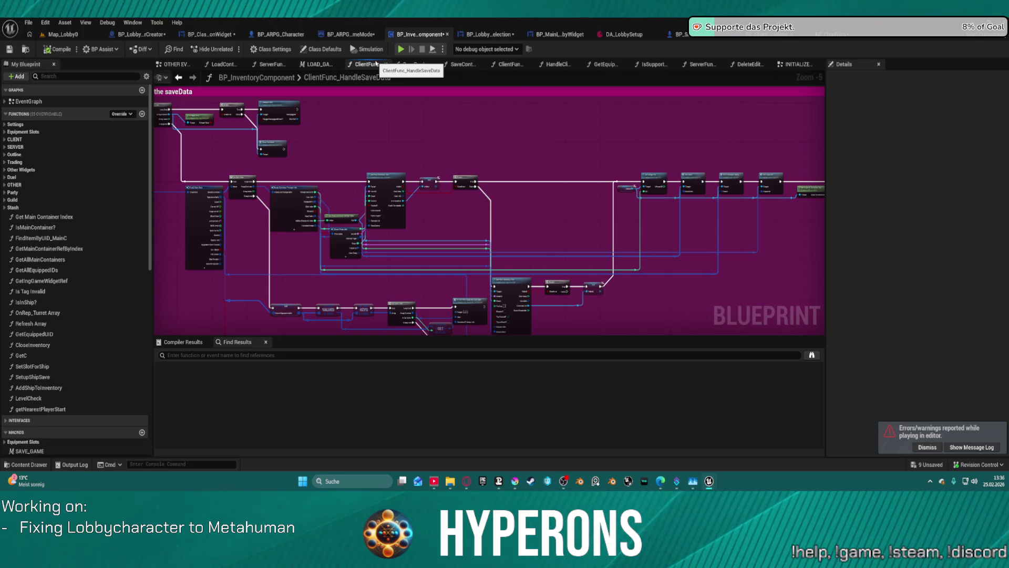
{"action": "scroll", "coordinate": [488, 210], "scroll_direction": "down", "scroll_amount": 2}
{"action": "scroll", "coordinate": [489, 210], "scroll_direction": "up", "scroll_amount": 2}
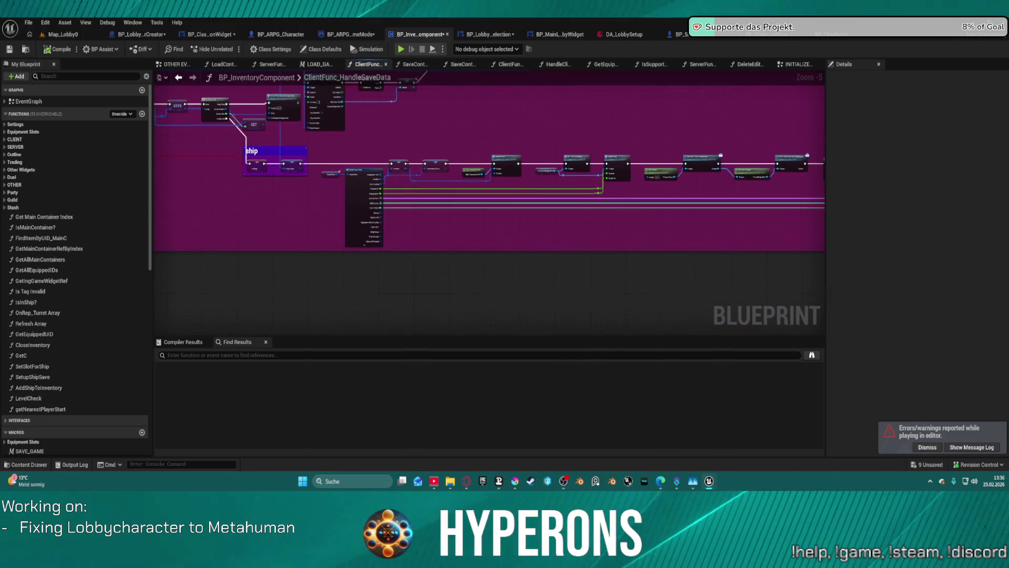
{"action": "scroll", "coordinate": [311, 151], "scroll_direction": "up", "scroll_amount": 4}
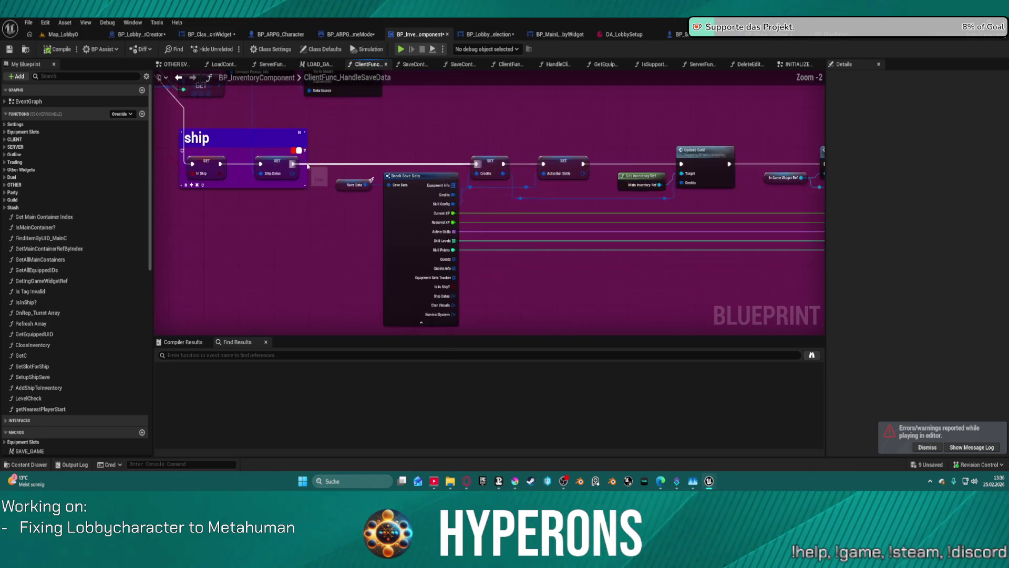
Step: Look through the skill tree, VALUES/KEYS loops, Break Save Data, Set Unique ID and Set Stats nodes
{"action": "mouse_move", "coordinate": [165, 126]}
{"action": "left_mouse_down"}
{"action": "mouse_move", "coordinate": [242, 52]}
{"action": "mouse_move", "coordinate": [472, 95]}
{"action": "mouse_move", "coordinate": [405, 247]}
{"action": "mouse_move", "coordinate": [294, 184]}
{"action": "left_mouse_up"}
{"action": "scroll", "coordinate": [552, 245], "scroll_direction": "down", "scroll_amount": 2}
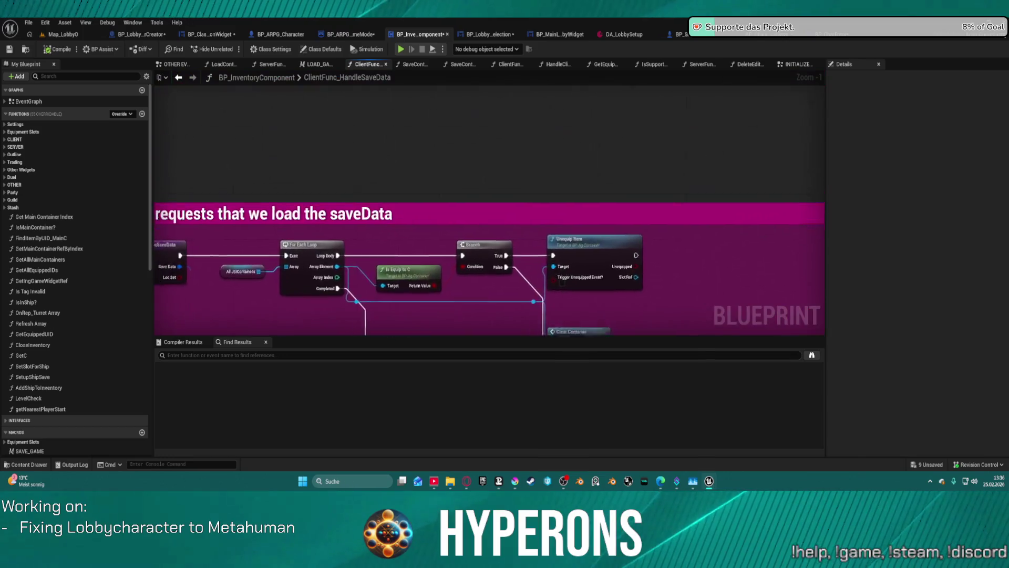
{"action": "mouse_move", "coordinate": [683, 316]}
{"action": "left_mouse_down"}
{"action": "mouse_move", "coordinate": [551, 244]}
{"action": "mouse_move", "coordinate": [458, 125]}
{"action": "left_mouse_up"}
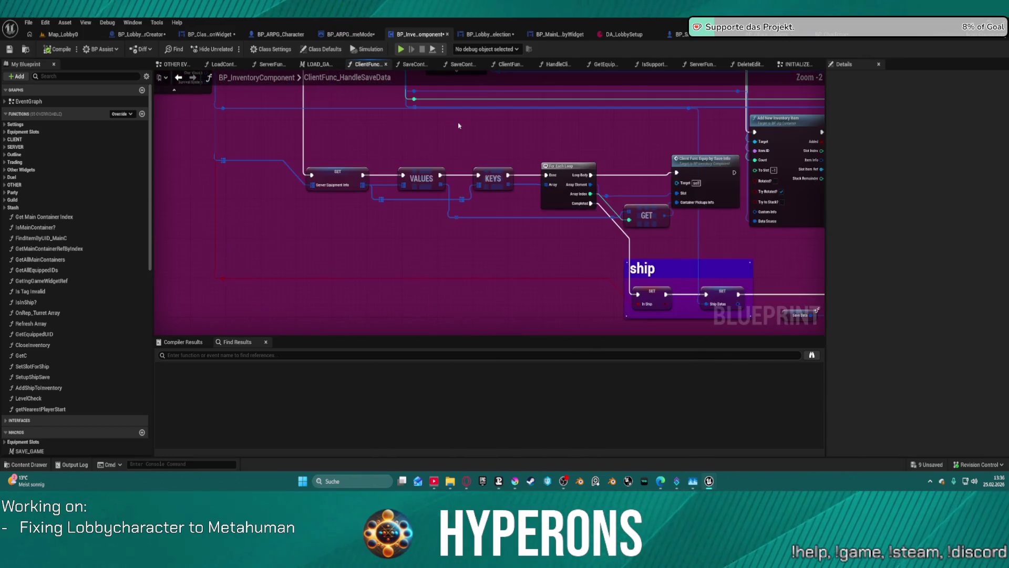
{"action": "mouse_move", "coordinate": [552, 188]}
{"action": "left_mouse_down"}
{"action": "mouse_move", "coordinate": [427, 168]}
{"action": "mouse_move", "coordinate": [195, 154]}
{"action": "mouse_move", "coordinate": [167, 111]}
{"action": "mouse_move", "coordinate": [179, 108]}
{"action": "mouse_move", "coordinate": [121, 315]}
{"action": "mouse_move", "coordinate": [155, 283]}
{"action": "left_mouse_up"}
{"action": "mouse_move", "coordinate": [488, 210]}
{"action": "left_mouse_down"}
{"action": "mouse_move", "coordinate": [292, 279]}
{"action": "mouse_move", "coordinate": [189, 270]}
{"action": "mouse_move", "coordinate": [189, 242]}
{"action": "mouse_move", "coordinate": [505, 294]}
{"action": "mouse_move", "coordinate": [105, 295]}
{"action": "left_mouse_up"}
{"action": "mouse_move", "coordinate": [473, 236]}
{"action": "left_mouse_down"}
{"action": "mouse_move", "coordinate": [443, 256]}
{"action": "mouse_move", "coordinate": [387, 260]}
{"action": "mouse_move", "coordinate": [79, 247]}
{"action": "left_mouse_up"}
Step: Inspect the Need for Spawn in Ship group, Add New Inventory Item and Update Exp nodes
{"action": "left_click_drag", "start_coordinate": [578, 221], "coordinate": [395, 218]}
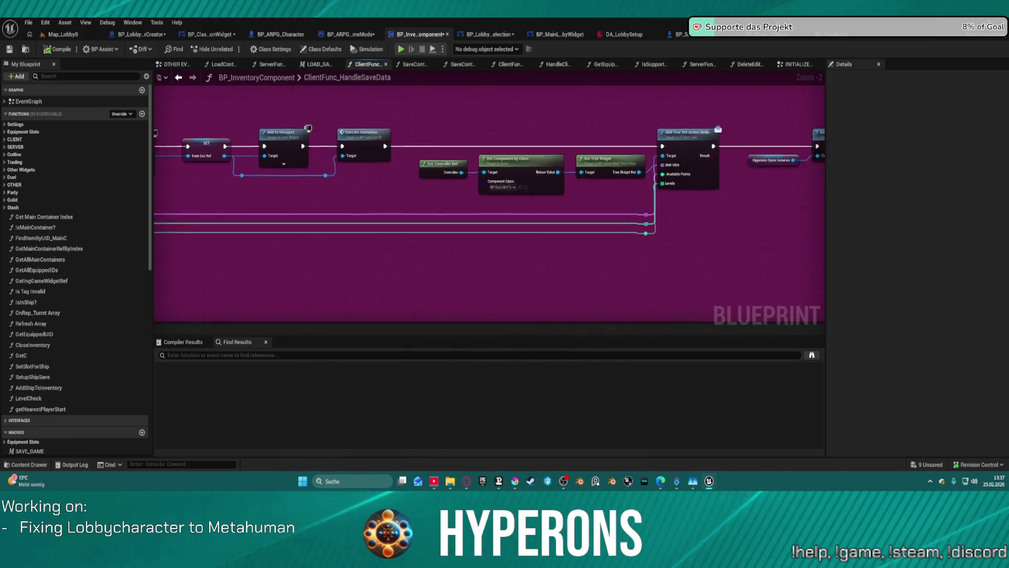
{"action": "left_click_drag", "start_coordinate": [683, 220], "coordinate": [210, 208]}
{"action": "mouse_move", "coordinate": [210, 247]}
{"action": "left_mouse_down"}
{"action": "mouse_move", "coordinate": [349, 254]}
{"action": "mouse_move", "coordinate": [504, 316]}
{"action": "mouse_move", "coordinate": [496, 441]}
{"action": "left_mouse_up"}
{"action": "mouse_move", "coordinate": [489, 157]}
{"action": "left_mouse_down"}
{"action": "mouse_move", "coordinate": [488, 279]}
{"action": "mouse_move", "coordinate": [526, 315]}
{"action": "mouse_move", "coordinate": [473, 237]}
{"action": "mouse_move", "coordinate": [431, 230]}
{"action": "left_mouse_up"}
{"action": "mouse_move", "coordinate": [452, 331]}
{"action": "left_mouse_down"}
{"action": "mouse_move", "coordinate": [459, 239]}
{"action": "mouse_move", "coordinate": [436, 239]}
{"action": "mouse_move", "coordinate": [444, 333]}
{"action": "mouse_move", "coordinate": [499, 259]}
{"action": "mouse_move", "coordinate": [457, 261]}
{"action": "mouse_move", "coordinate": [789, 253]}
{"action": "mouse_move", "coordinate": [425, 258]}
{"action": "mouse_move", "coordinate": [345, 275]}
{"action": "left_mouse_up"}
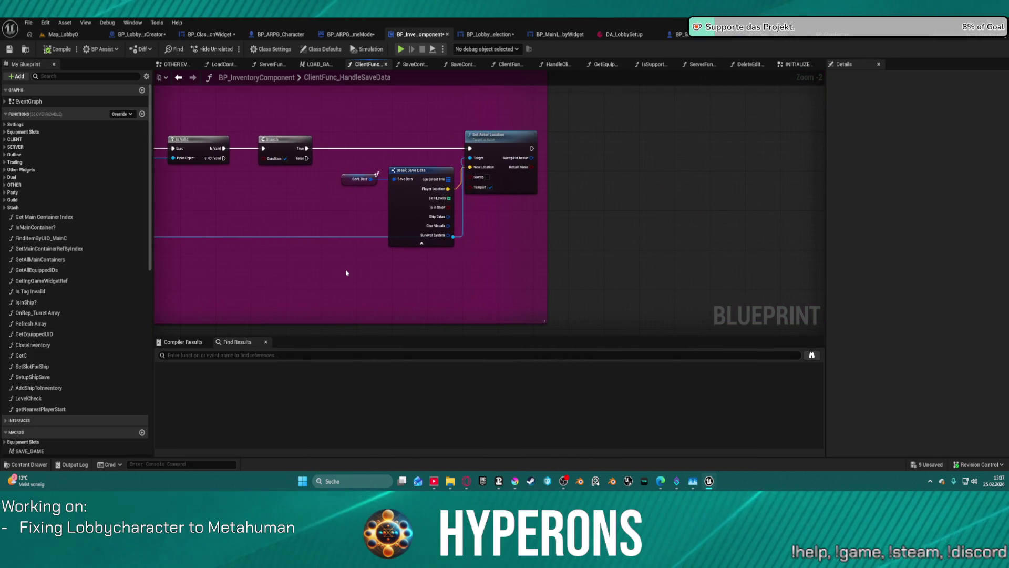
Step: In SaveContent, move the Visuals node up near Break S Player Stats
{"action": "left_click", "coordinate": [414, 64]}
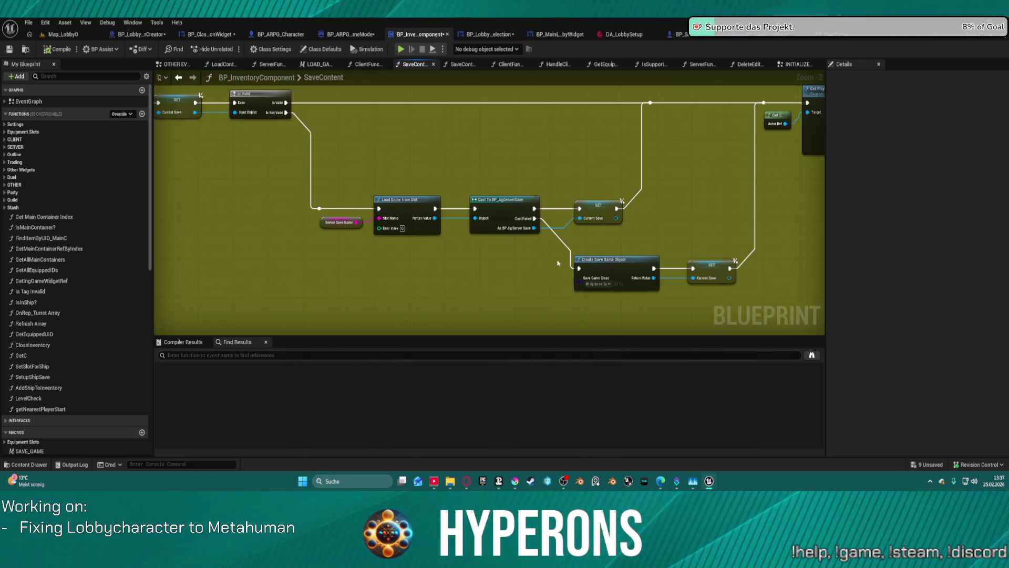
{"action": "mouse_move", "coordinate": [558, 262]}
{"action": "left_mouse_down"}
{"action": "mouse_move", "coordinate": [496, 289]}
{"action": "mouse_move", "coordinate": [526, 253]}
{"action": "mouse_move", "coordinate": [420, 294]}
{"action": "mouse_move", "coordinate": [316, 357]}
{"action": "left_mouse_up"}
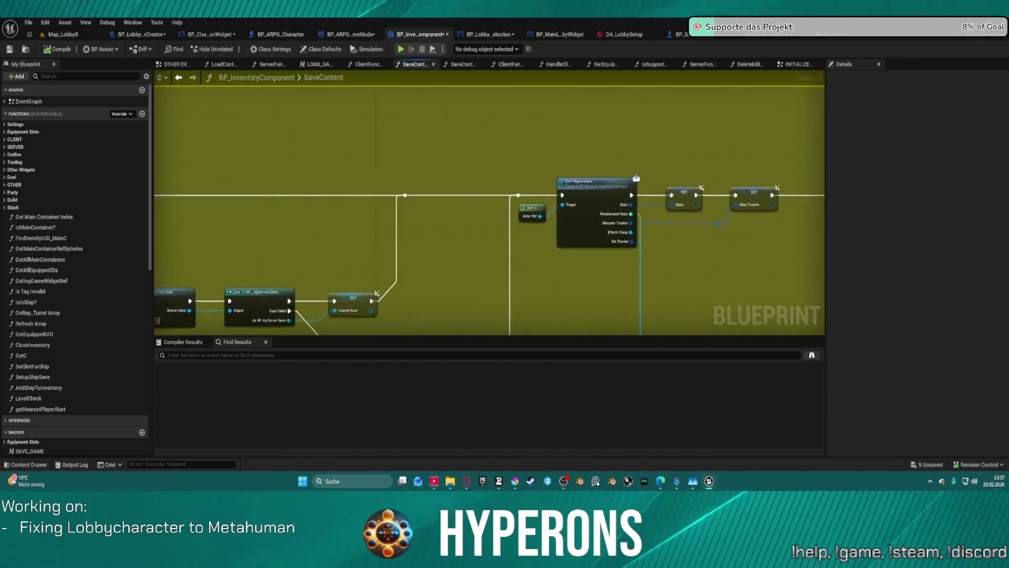
{"action": "mouse_move", "coordinate": [505, 263]}
{"action": "left_mouse_down"}
{"action": "mouse_move", "coordinate": [399, 203]}
{"action": "mouse_move", "coordinate": [315, 105]}
{"action": "mouse_move", "coordinate": [594, 183]}
{"action": "mouse_move", "coordinate": [560, 257]}
{"action": "mouse_move", "coordinate": [299, 137]}
{"action": "left_mouse_up"}
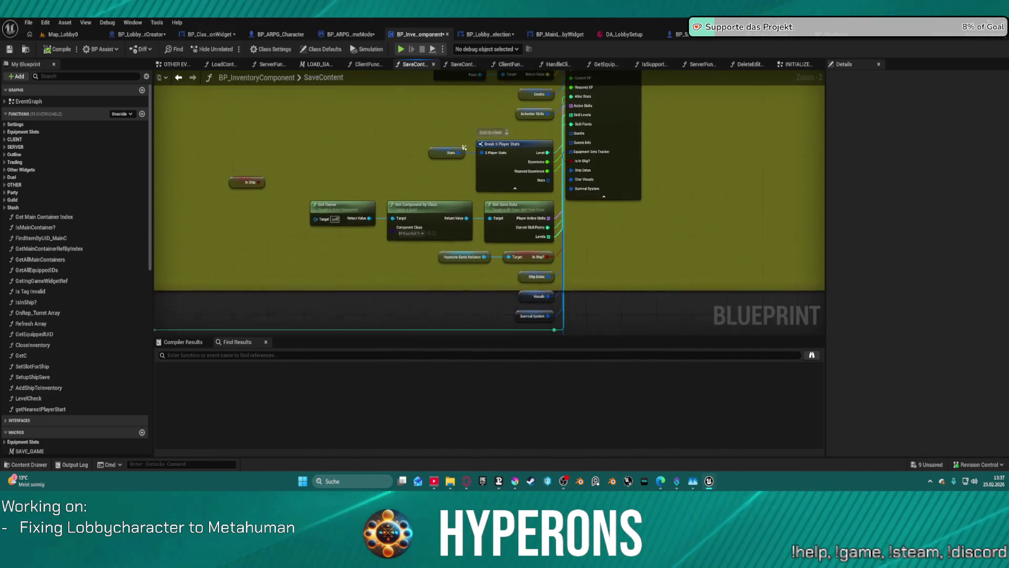
{"action": "left_click_drag", "start_coordinate": [464, 148], "coordinate": [460, 147]}
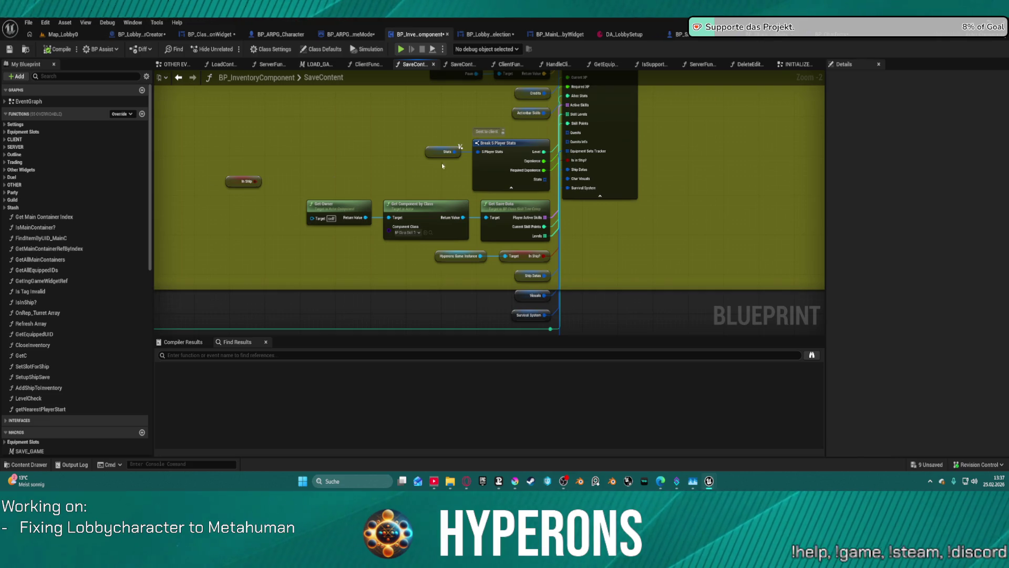
{"action": "left_click_drag", "start_coordinate": [522, 295], "coordinate": [437, 185]}
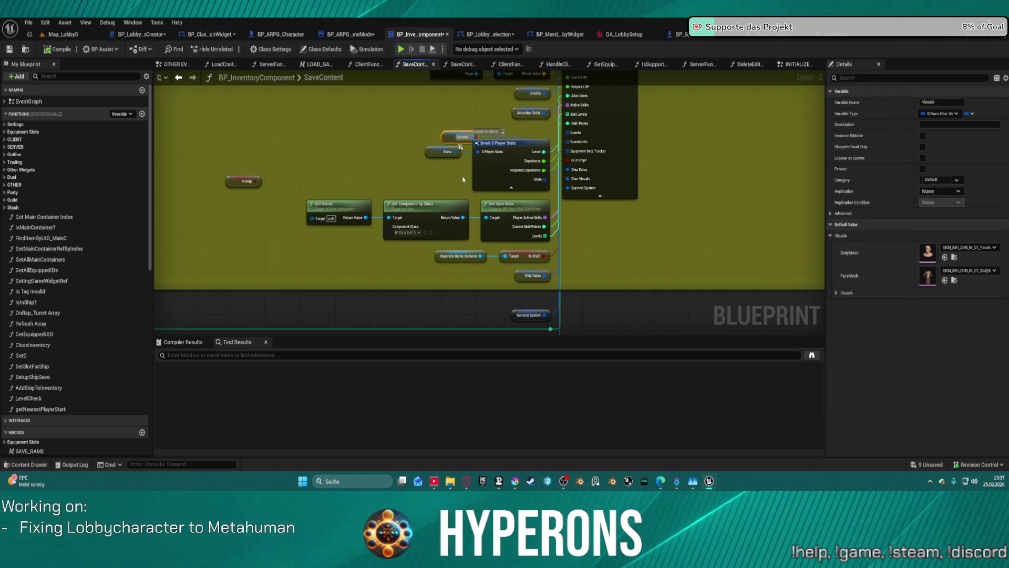
Step: Inspect the quest component's SaveQuests function from the Save Quests node
{"action": "mouse_move", "coordinate": [592, 265]}
{"action": "left_mouse_down"}
{"action": "mouse_move", "coordinate": [635, 302]}
{"action": "mouse_move", "coordinate": [692, 180]}
{"action": "mouse_move", "coordinate": [287, 222]}
{"action": "left_mouse_up"}
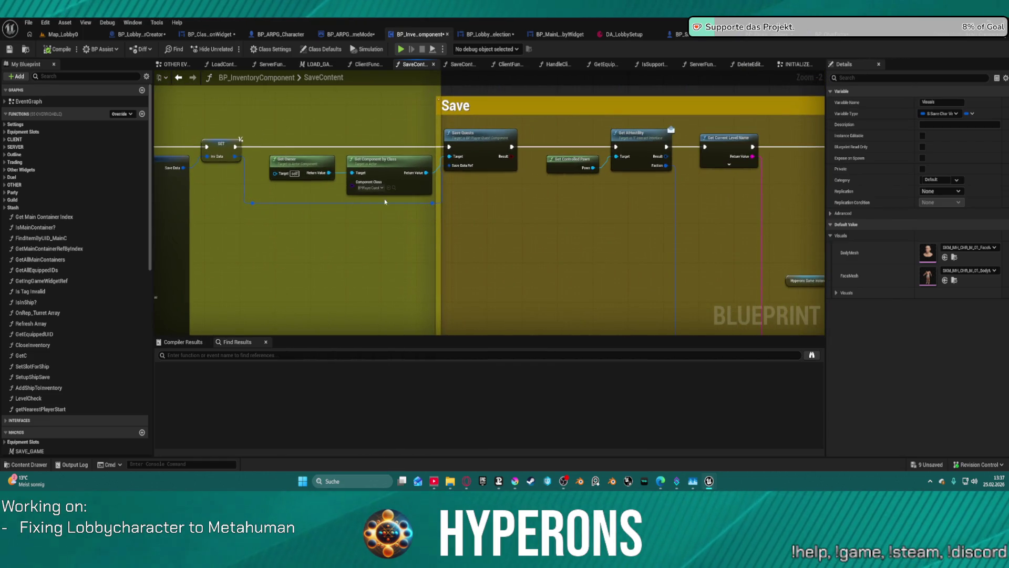
{"action": "left_click", "coordinate": [466, 144]}
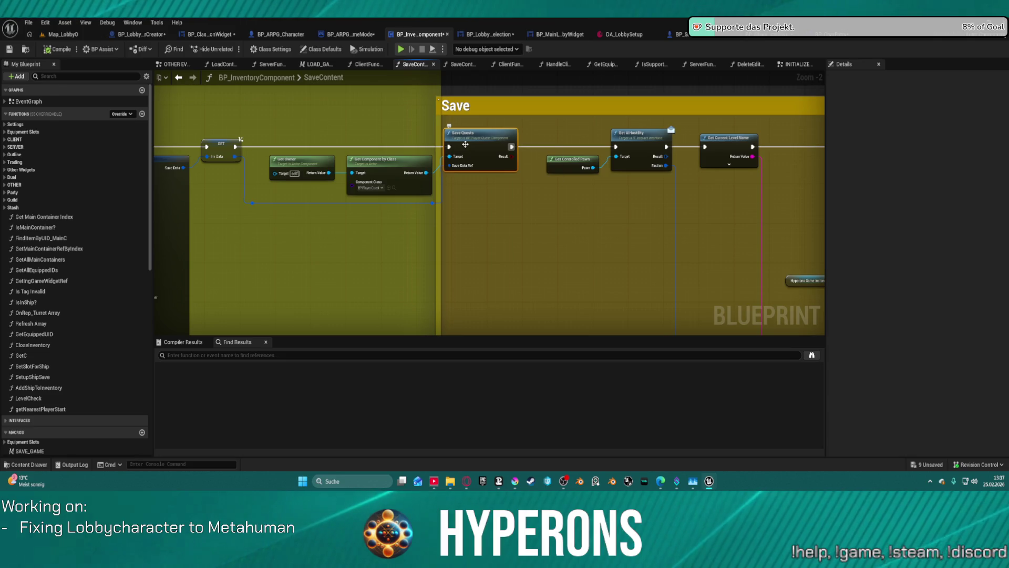
{"action": "double_click", "coordinate": [465, 144]}
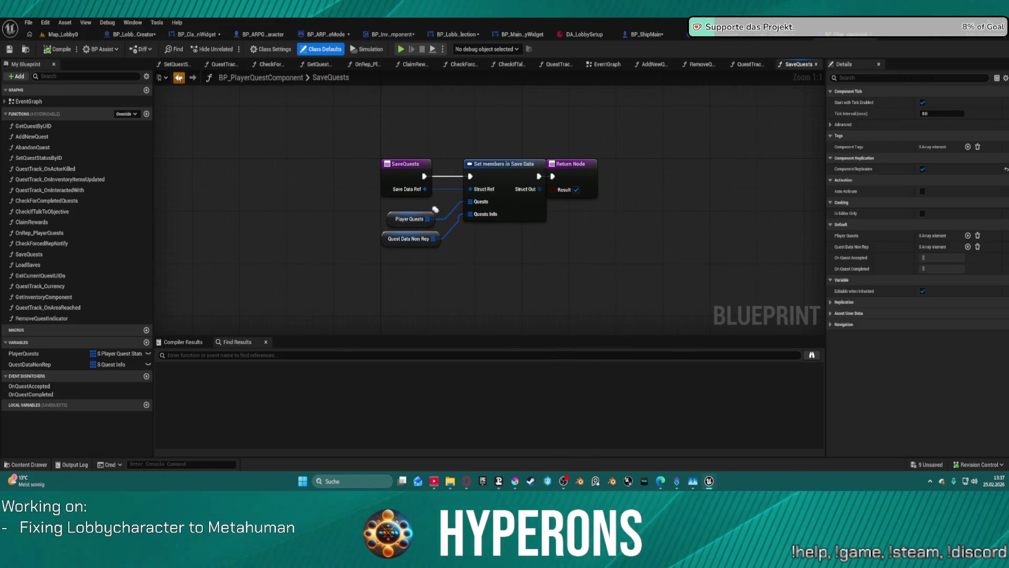
{"action": "key", "text": "alt+Left"}
{"action": "scroll", "coordinate": [478, 222], "scroll_direction": "down", "scroll_amount": 6}
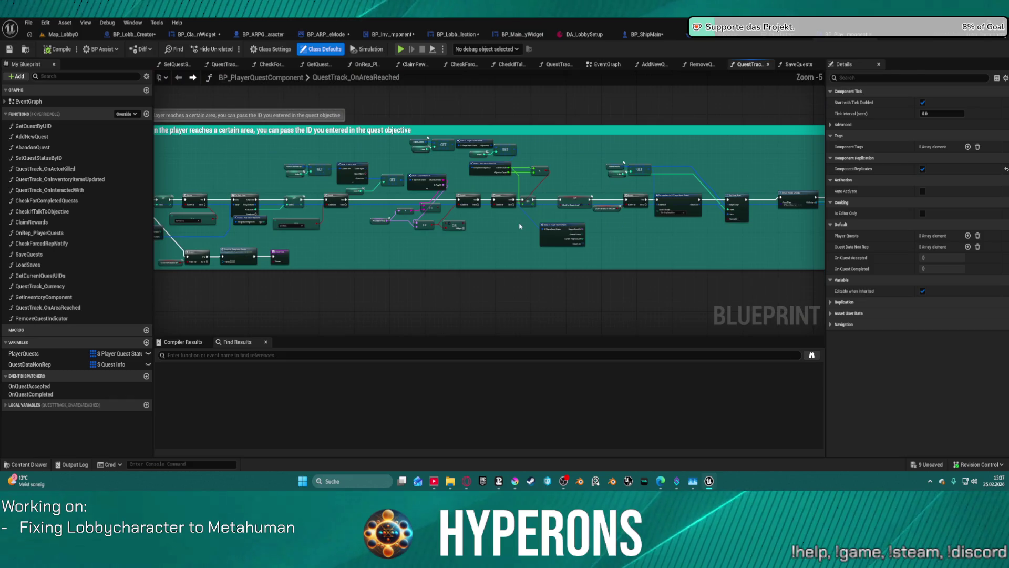
Step: Back in SaveContent, place the Visuals node among the Save Character inputs
{"action": "left_click", "coordinate": [394, 35]}
{"action": "scroll", "coordinate": [527, 175], "scroll_direction": "down", "scroll_amount": 5}
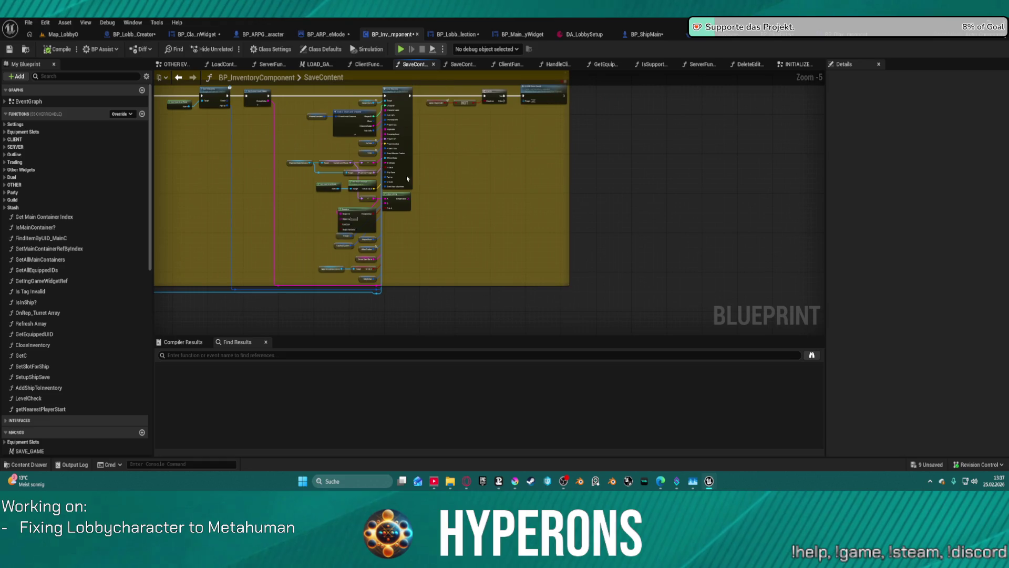
{"action": "scroll", "coordinate": [505, 187], "scroll_direction": "up", "scroll_amount": 3}
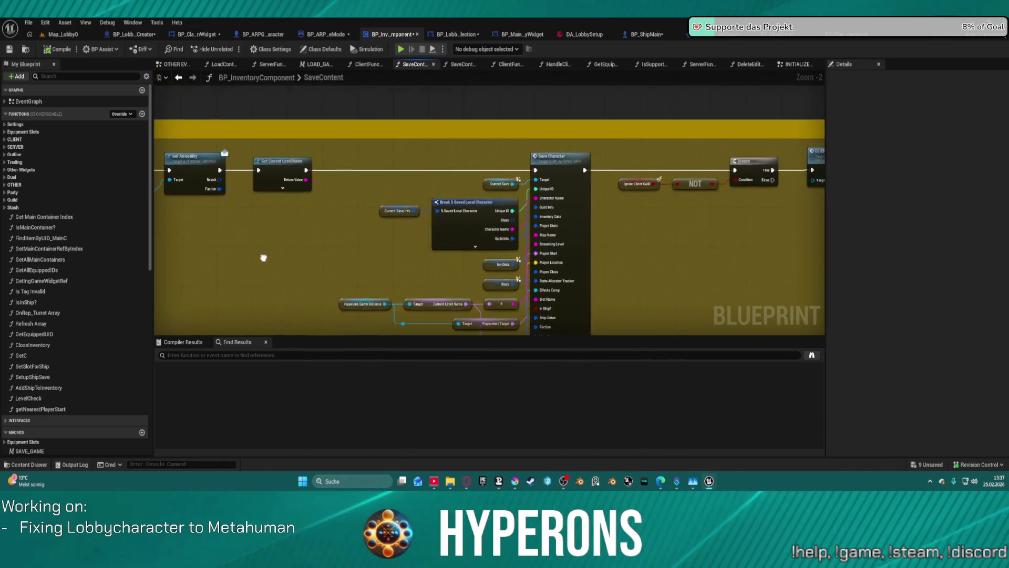
{"action": "mouse_move", "coordinate": [263, 258]}
{"action": "left_mouse_down"}
{"action": "mouse_move", "coordinate": [157, 200]}
{"action": "mouse_move", "coordinate": [226, 53]}
{"action": "left_mouse_up"}
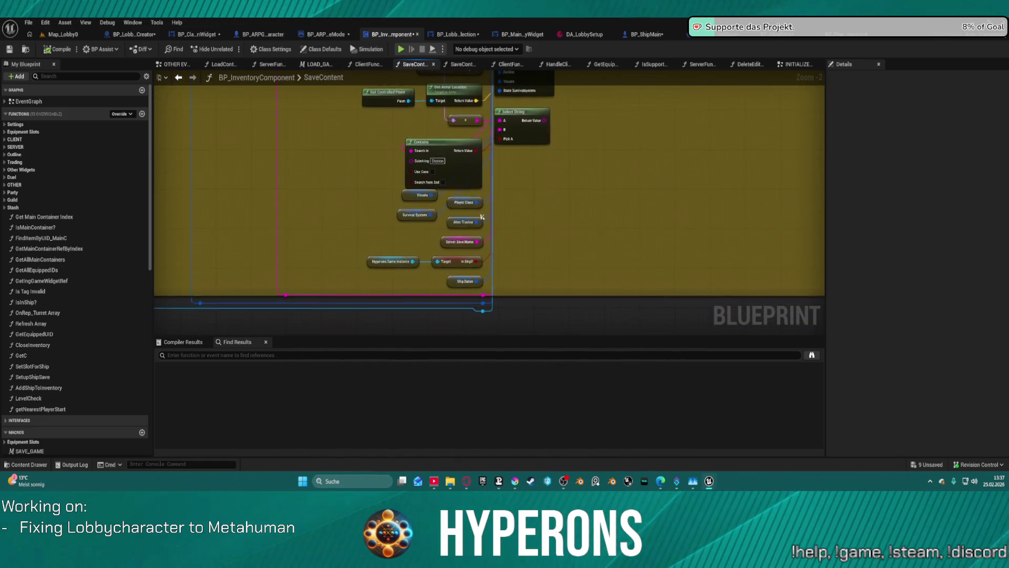
{"action": "mouse_move", "coordinate": [430, 221]}
{"action": "left_mouse_down"}
{"action": "mouse_move", "coordinate": [407, 163]}
{"action": "mouse_move", "coordinate": [431, 95]}
{"action": "mouse_move", "coordinate": [445, 251]}
{"action": "left_mouse_up"}
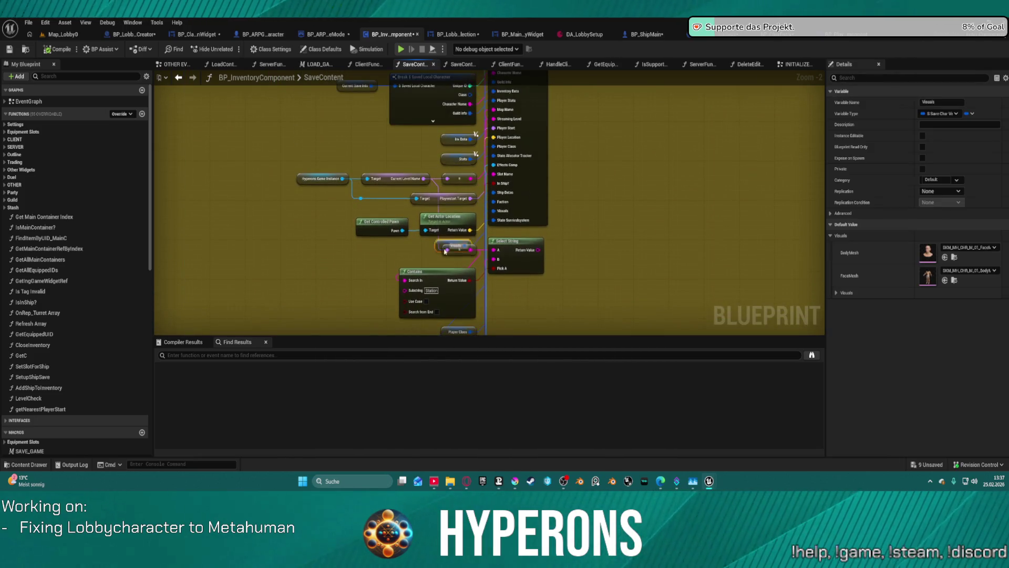
{"action": "left_click_drag", "start_coordinate": [375, 287], "coordinate": [387, 284]}
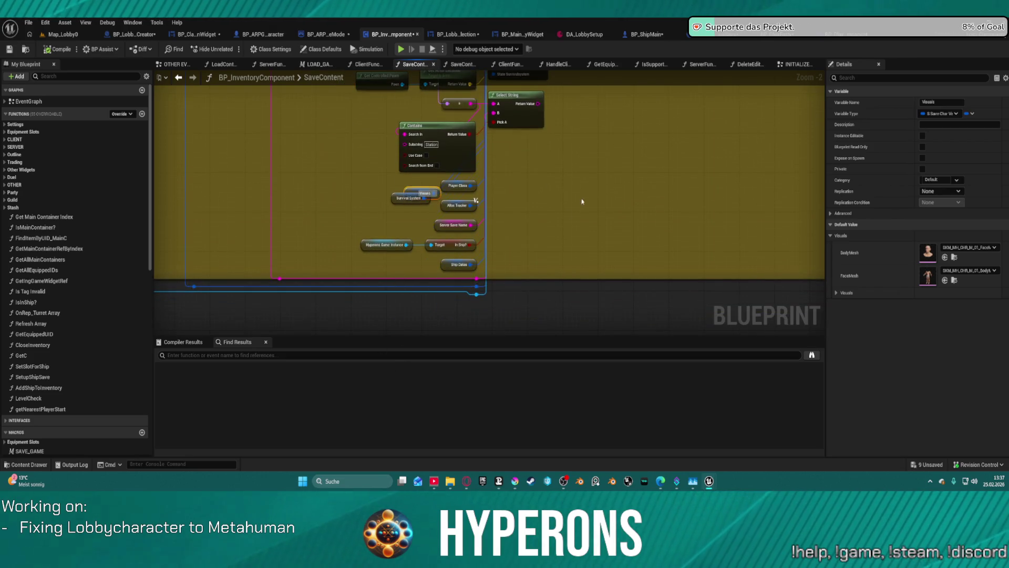